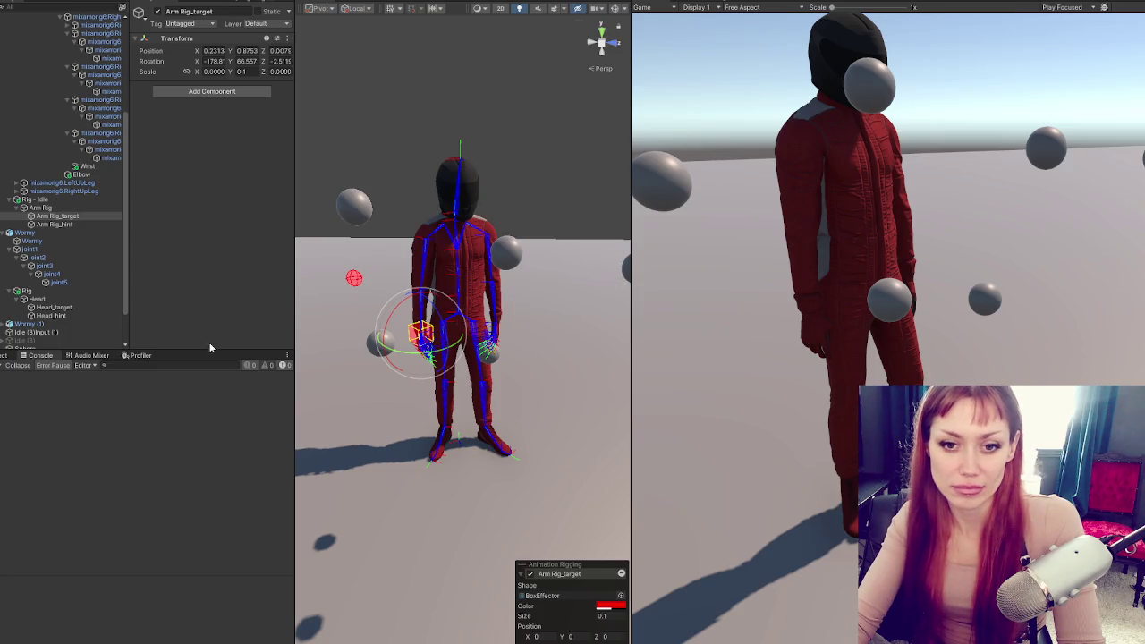
Watch the Play-mode arm reach a sphere target, then return to AnimControls.cs at the target rotation line
{"action": "key", "text": "alt+Tab"}
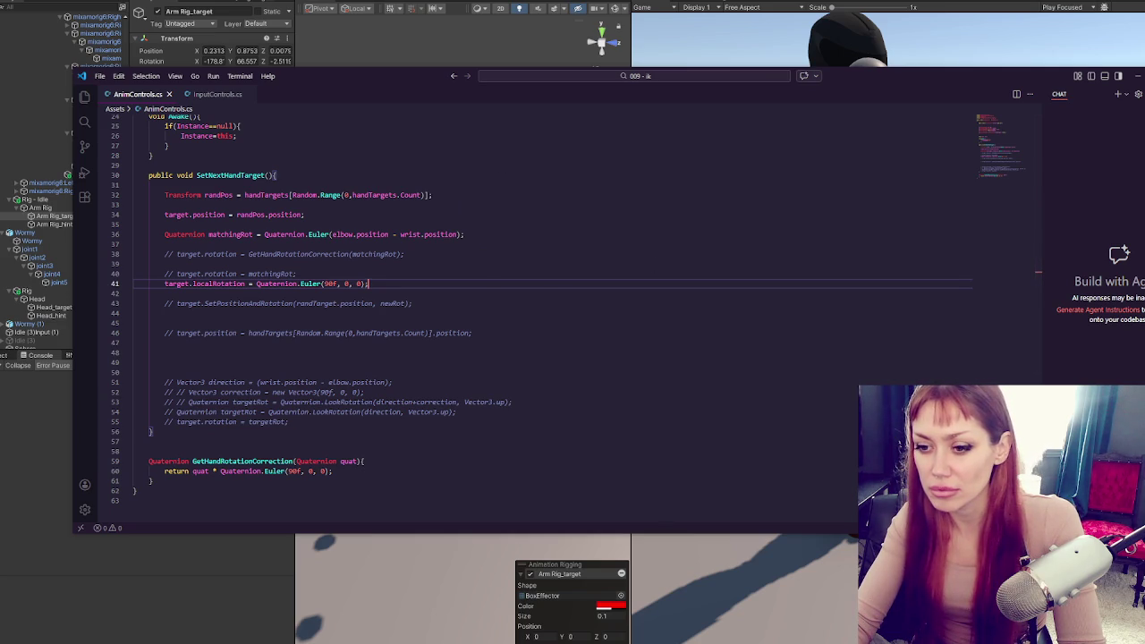
{"action": "key", "text": "alt+Tab"}
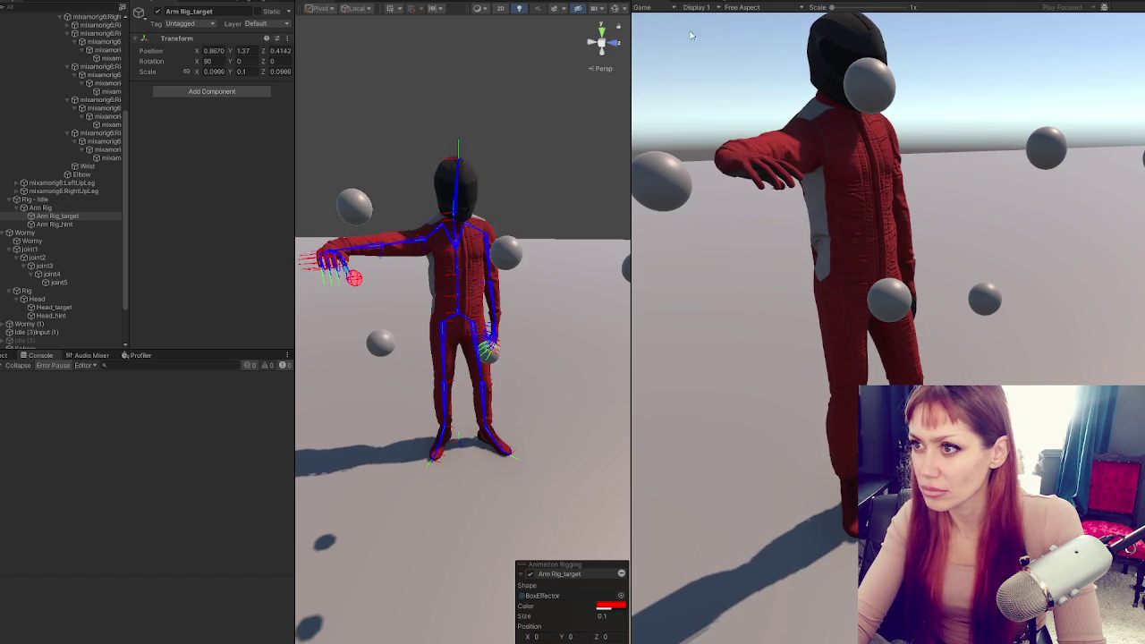
{"action": "key", "text": "alt+Tab"}
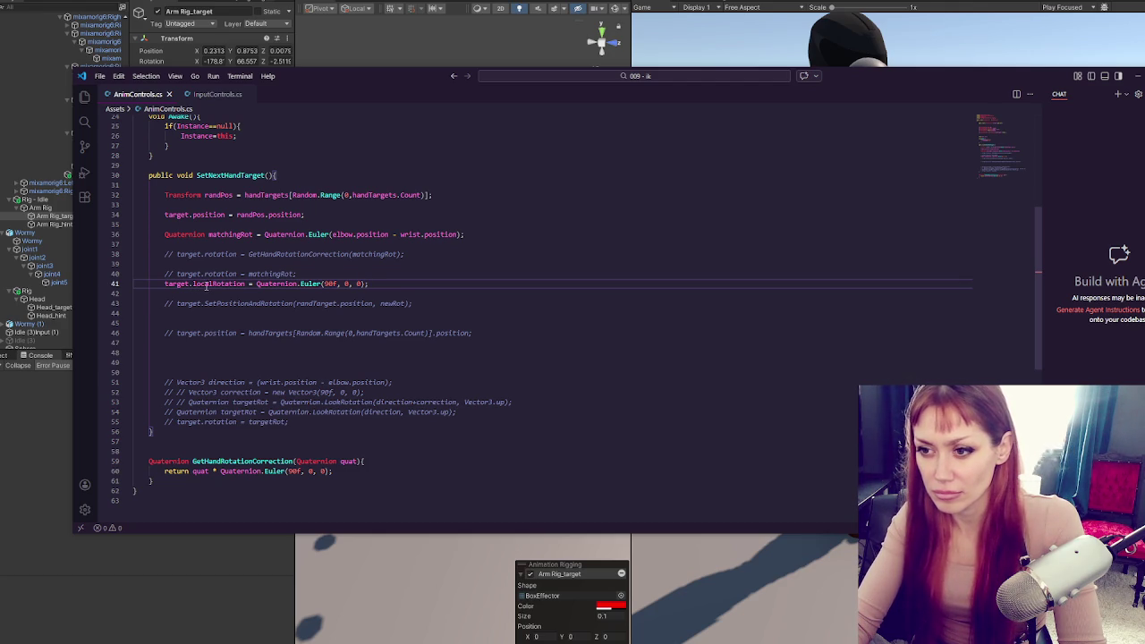
{"action": "left_click", "coordinate": [324, 275]}
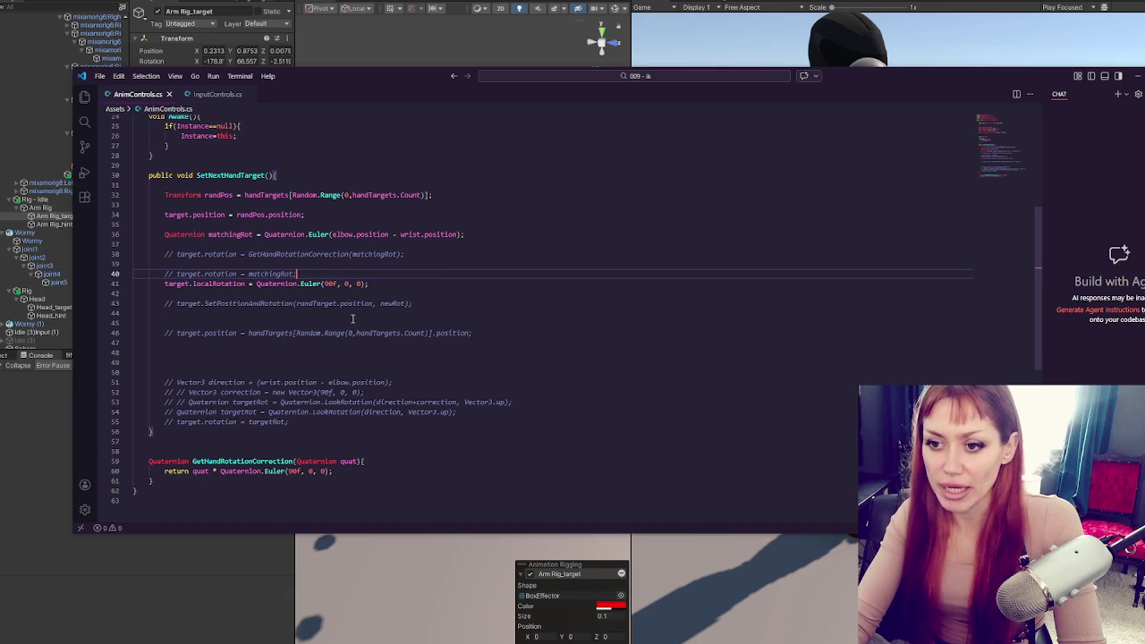
Comment out the localRotation line and the GetHandRotationCorrection method
{"action": "left_click", "coordinate": [358, 284]}
{"action": "key", "text": "ctrl+slash"}
{"action": "left_click_drag", "start_coordinate": [356, 482], "coordinate": [371, 460]}
{"action": "key", "text": "ctrl+slash"}
{"action": "left_click", "coordinate": [399, 333]}
Try LookAt in place of Euler on the matchingRot line, then restore Euler and consult the LookRotation example
{"action": "left_click", "coordinate": [508, 235]}
{"action": "left_click", "coordinate": [264, 235]}
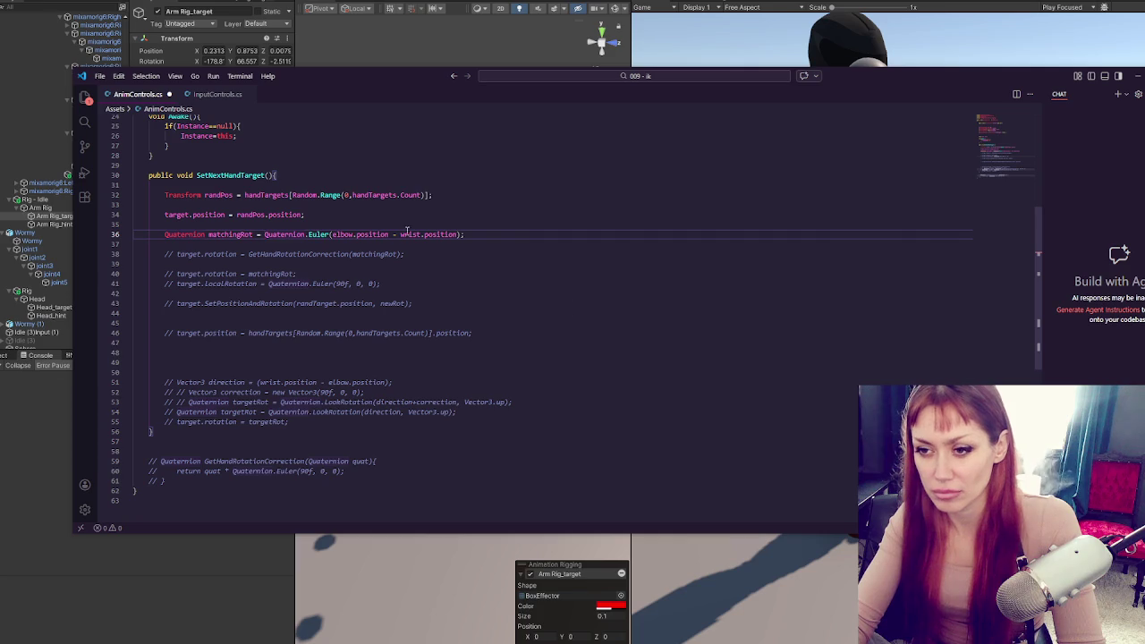
{"action": "left_click", "coordinate": [310, 234]}
{"action": "left_click_drag", "start_coordinate": [308, 234], "coordinate": [330, 236]}
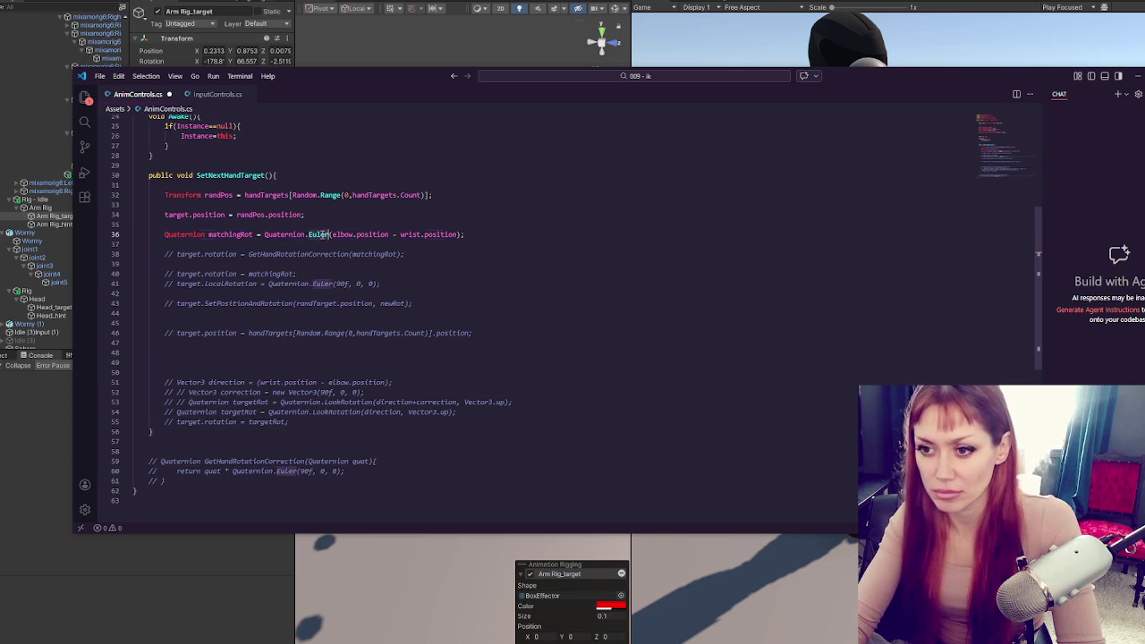
{"action": "type", "text": "LookA"}
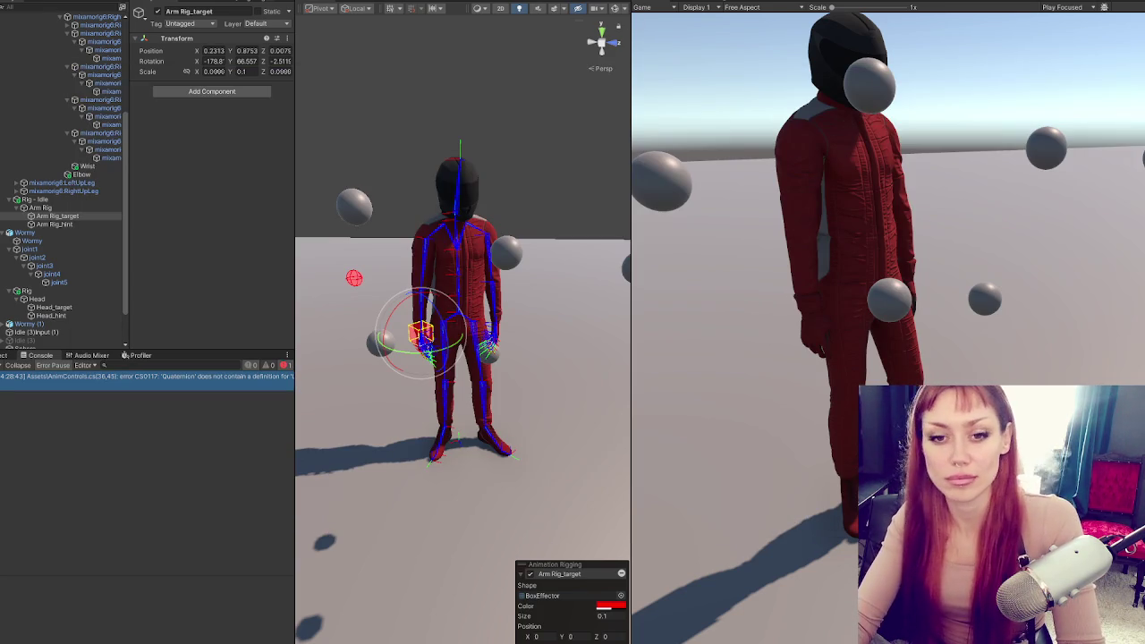
{"action": "double_click", "coordinate": [204, 377]}
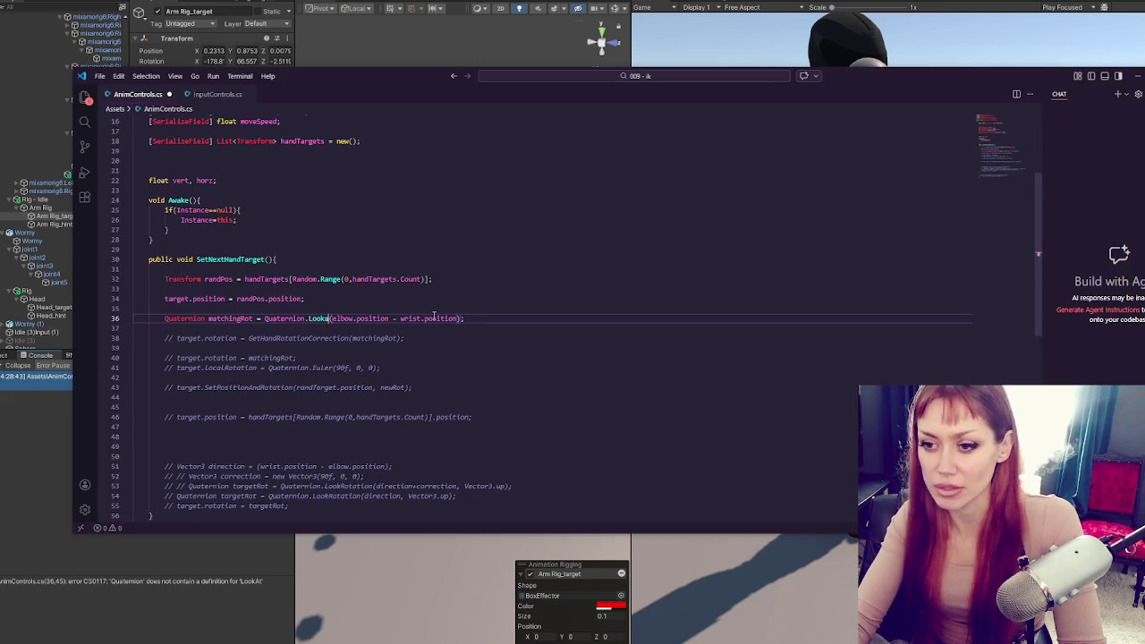
{"action": "type", "text": "Euler"}
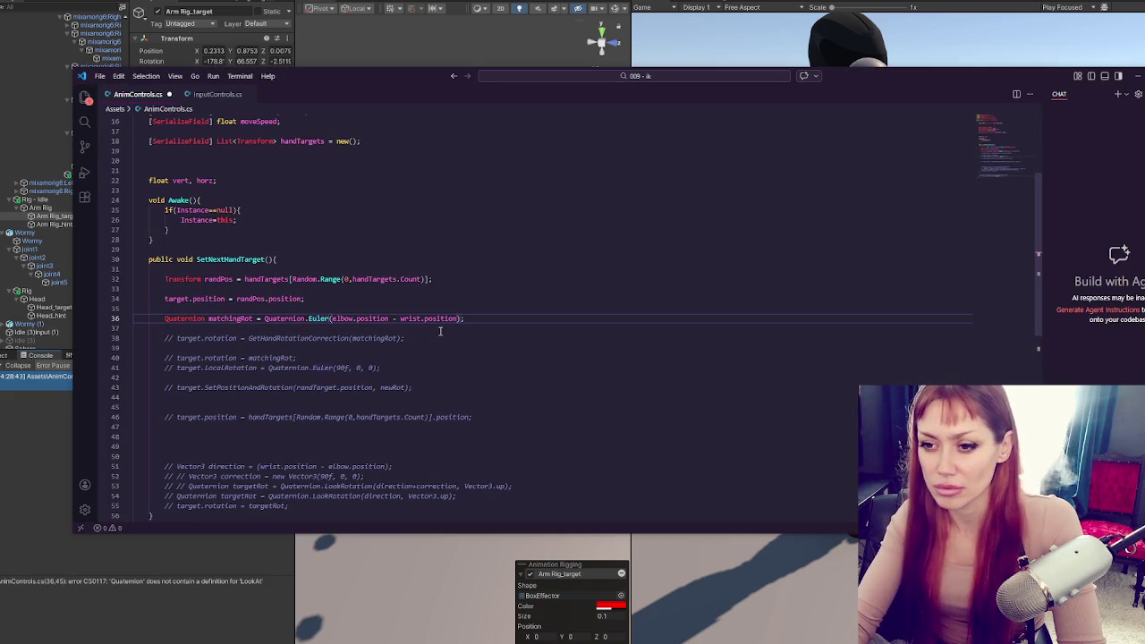
{"action": "double_click", "coordinate": [315, 497]}
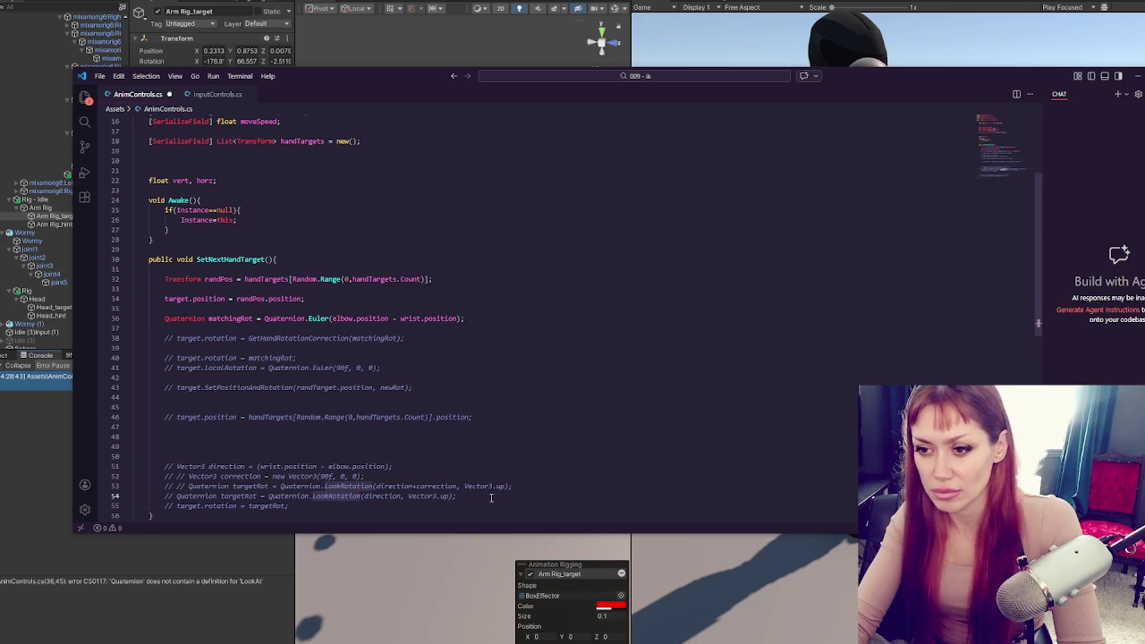
Add a new line 'Vector3 dir = elbow.position - wrist.position;' by moving the expression out of the Euler call
{"action": "left_click", "coordinate": [476, 299]}
{"action": "key", "text": "Return"}
{"action": "key", "text": "Return"}
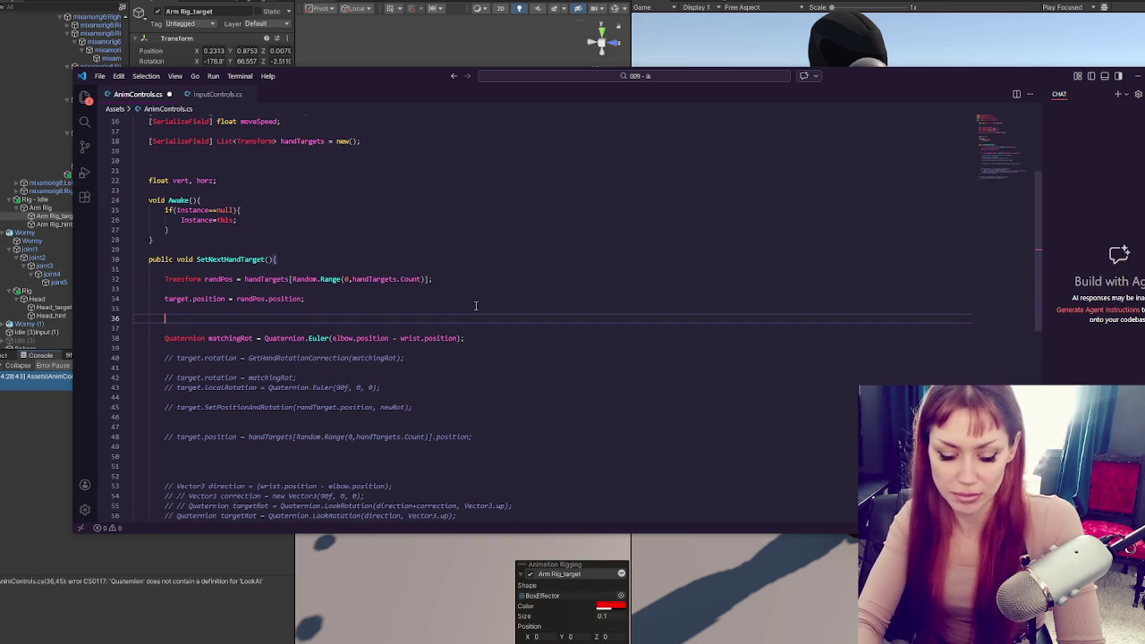
{"action": "type", "text": "Euler"}
{"action": "key", "text": "BackSpace"}
{"action": "key", "text": "BackSpace"}
{"action": "key", "text": "BackSpace"}
{"action": "type", "text": "Vector3 dir "}
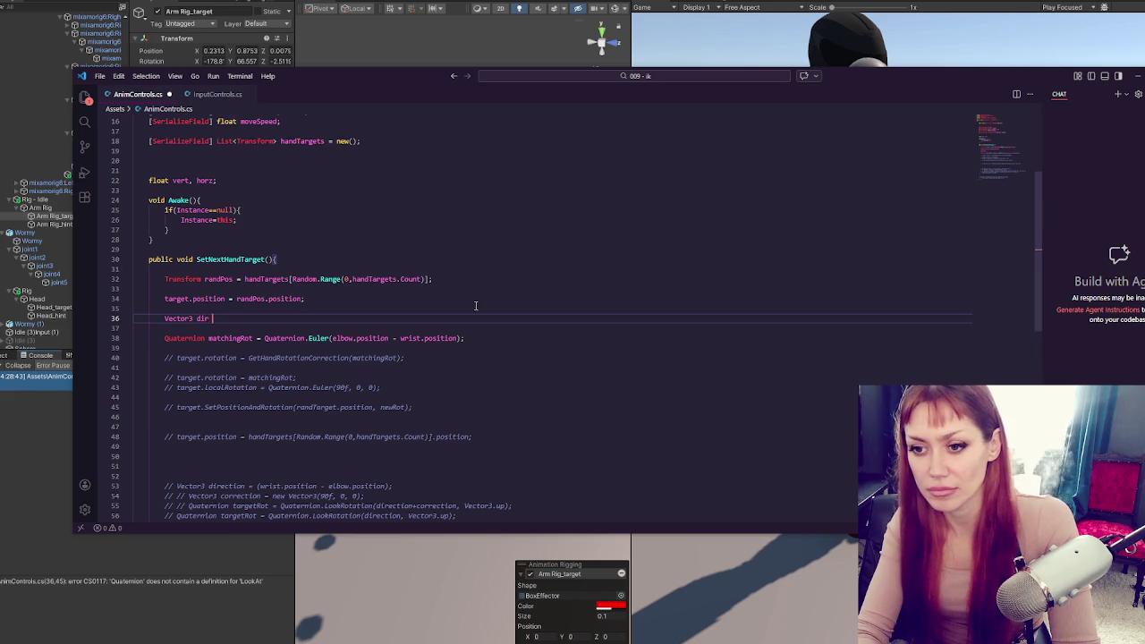
{"action": "type", "text": "="}
{"action": "left_click_drag", "start_coordinate": [333, 338], "coordinate": [459, 339]}
{"action": "key", "text": "ctrl+x"}
{"action": "left_click", "coordinate": [403, 319]}
{"action": "key", "text": "ctrl+v"}
{"action": "type", "text": ";"}
Make matchingRot use Quaternion.LookAt(dir, Vector3.up) and return to Unity
{"action": "double_click", "coordinate": [319, 338]}
{"action": "type", "text": "LookAt"}
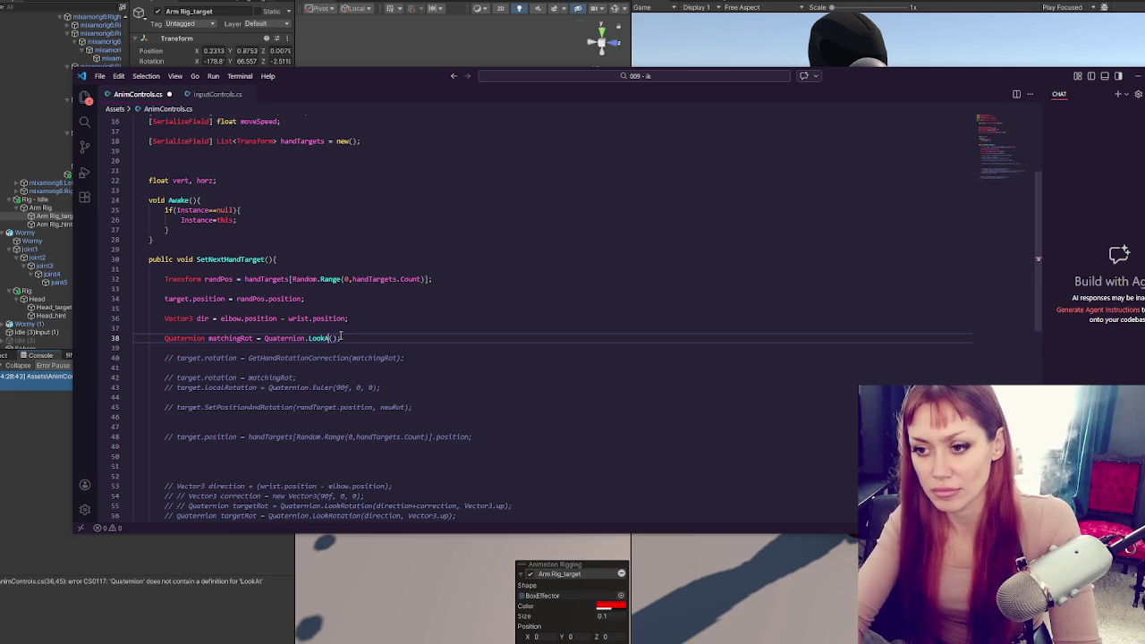
{"action": "type", "text": "dir, Vector3."}
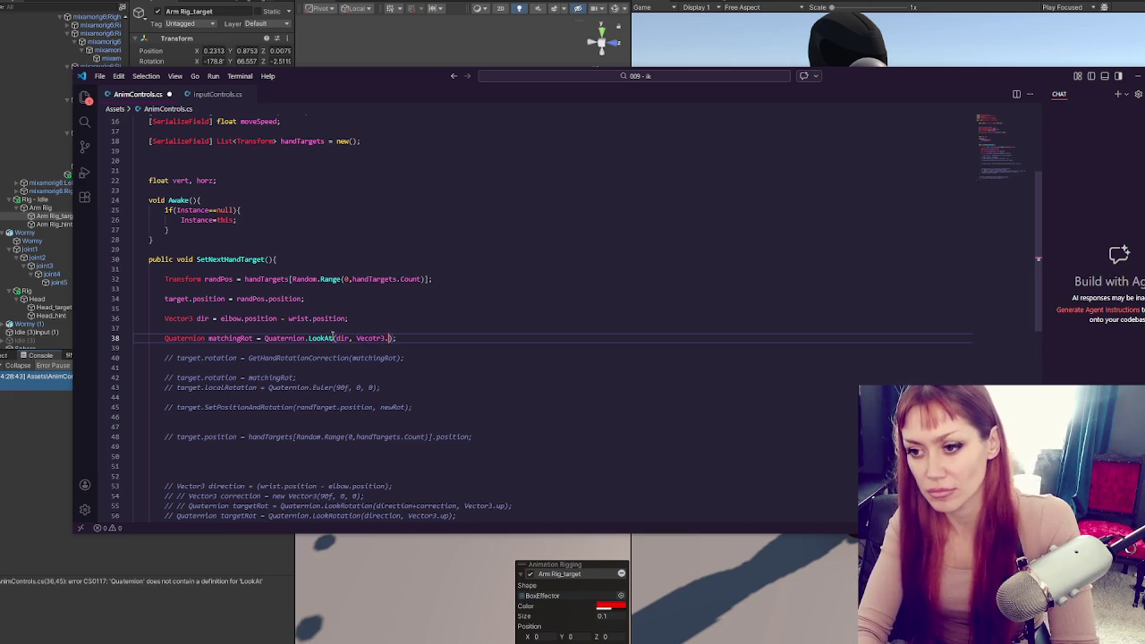
{"action": "type", "text": "or3"}
{"action": "type", "text": "up"}
{"action": "key", "text": "alt+Tab"}
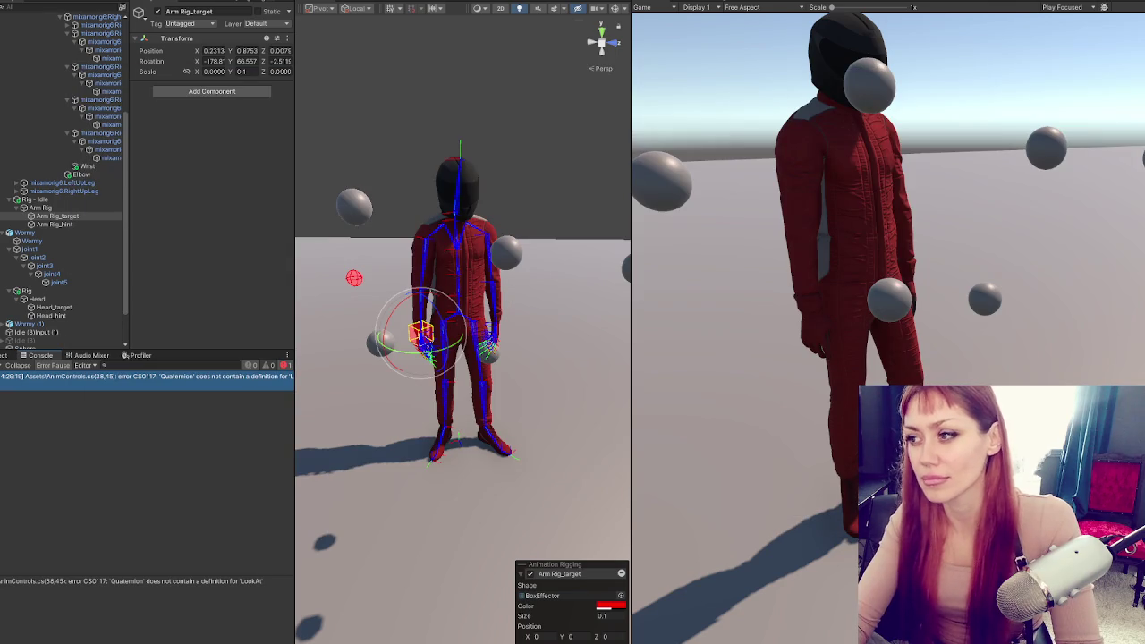
Jump to the CS0117 error on line 38, change LookAt to LookRotation, and recompile in Unity
{"action": "double_click", "coordinate": [33, 381]}
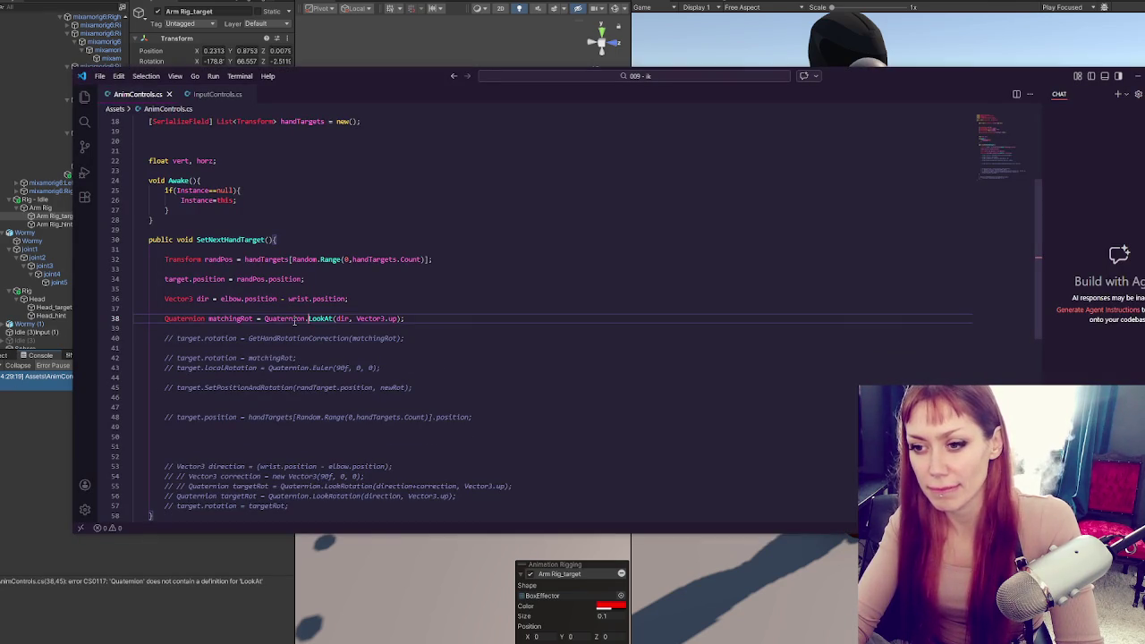
{"action": "left_click", "coordinate": [302, 486]}
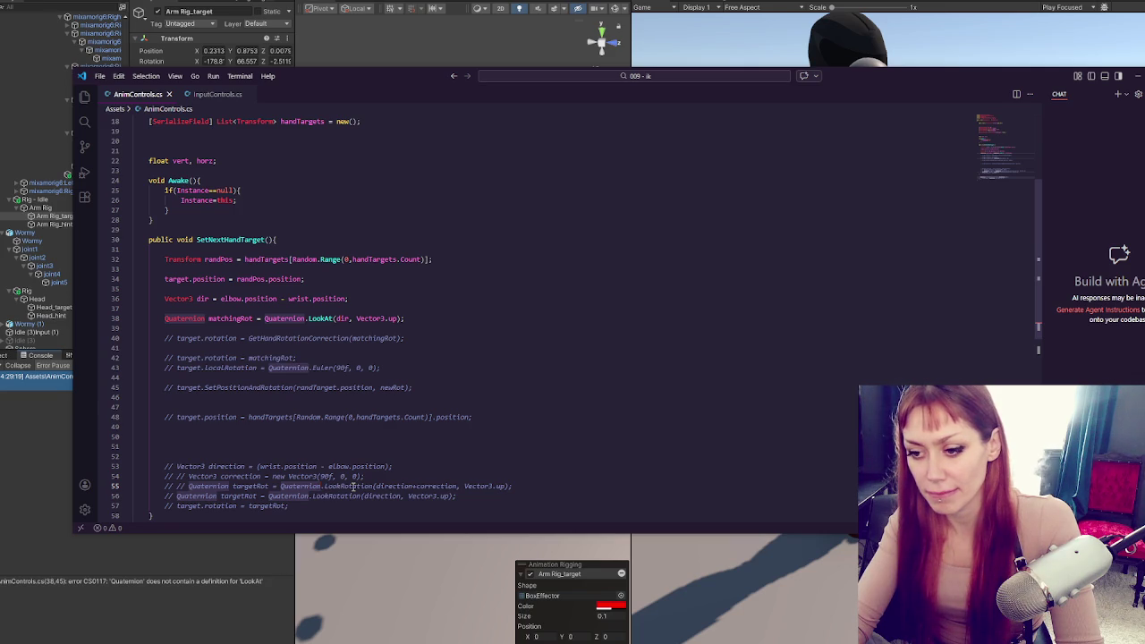
{"action": "left_click", "coordinate": [372, 486]}
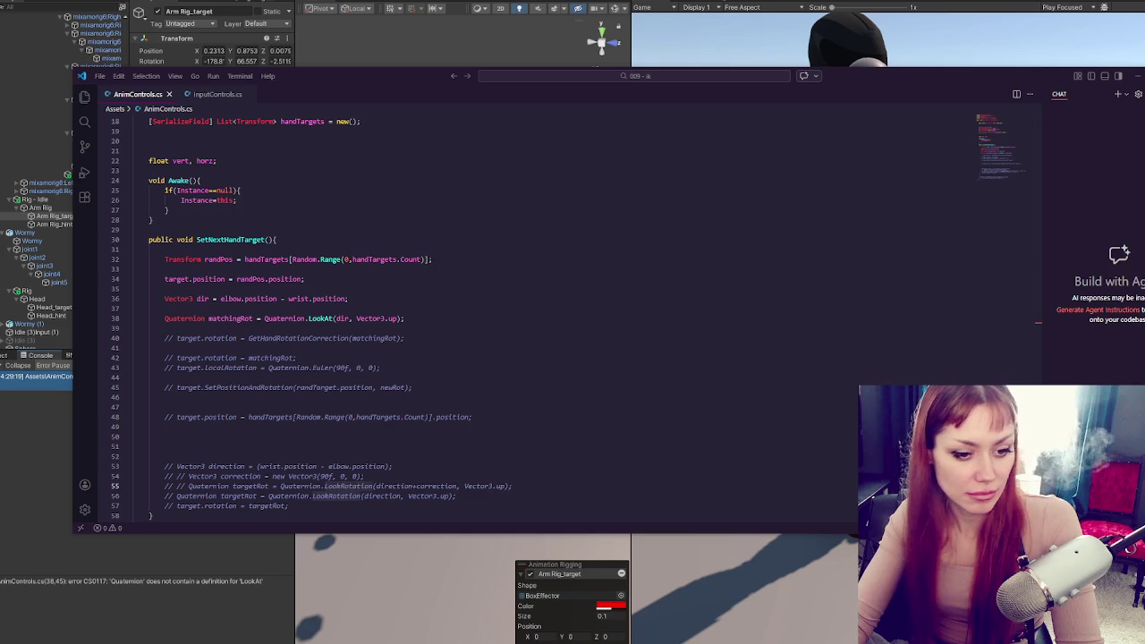
{"action": "left_click", "coordinate": [409, 390]}
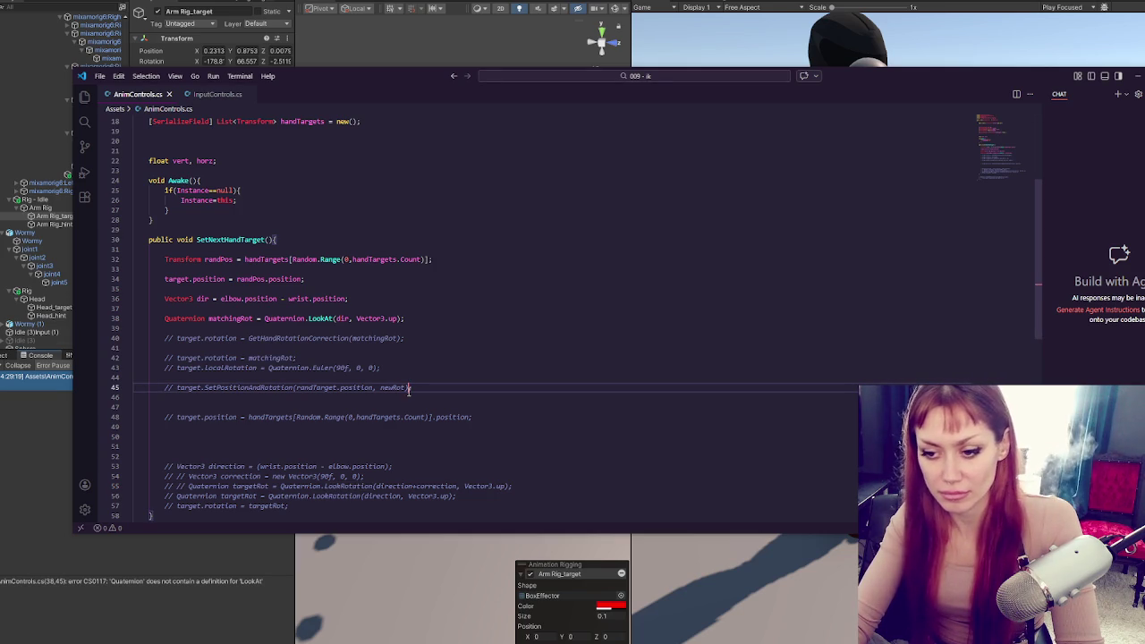
{"action": "left_click", "coordinate": [332, 318]}
{"action": "key", "text": "BackSpace"}
{"action": "key", "text": "BackSpace"}
{"action": "type", "text": "R"}
{"action": "type", "text": "otation"}
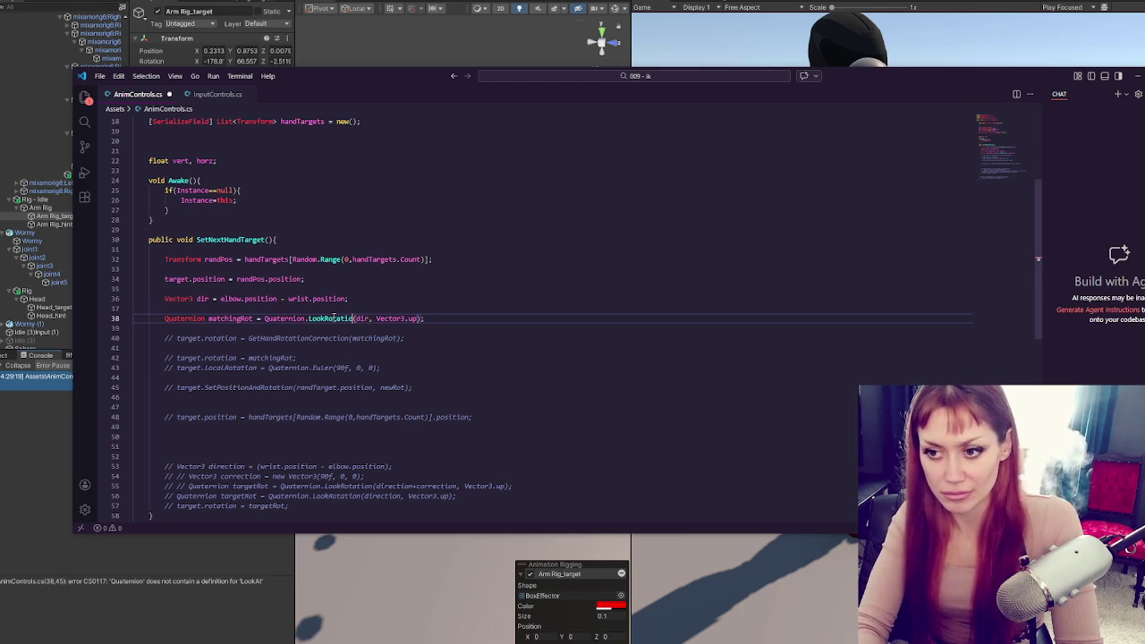
{"action": "left_click", "coordinate": [30, 441]}
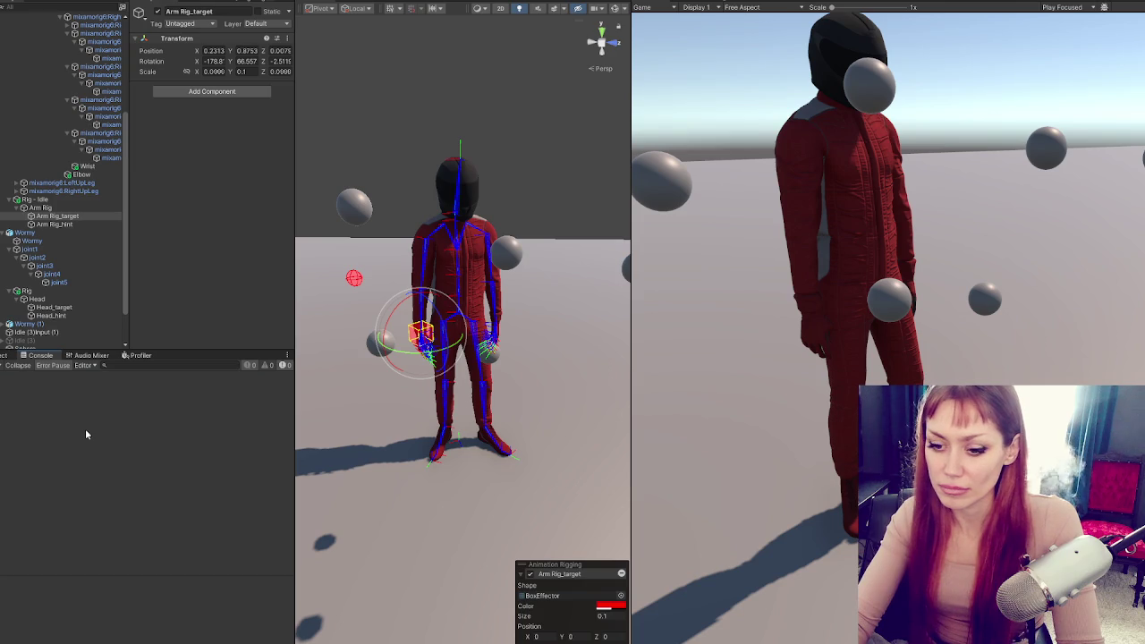
Save AnimControls.cs so Unity recompiles, then bring the script back up
{"action": "key", "text": "alt+Tab"}
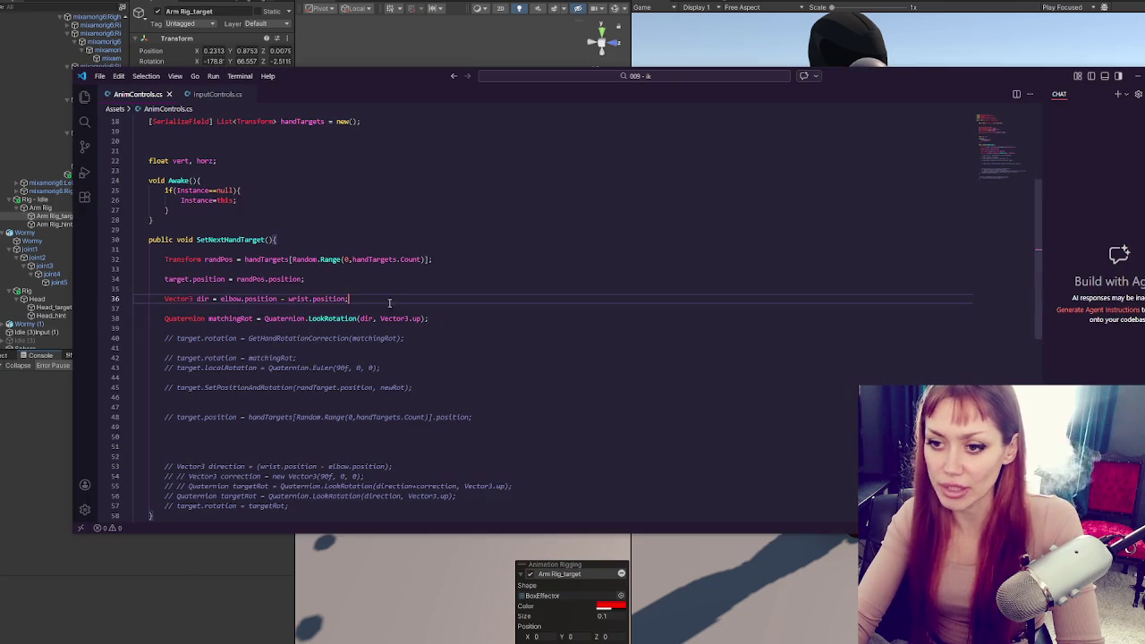
{"action": "left_click", "coordinate": [468, 312]}
{"action": "key", "text": "alt+Tab"}
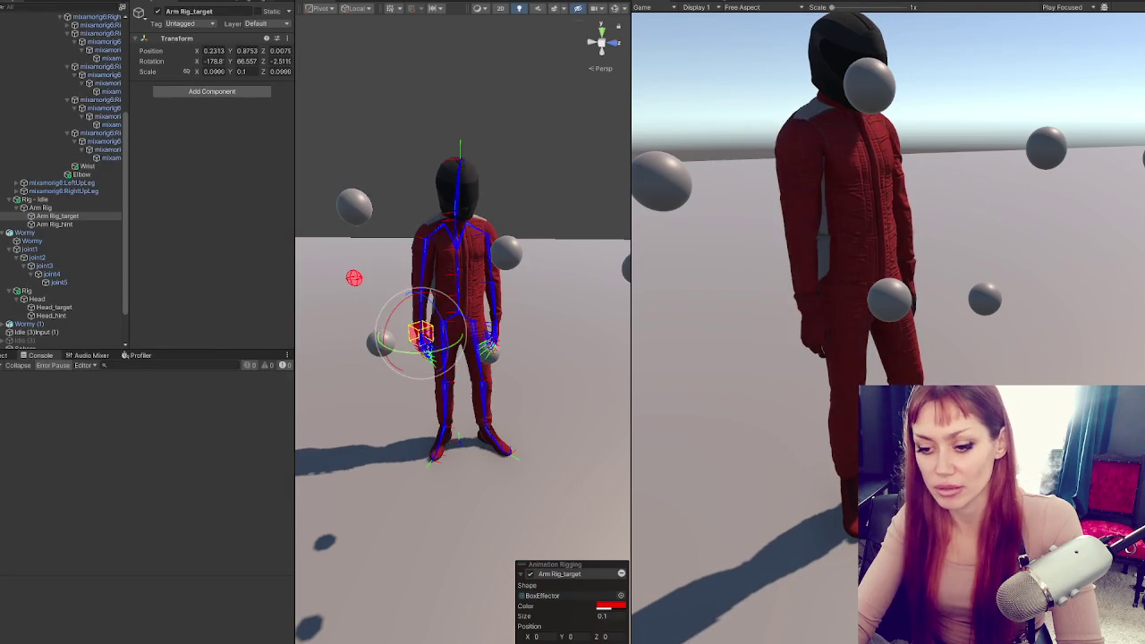
{"action": "key", "text": "alt+Tab"}
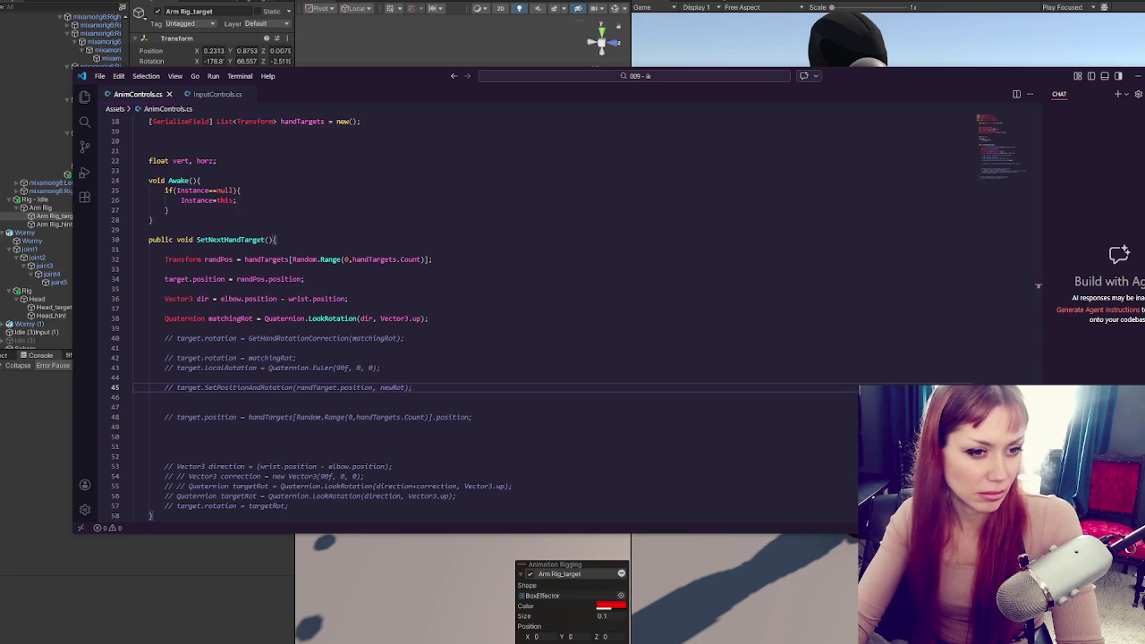
Add 'target.LookAt(dir, Vector3.up);' on a new line below matchingRot
{"action": "double_click", "coordinate": [230, 318]}
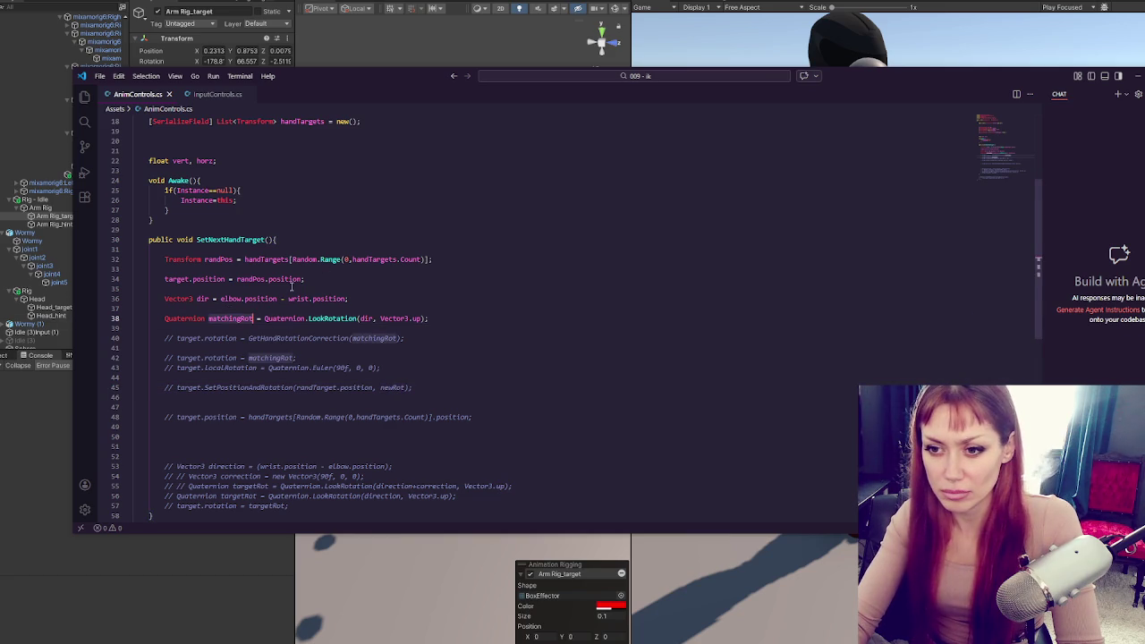
{"action": "left_click", "coordinate": [186, 279]}
{"action": "left_click", "coordinate": [441, 318]}
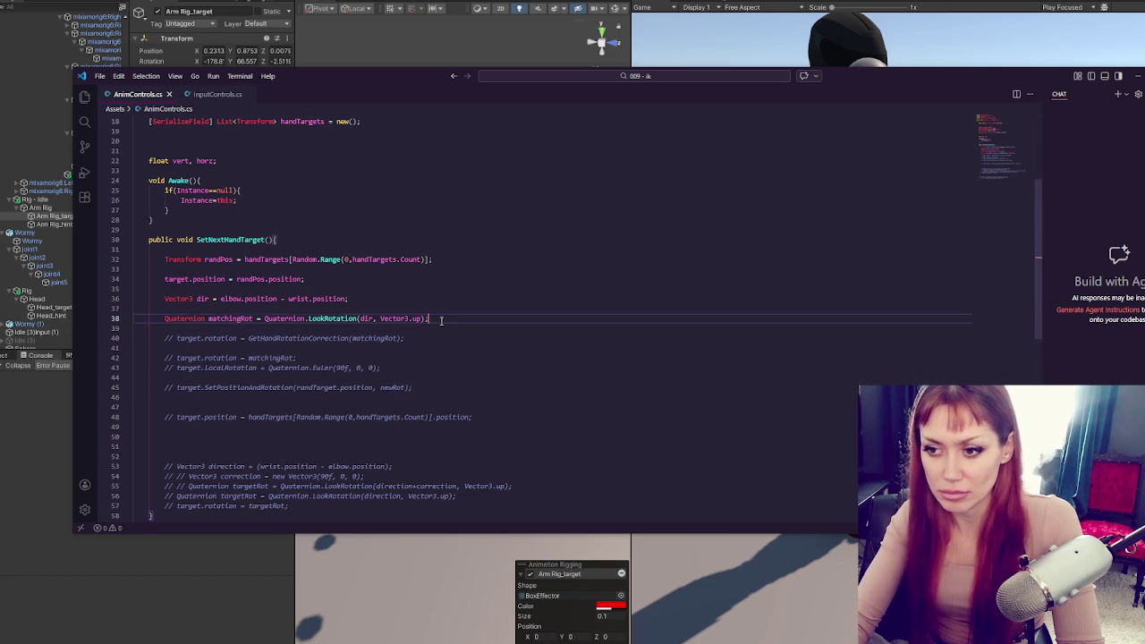
{"action": "key", "text": "Return"}
{"action": "key", "text": "Return"}
{"action": "type", "text": "target.Look"}
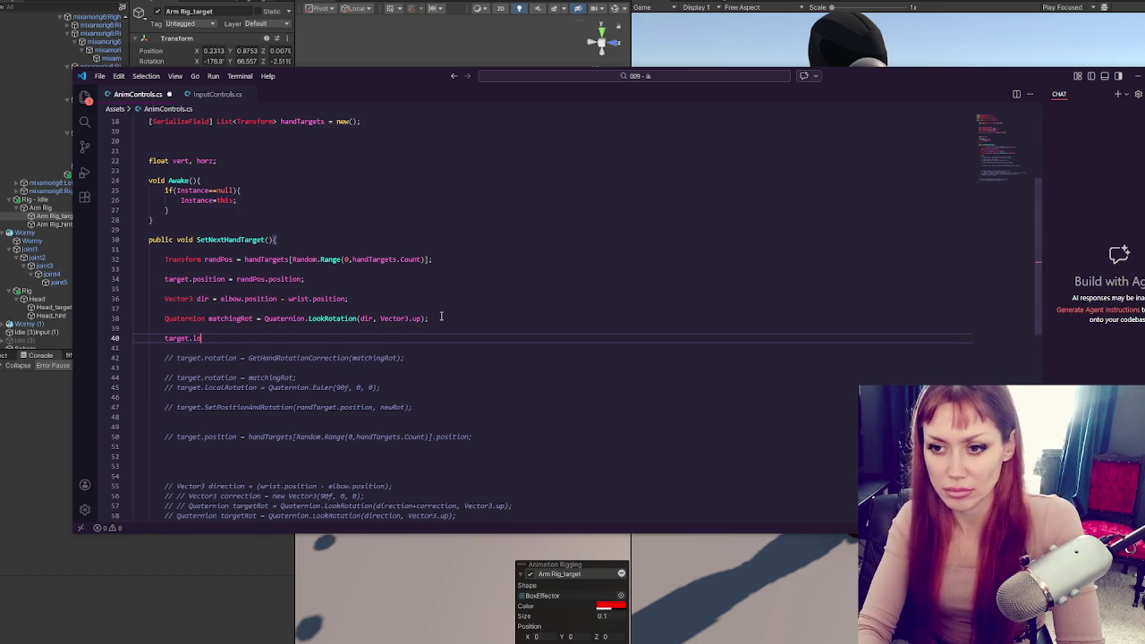
{"action": "type", "text": "At"}
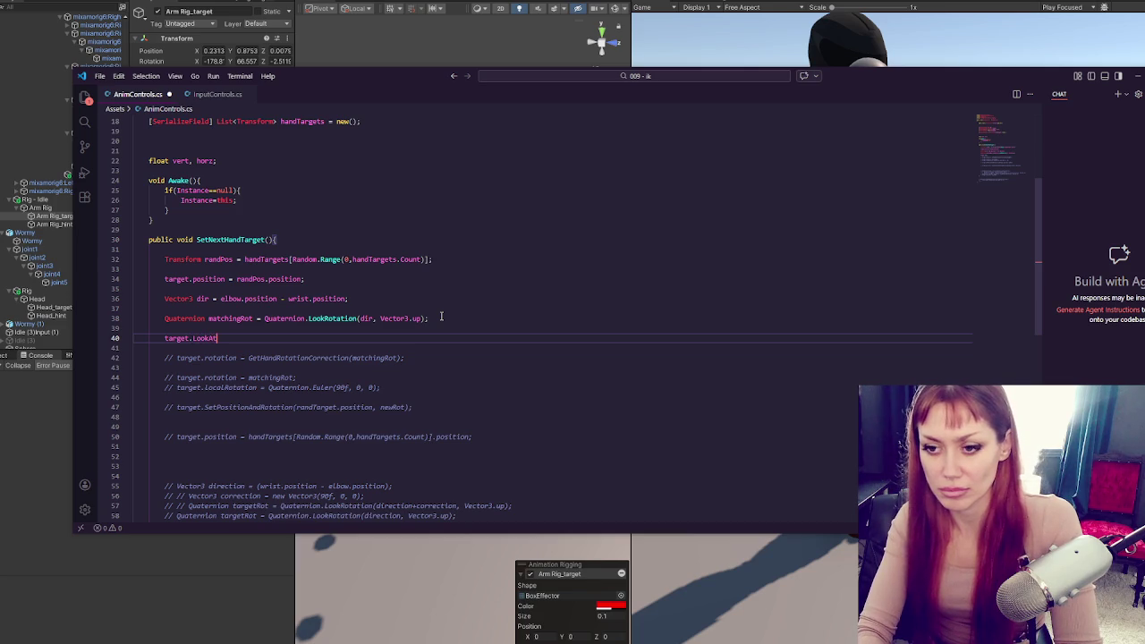
{"action": "type", "text": "();"}
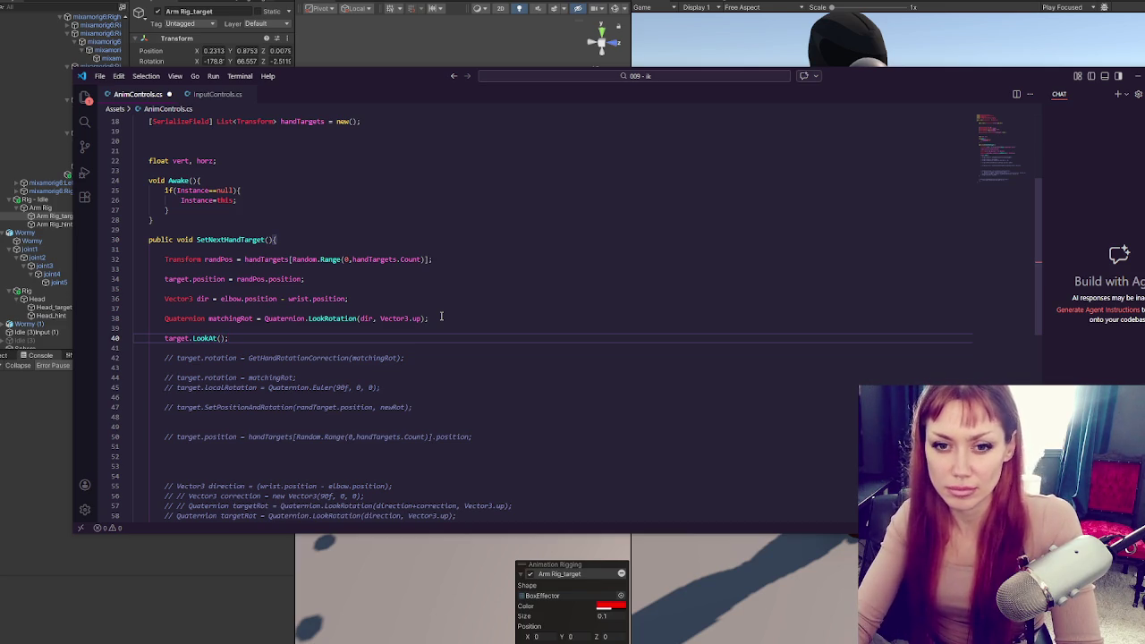
{"action": "left_click_drag", "start_coordinate": [424, 319], "coordinate": [359, 317]}
{"action": "left_click", "coordinate": [223, 338]}
{"action": "type", "text": "dir, Vector3.up"}
Comment out the matchingRot line, save, and test the arm in Unity
{"action": "left_click", "coordinate": [237, 318]}
{"action": "left_click", "coordinate": [224, 338]}
{"action": "left_click", "coordinate": [237, 319]}
{"action": "key", "text": "ctrl+slash"}
{"action": "key", "text": "ctrl+s"}
{"action": "key", "text": "alt+Tab"}
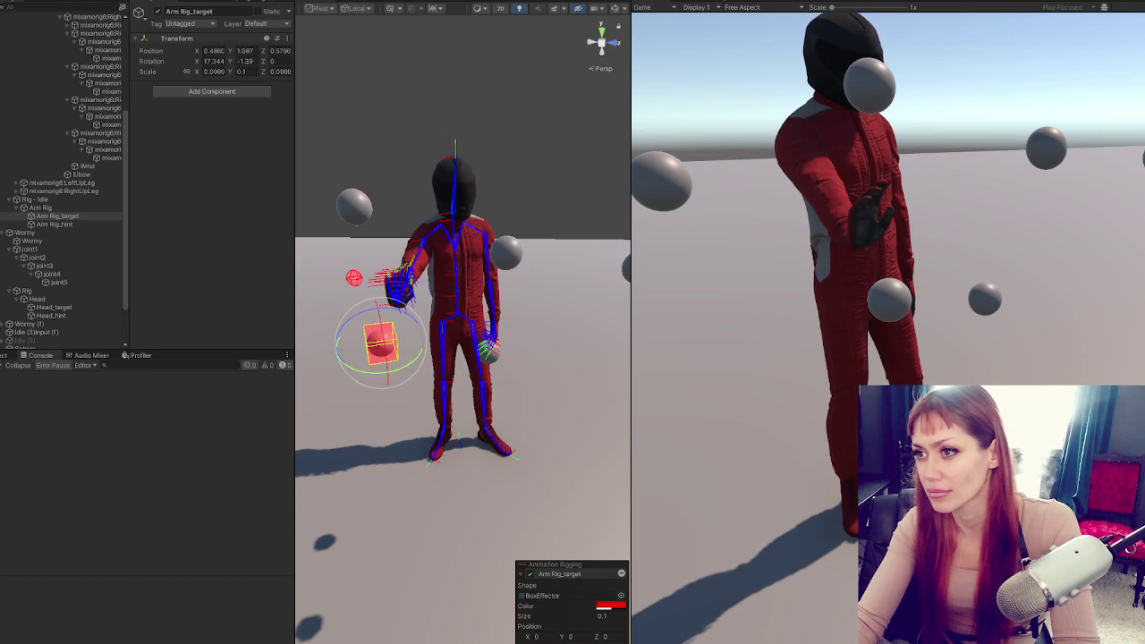
Stop Play mode and wrap elbow.position - wrist.position in parentheses followed by ' *' on line 36
{"action": "key", "text": "ctrl+p"}
{"action": "key", "text": "alt+Tab"}
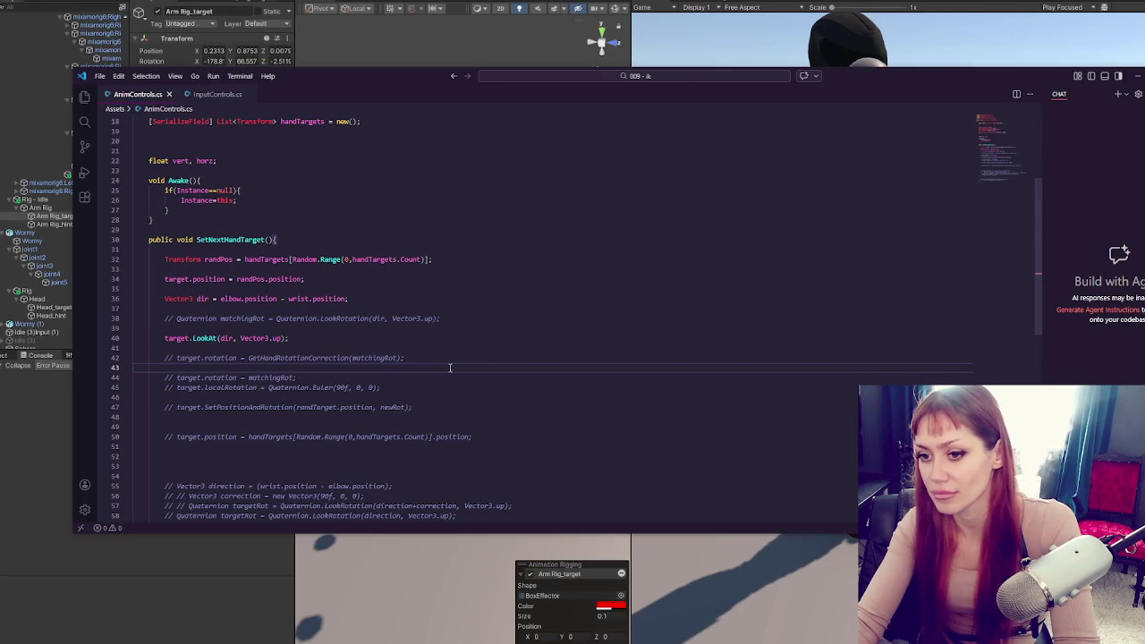
{"action": "left_click", "coordinate": [431, 338]}
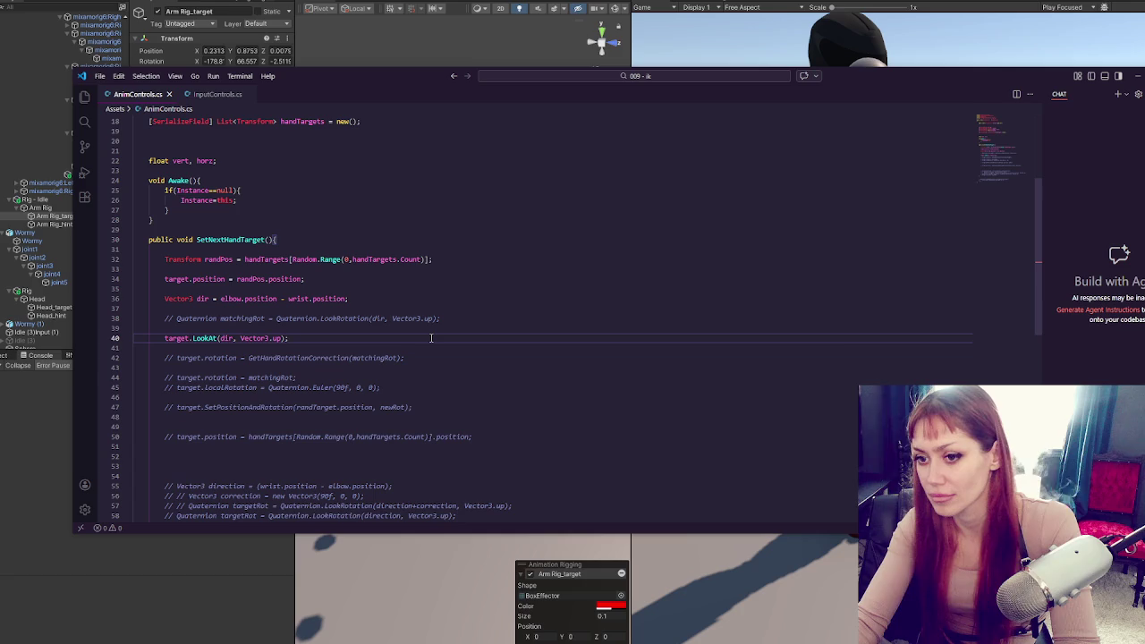
{"action": "left_click", "coordinate": [400, 317]}
{"action": "left_click", "coordinate": [370, 302]}
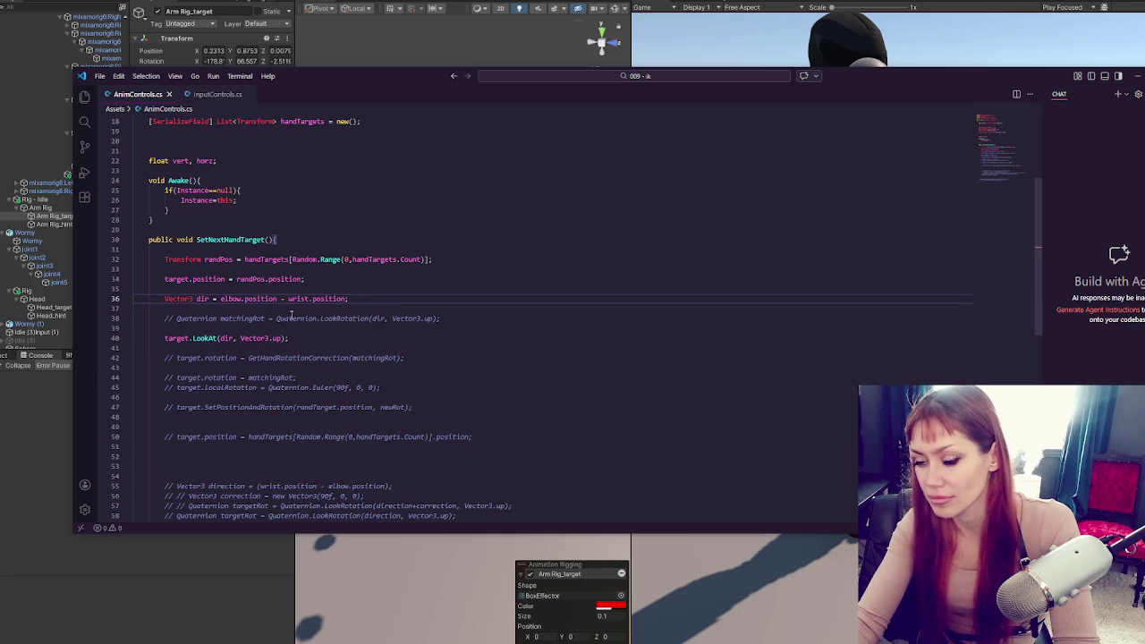
{"action": "left_click", "coordinate": [221, 300]}
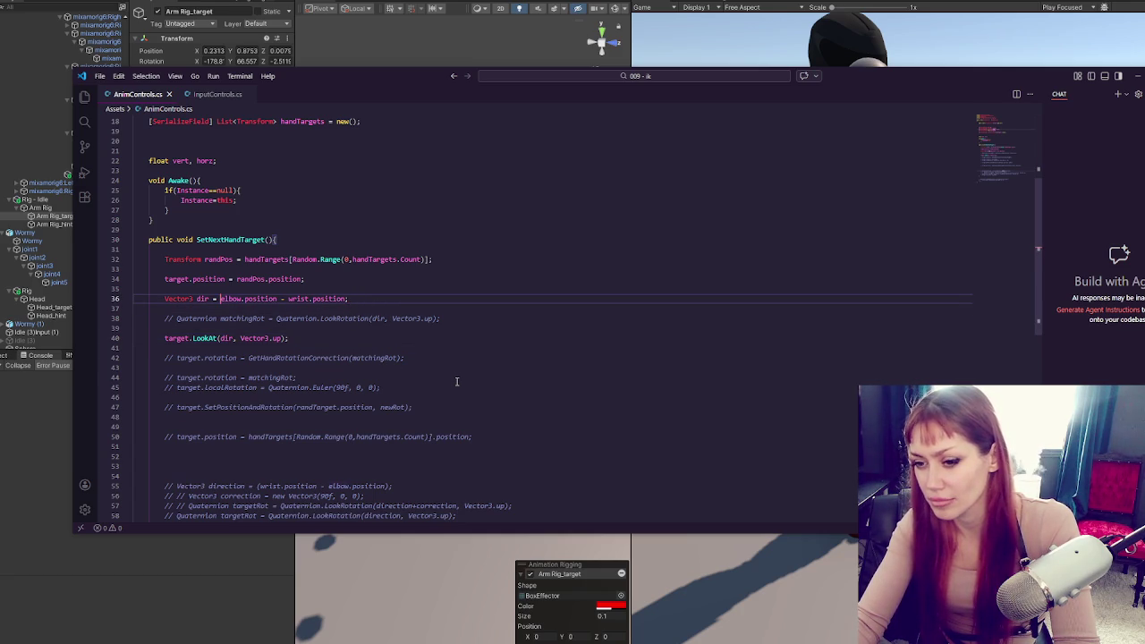
{"action": "type", "text": "("}
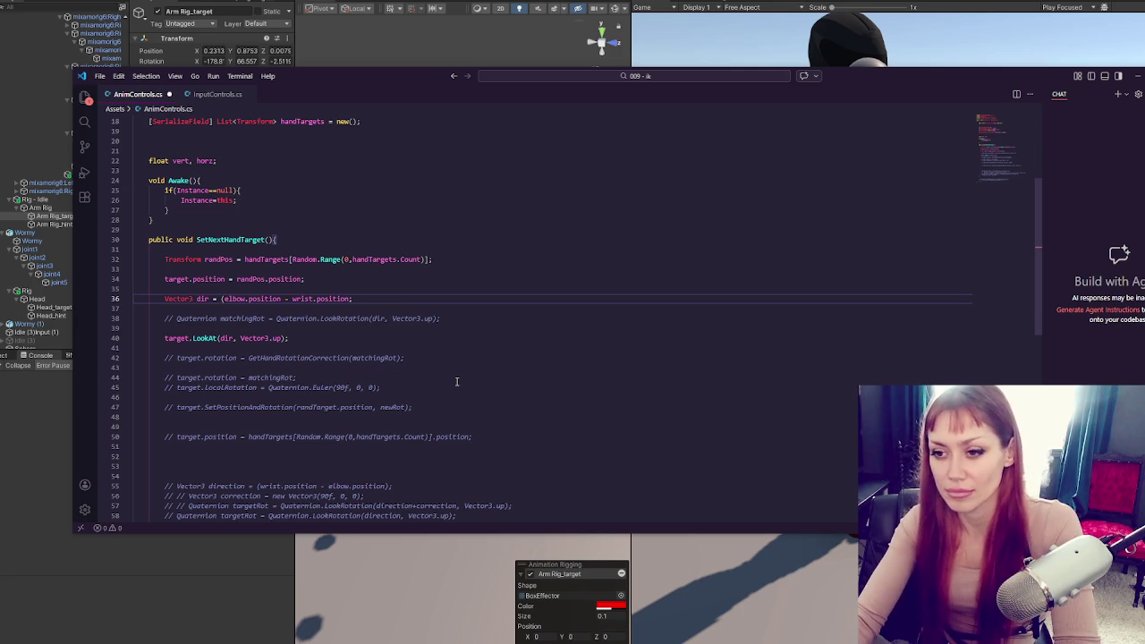
{"action": "left_click", "coordinate": [353, 299]}
{"action": "type", "text": ");"}
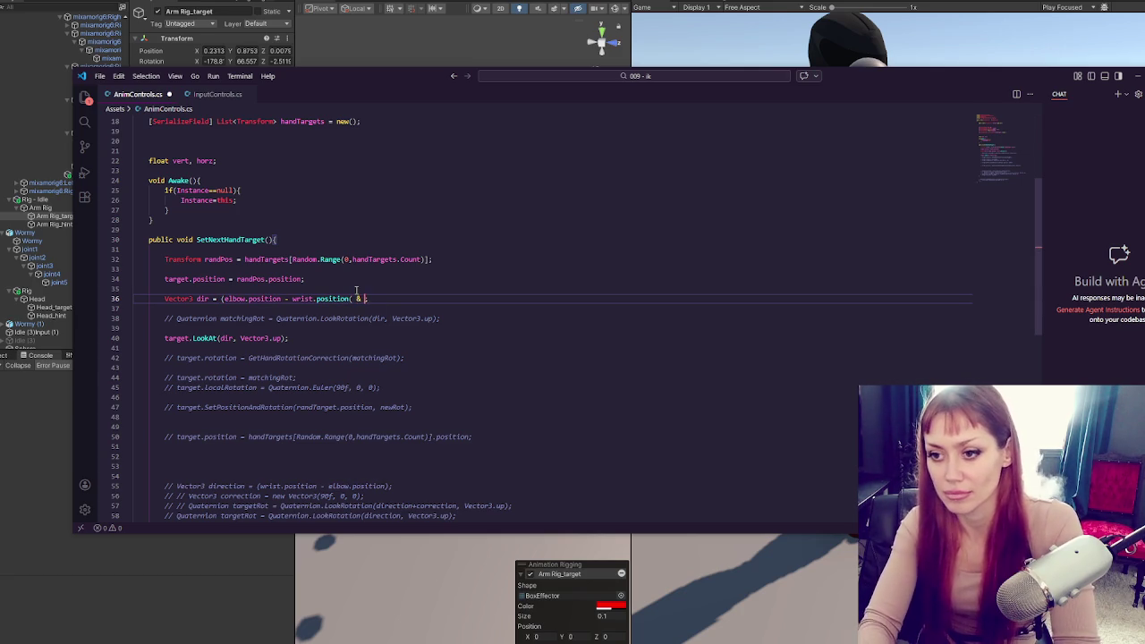
{"action": "type", "text": " *"}
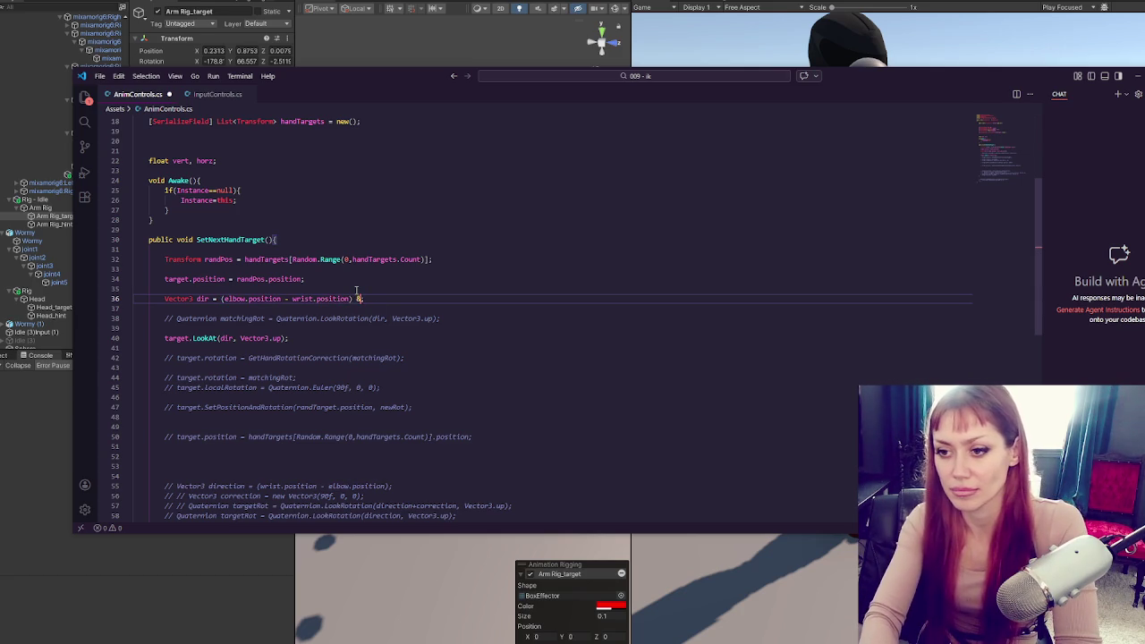
Append new Vector3(90f, 0, 0), copied from line 56, to the dir line and check compilation
{"action": "left_click_drag", "start_coordinate": [272, 495], "coordinate": [358, 496]}
{"action": "key", "text": "ctrl+c"}
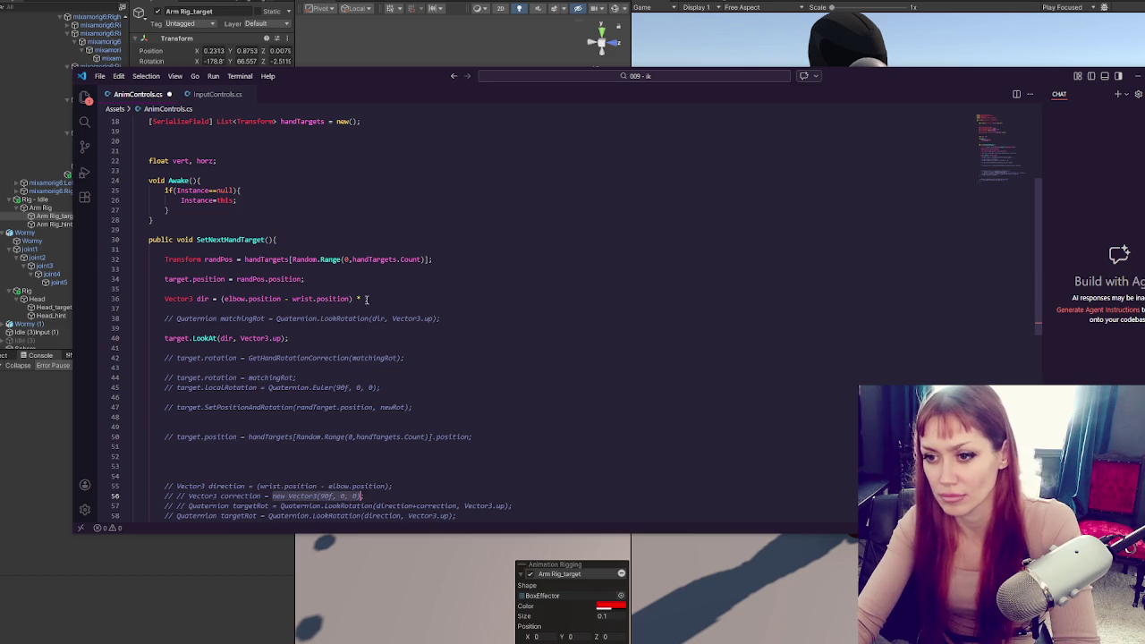
{"action": "left_click", "coordinate": [363, 299]}
{"action": "key", "text": "ctrl+v"}
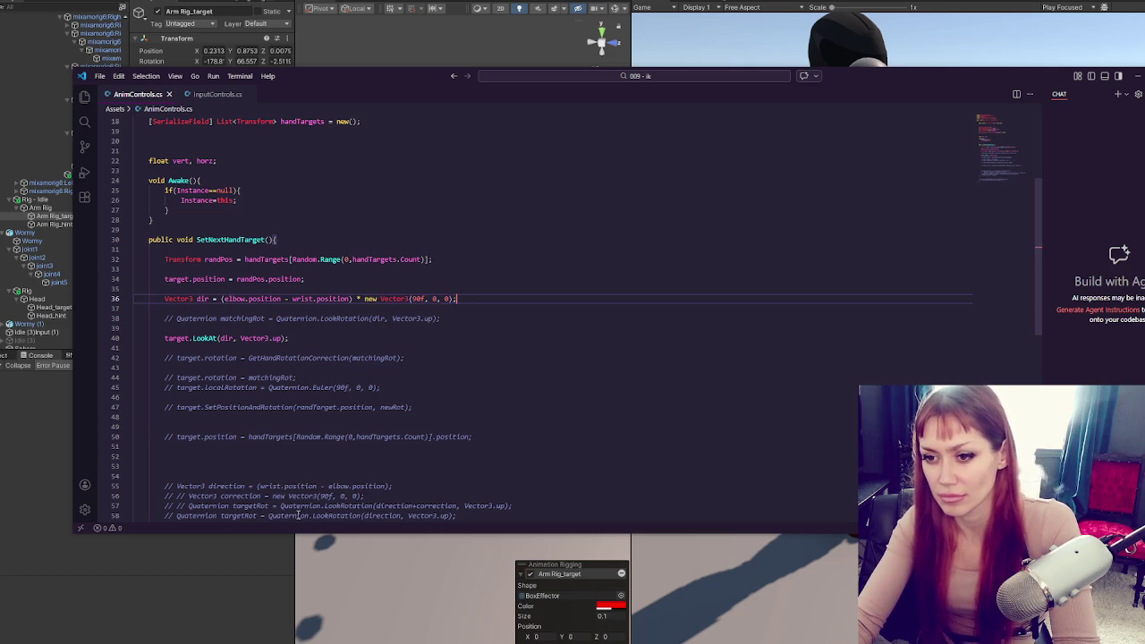
{"action": "left_click", "coordinate": [34, 438]}
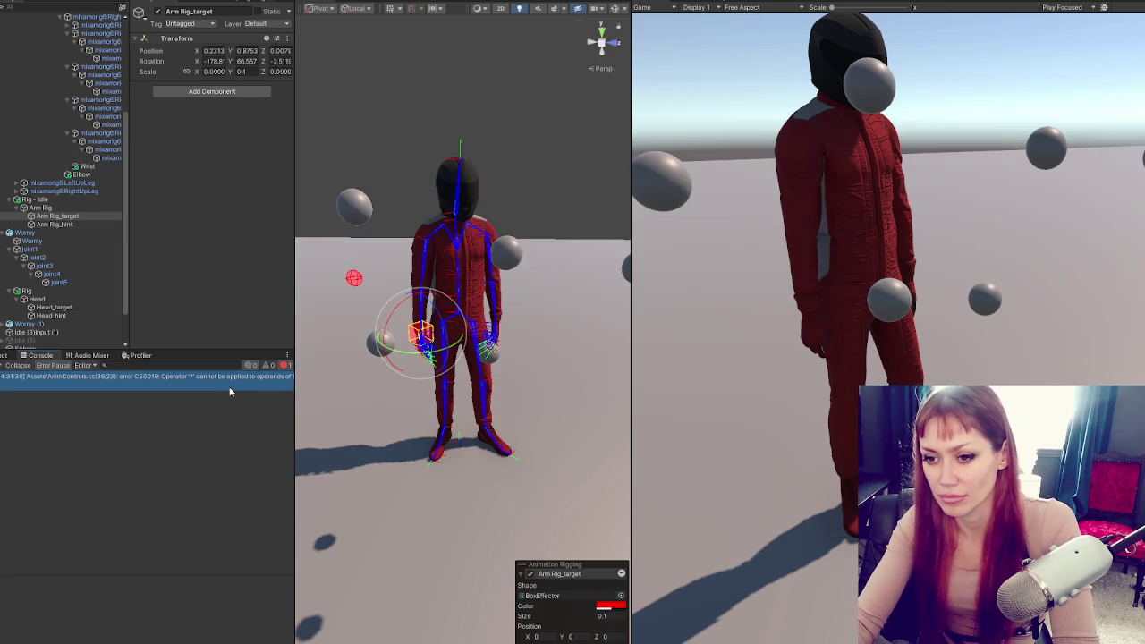
Fix the compile error by replacing the * operator with +, then save and recompile
{"action": "double_click", "coordinate": [229, 376]}
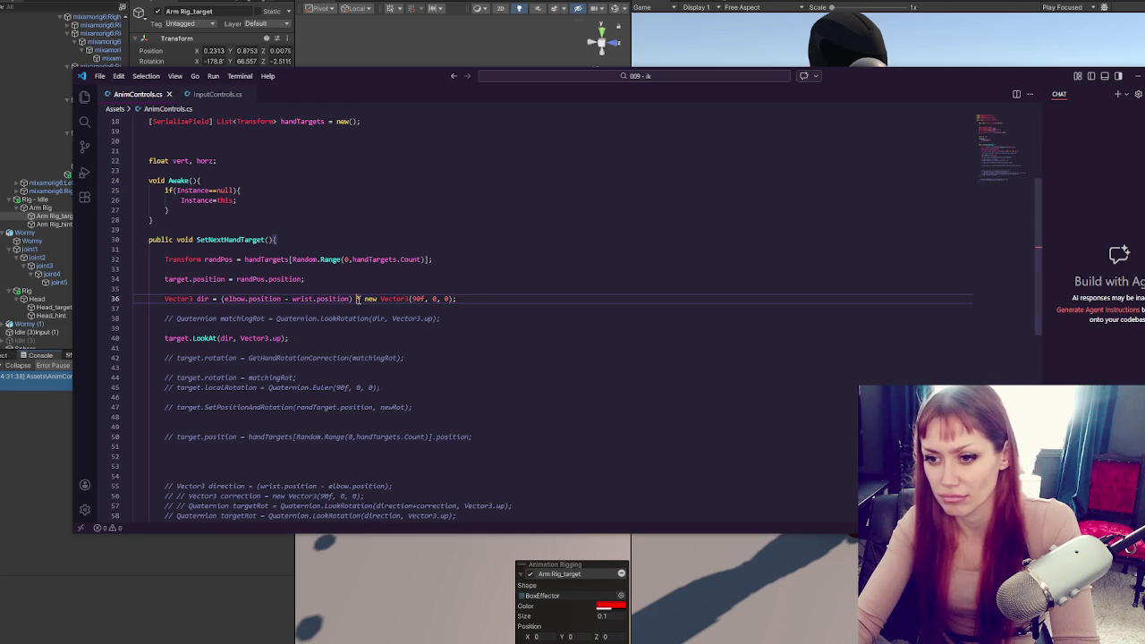
{"action": "key", "text": "Delete"}
{"action": "type", "text": "+"}
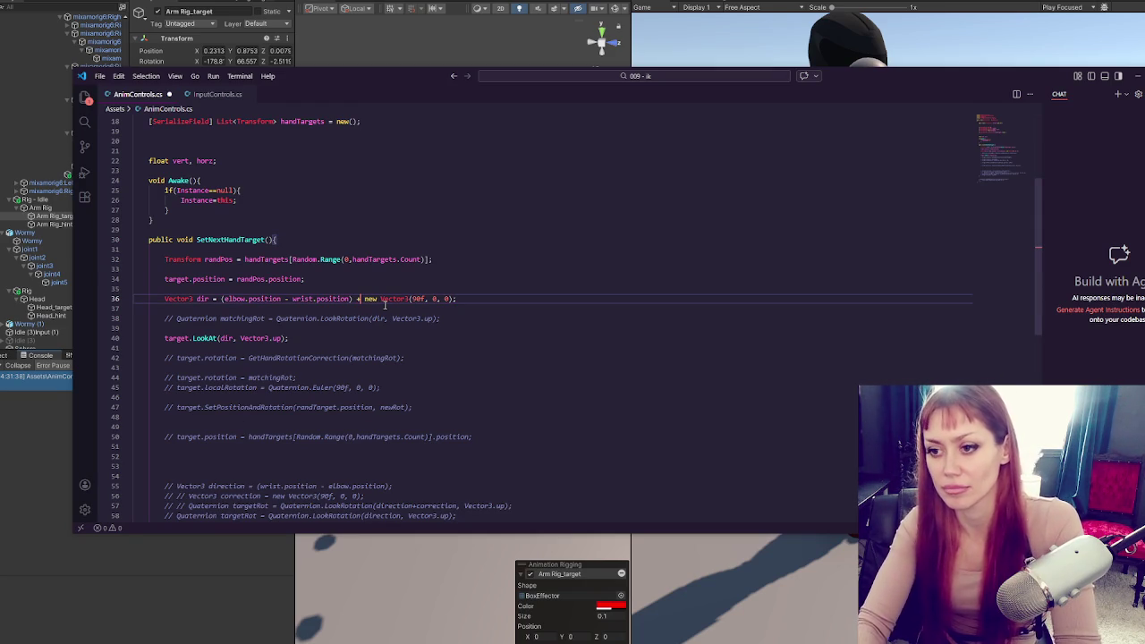
{"action": "key", "text": "ctrl+s"}
{"action": "left_click", "coordinate": [18, 447]}
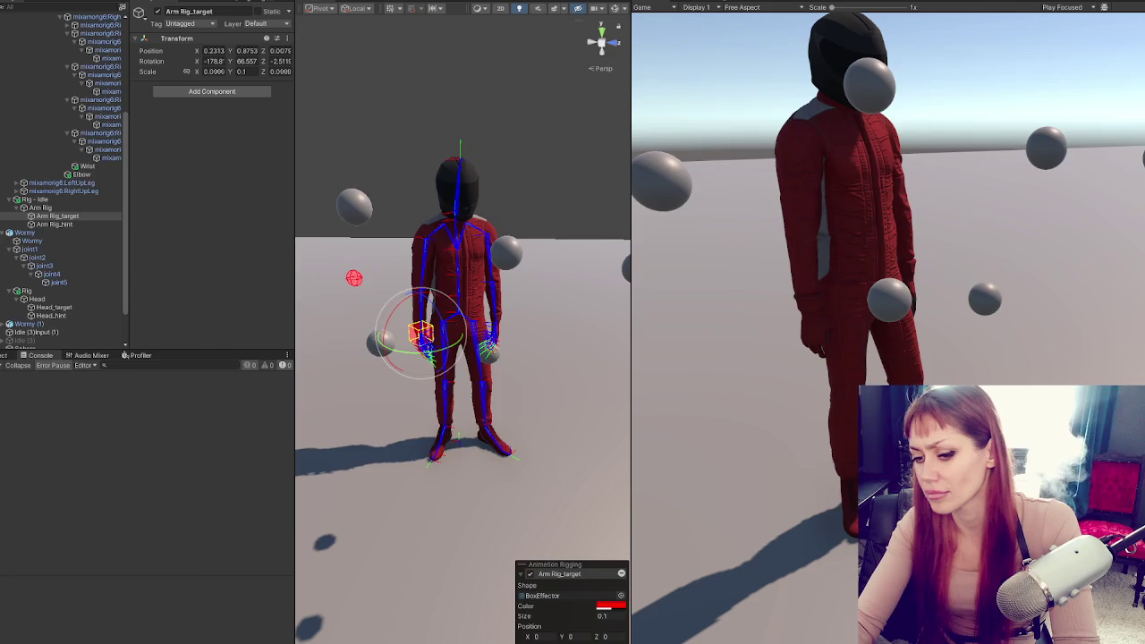
Change the dir offset from 90f to 180f, save, and test in Unity
{"action": "key", "text": "alt+Tab"}
{"action": "double_click", "coordinate": [418, 299]}
{"action": "type", "text": "180"}
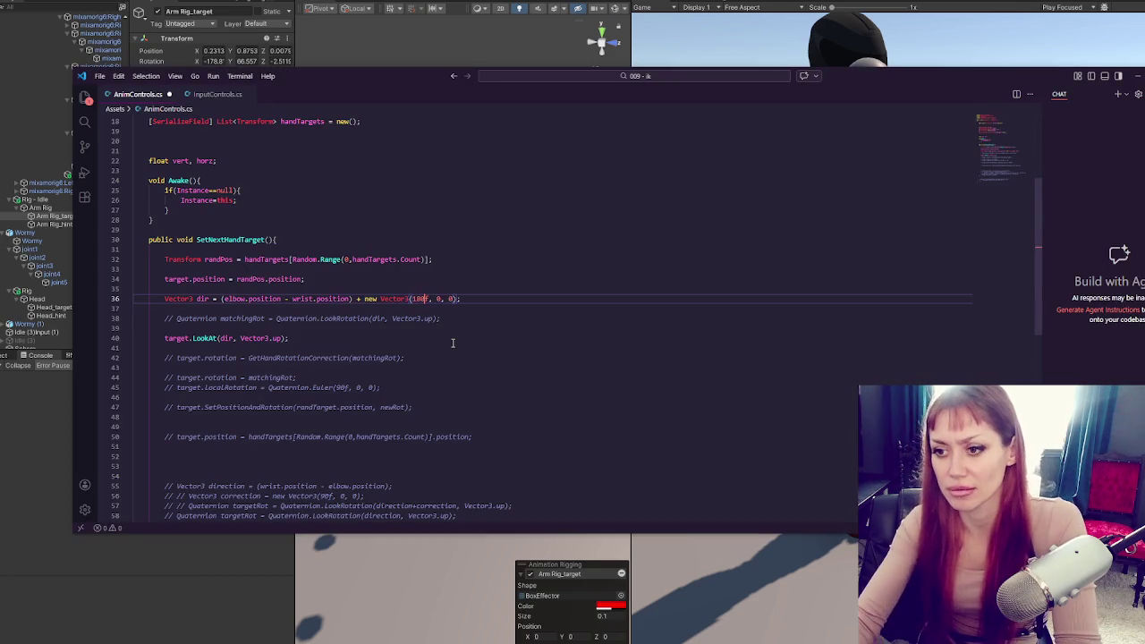
{"action": "key", "text": "ctrl+s"}
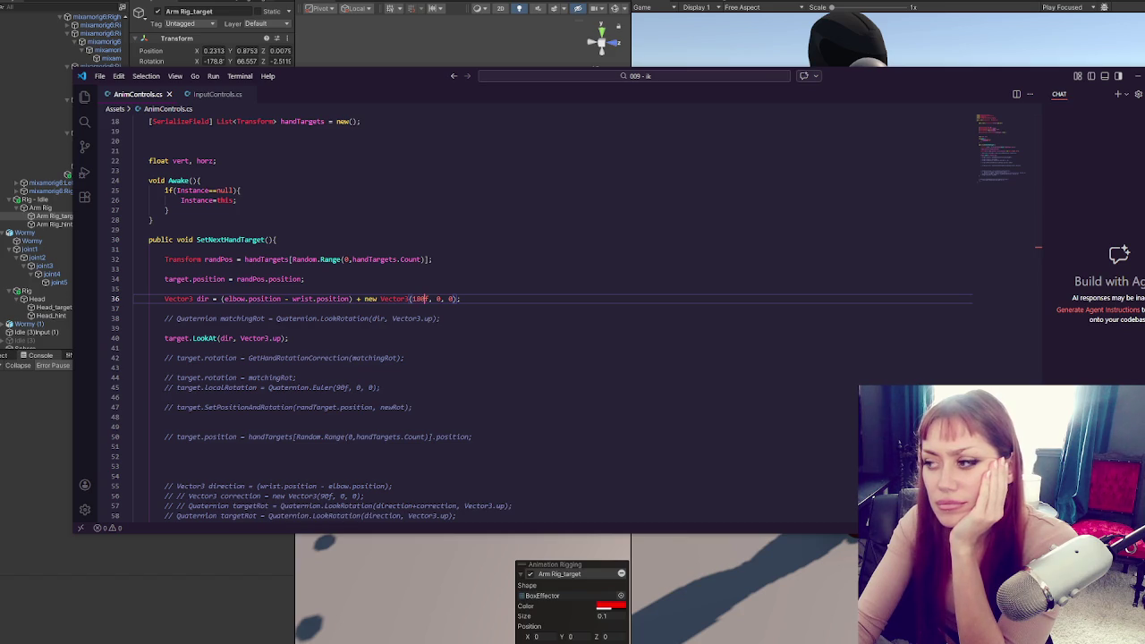
{"action": "key", "text": "alt+Tab"}
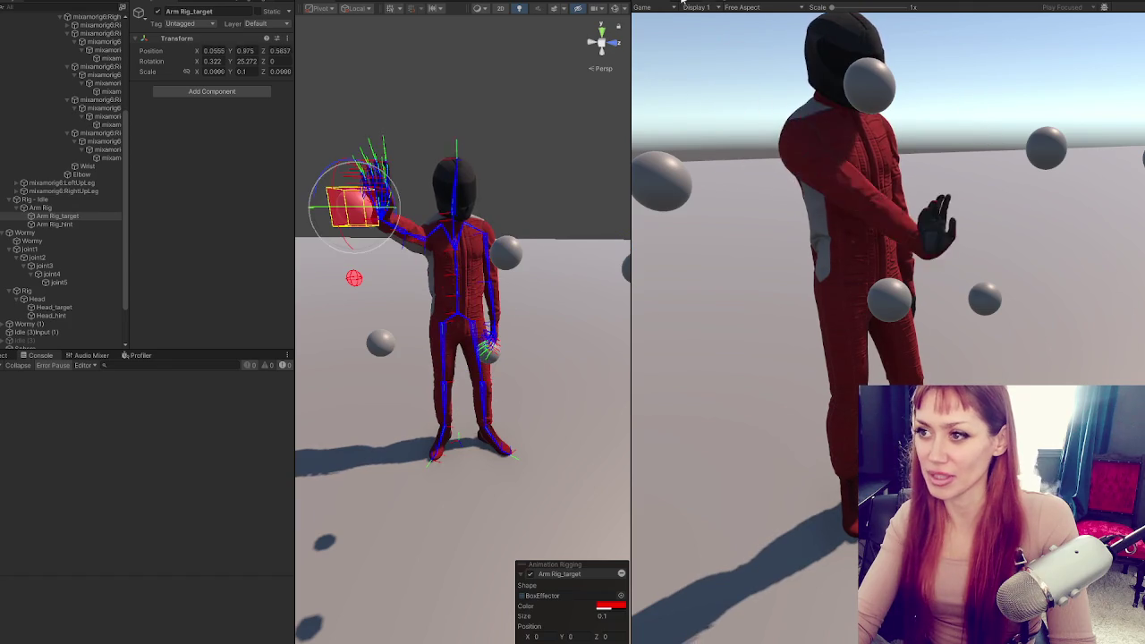
Return to AnimControls.cs and place the caret on empty line 43
{"action": "key", "text": "alt+Tab"}
{"action": "left_click", "coordinate": [362, 367]}
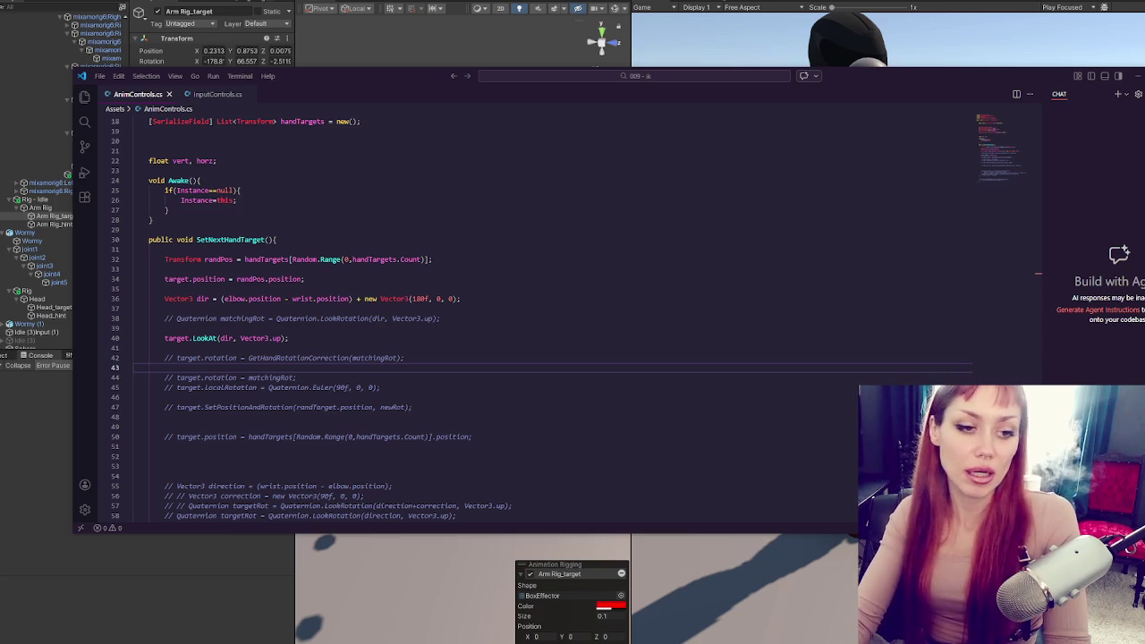
Review lines 34–41 including the dir line, then switch back to Unity
{"action": "left_click", "coordinate": [225, 279]}
{"action": "left_click", "coordinate": [116, 299]}
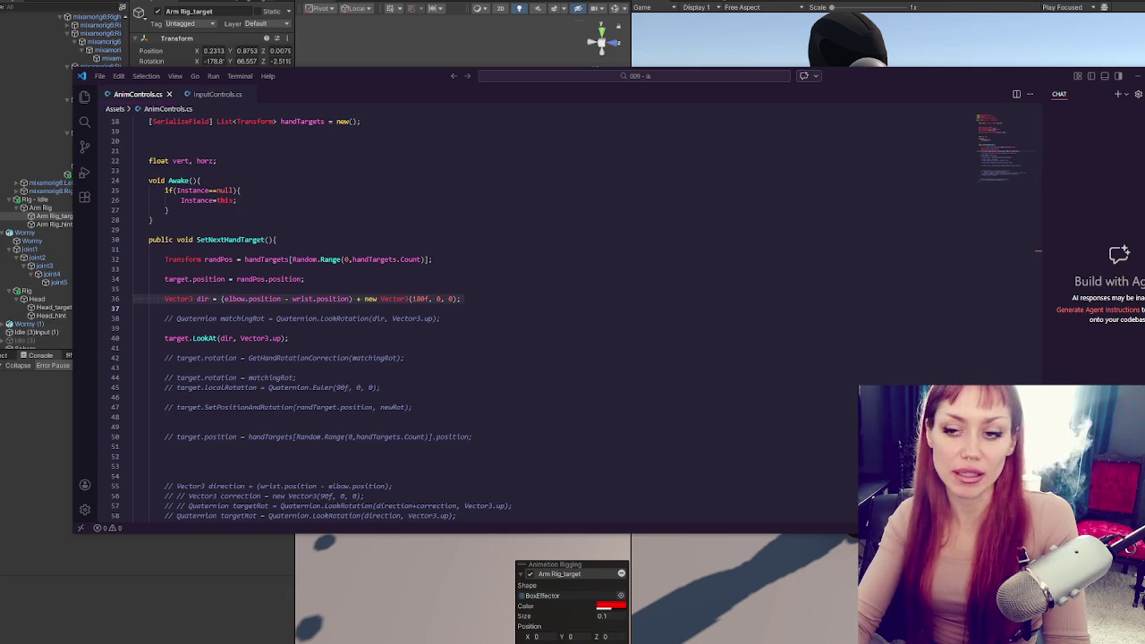
{"action": "left_click", "coordinate": [144, 348]}
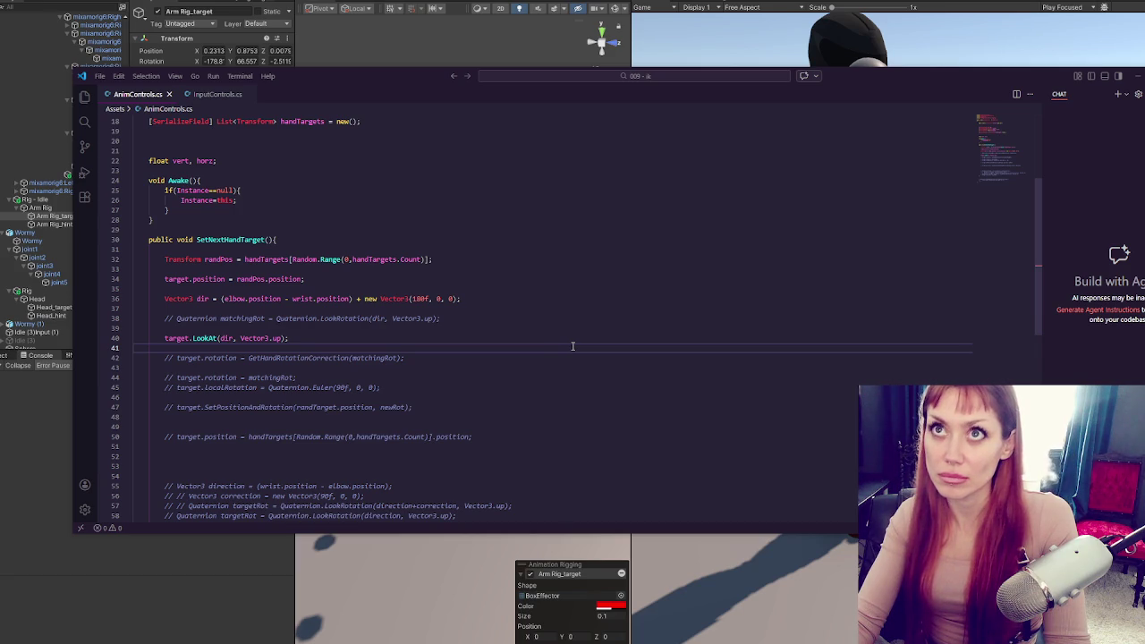
{"action": "key", "text": "alt+Tab"}
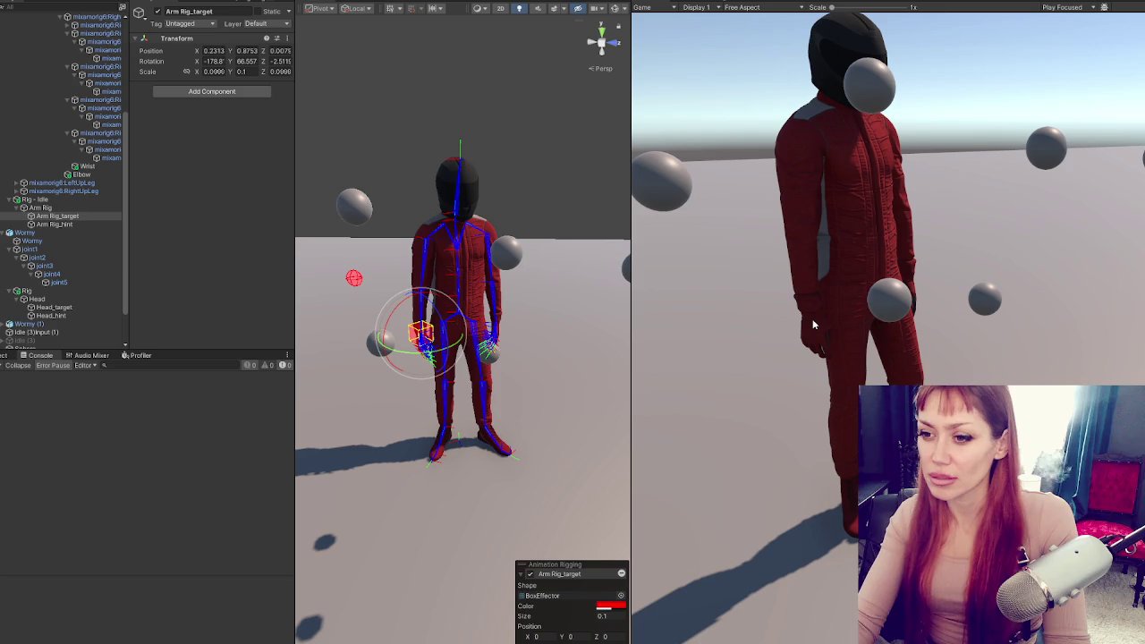
Select Arm Rig_target, drag it off the hand and undo, then return to line 36 in the script
{"action": "left_click", "coordinate": [115, 217]}
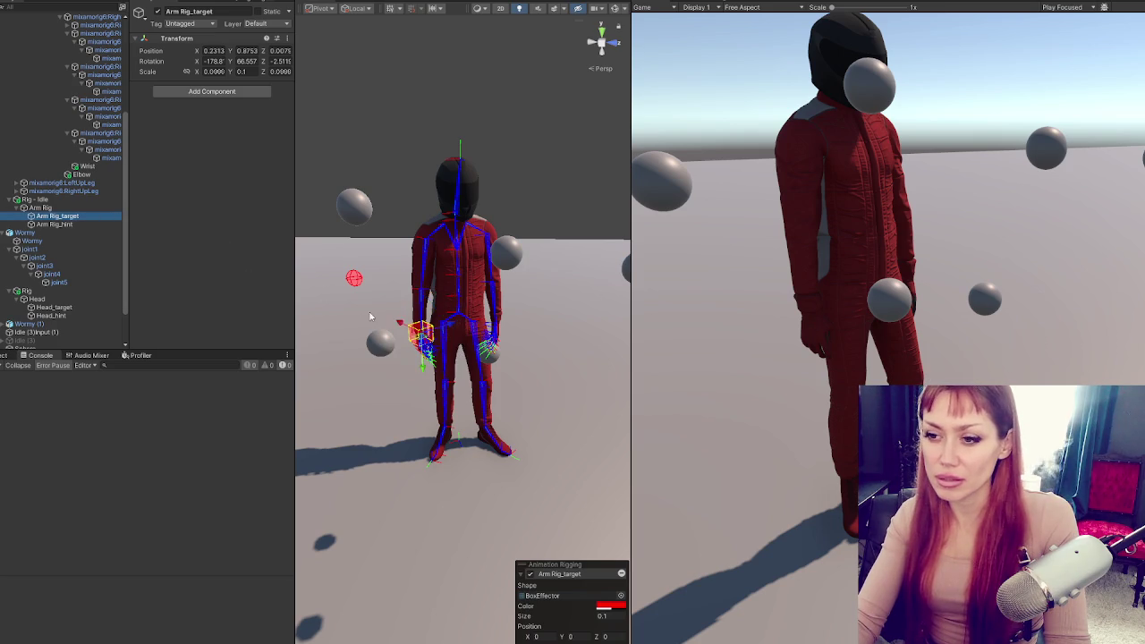
{"action": "mouse_move", "coordinate": [407, 329]}
{"action": "left_mouse_down"}
{"action": "mouse_move", "coordinate": [531, 388]}
{"action": "mouse_move", "coordinate": [581, 430]}
{"action": "mouse_move", "coordinate": [585, 395]}
{"action": "left_mouse_up"}
{"action": "key", "text": "ctrl+z"}
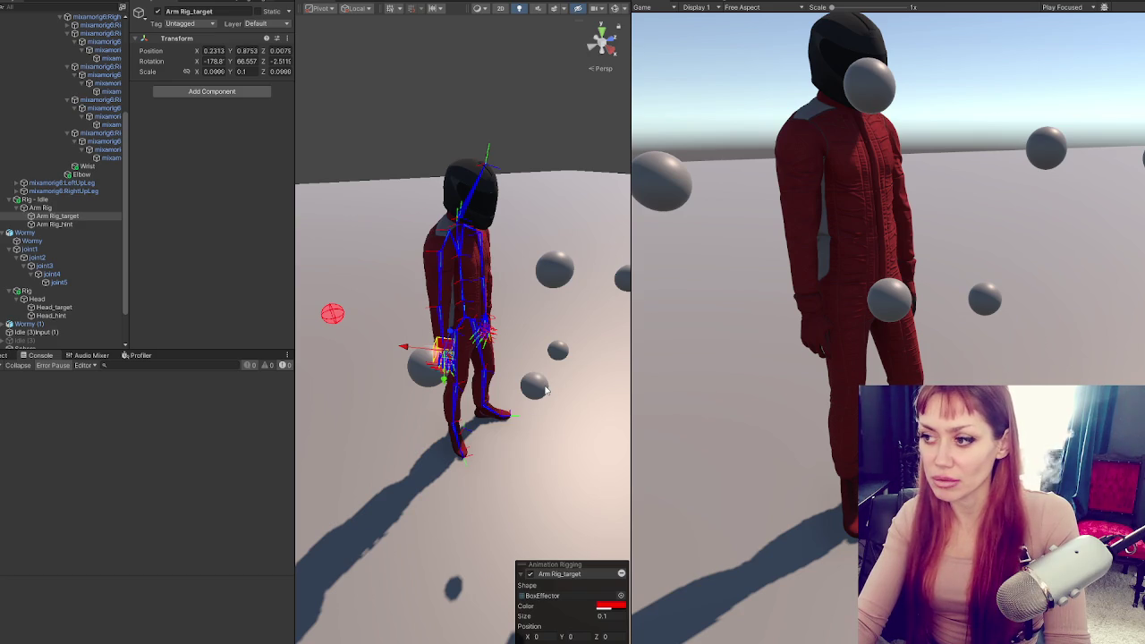
{"action": "key", "text": "alt+Tab"}
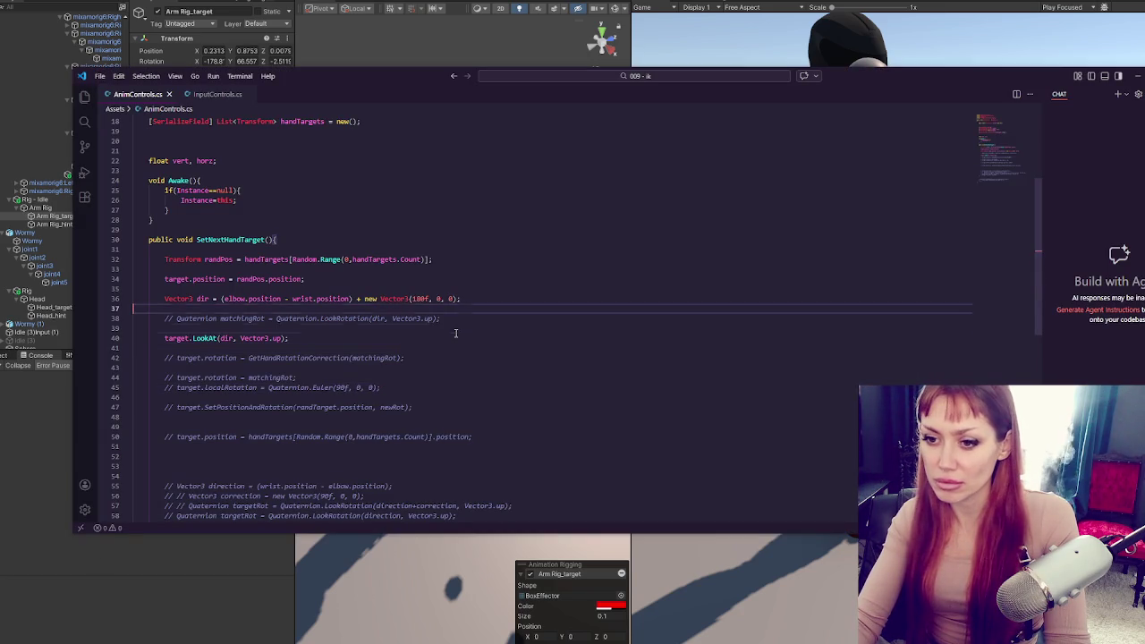
{"action": "left_click", "coordinate": [501, 300]}
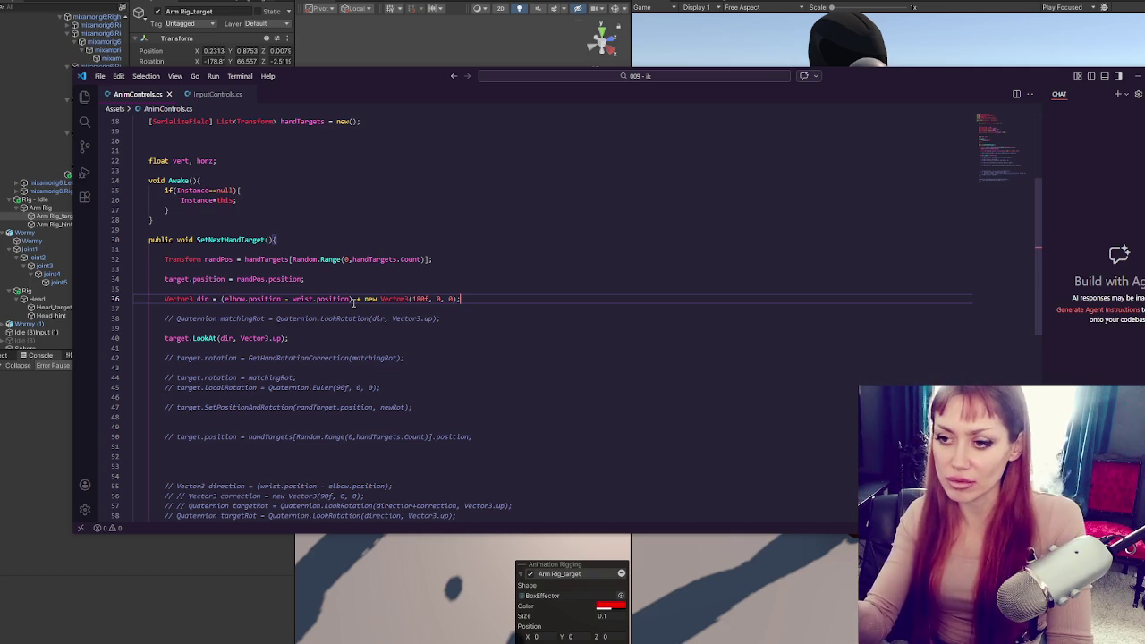
Edit the dir offset Vector3 to put 90f in the middle argument, save, and test in Unity
{"action": "left_click", "coordinate": [421, 299]}
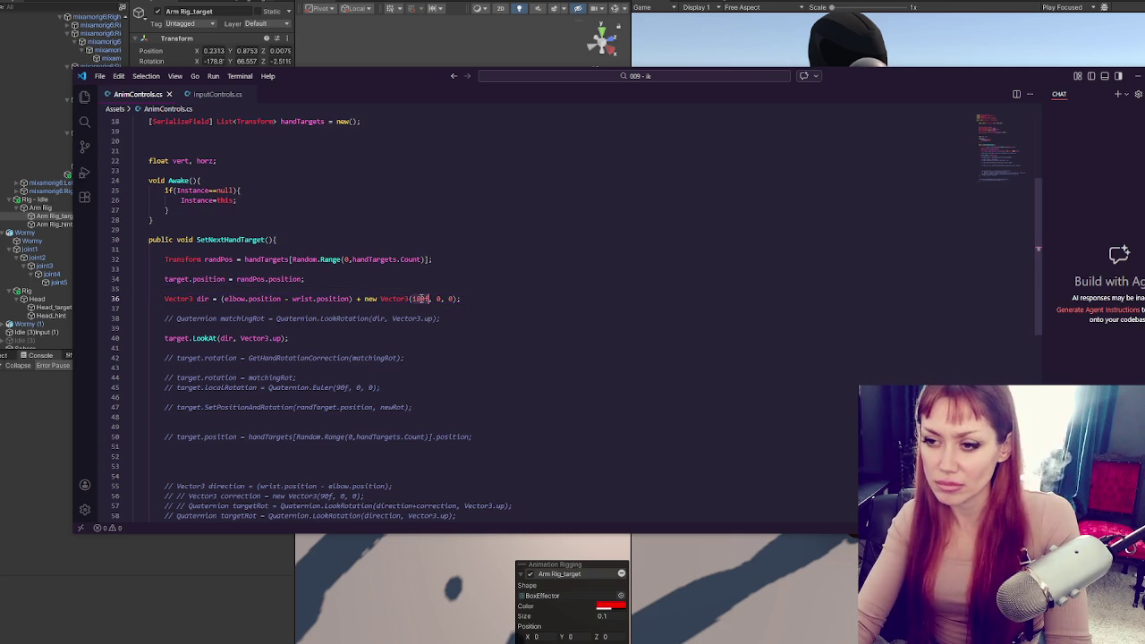
{"action": "type", "text": "0"}
{"action": "double_click", "coordinate": [425, 299]}
{"action": "type", "text": "90f"}
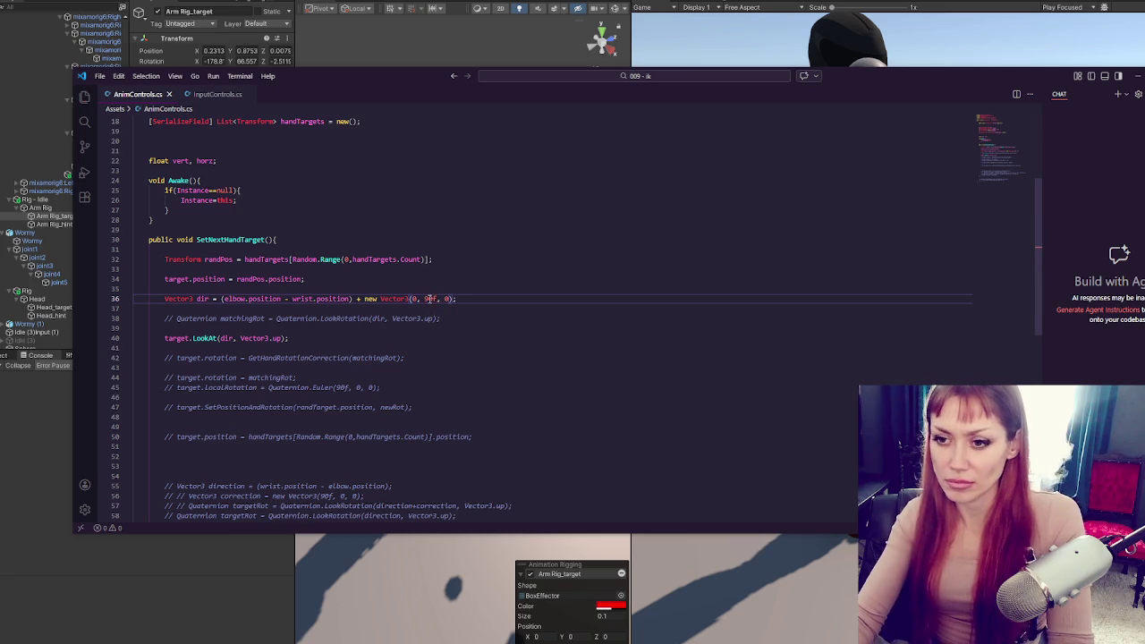
{"action": "key", "text": "ctrl+s"}
{"action": "left_click", "coordinate": [189, 584]}
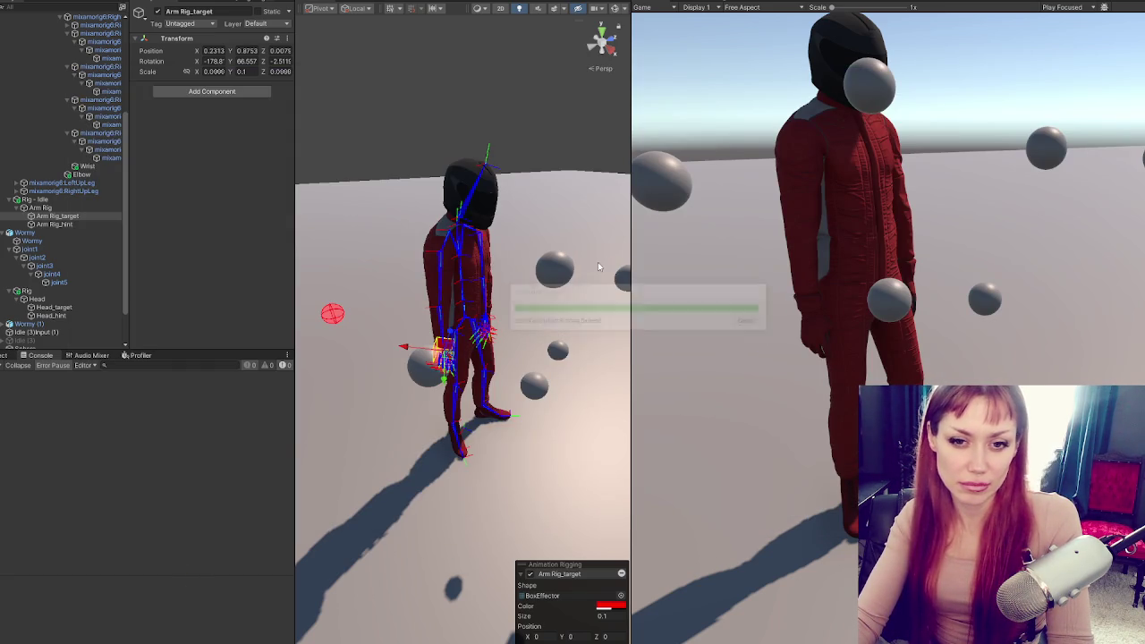
Delete the target.LookAt line and set the offset's first two arguments to 90f, 0
{"action": "key", "text": "alt+Tab"}
{"action": "left_click", "coordinate": [356, 305]}
{"action": "left_click", "coordinate": [361, 337]}
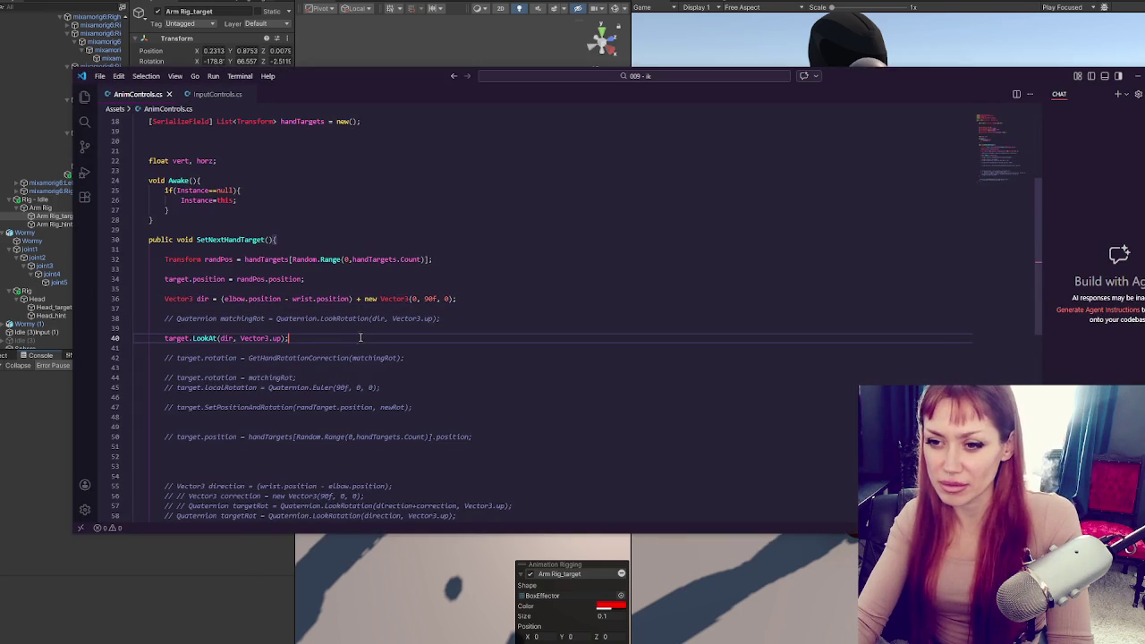
{"action": "key", "text": "shift+Up"}
{"action": "key", "text": "BackSpace"}
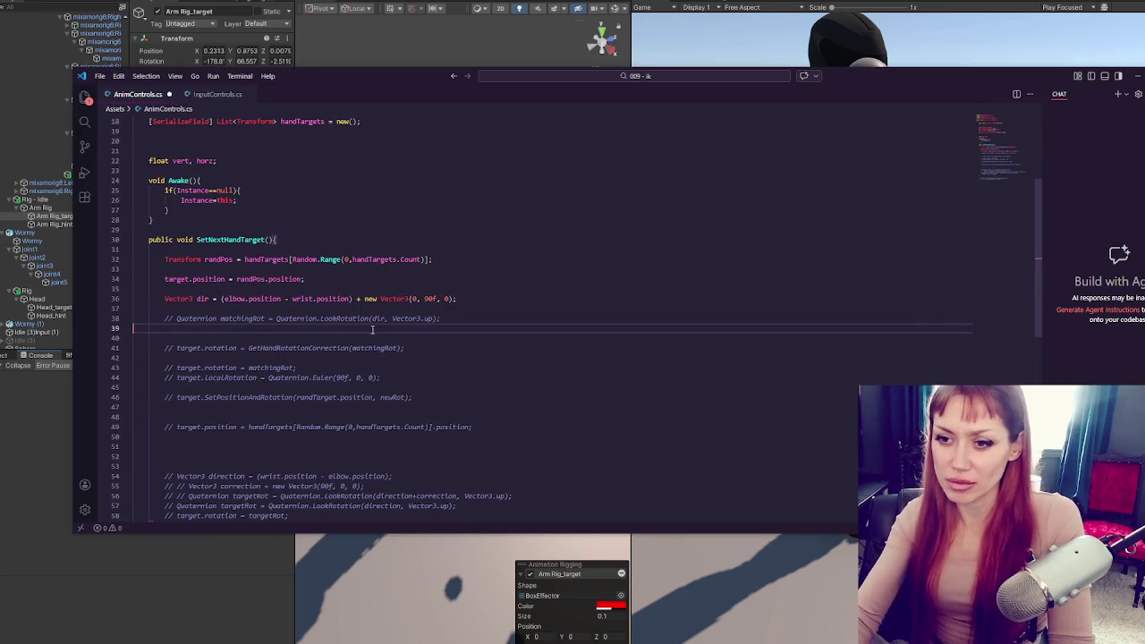
{"action": "left_click_drag", "start_coordinate": [413, 298], "coordinate": [438, 298]}
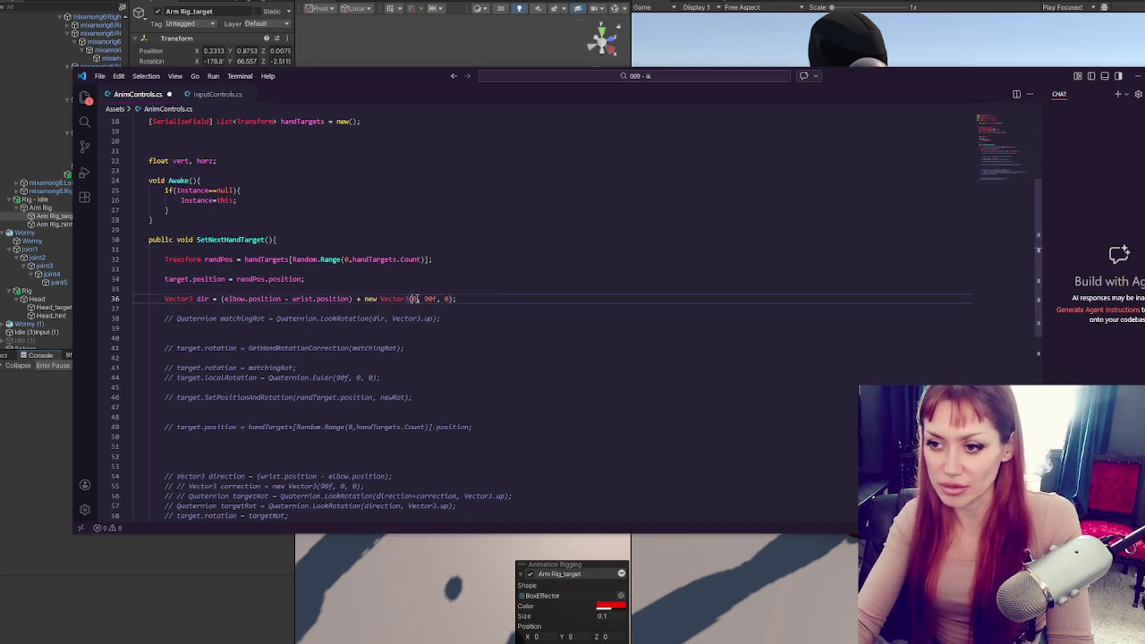
{"action": "type", "text": "90f, 0"}
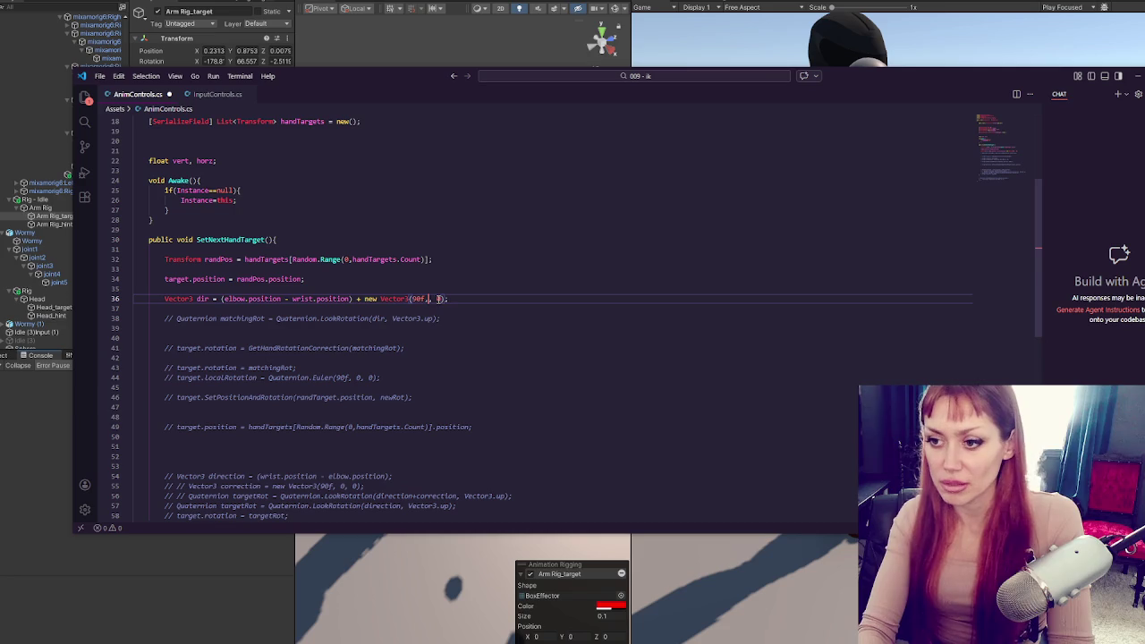
Uncomment the matchingRot LookRotation line 38
{"action": "triple_click", "coordinate": [347, 318]}
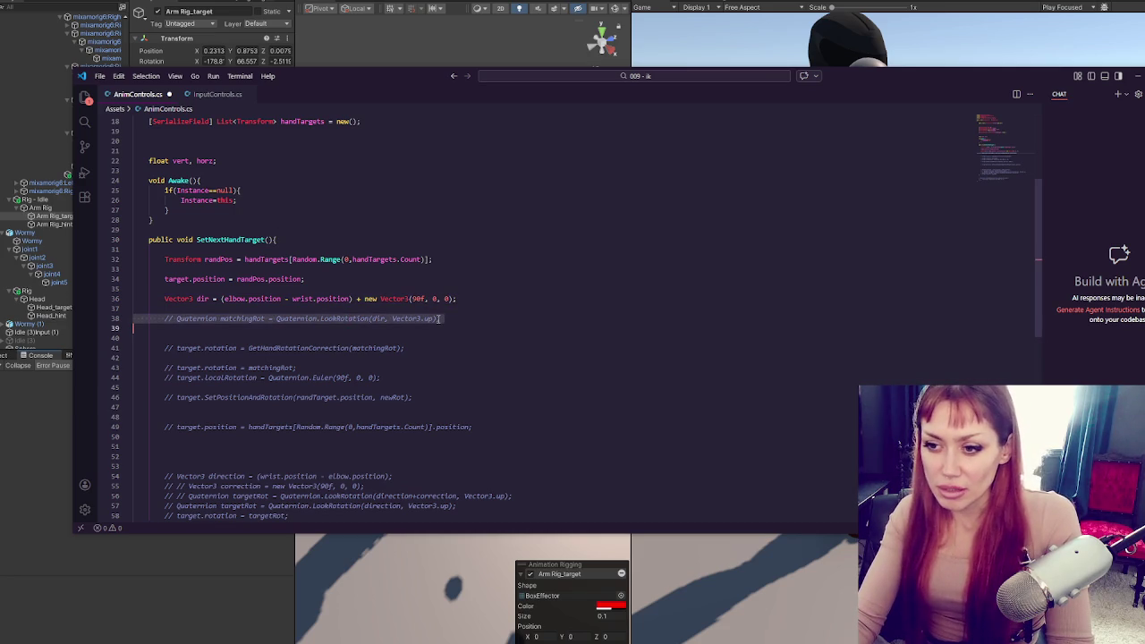
{"action": "key", "text": "ctrl+slash"}
{"action": "left_click", "coordinate": [463, 324]}
{"action": "left_click", "coordinate": [463, 319]}
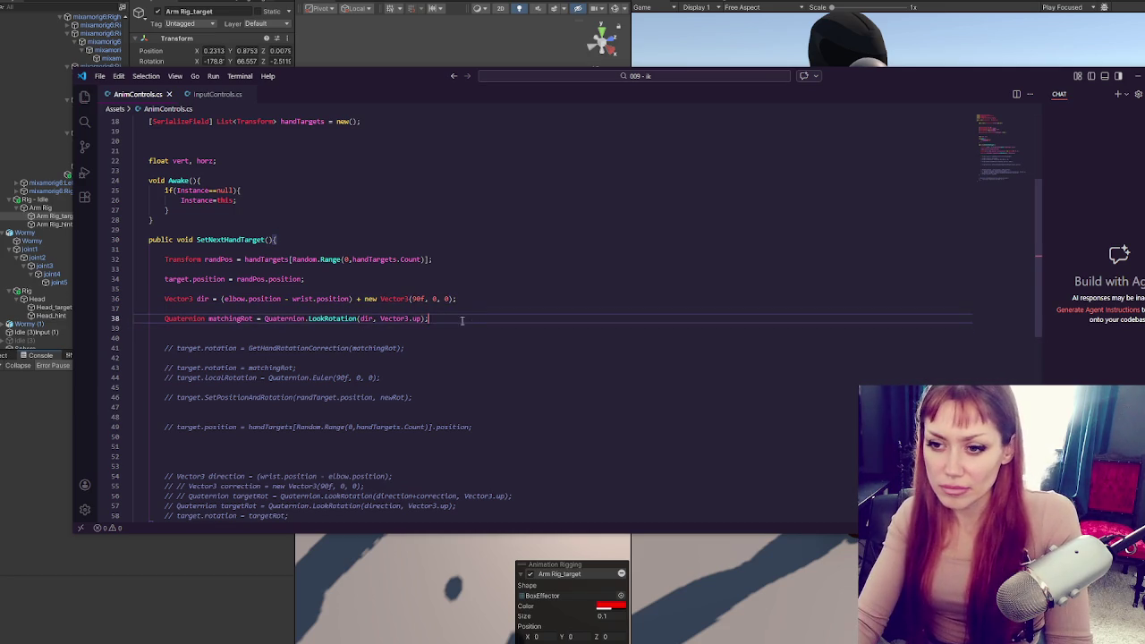
{"action": "left_click", "coordinate": [237, 326]}
{"action": "left_click", "coordinate": [235, 319]}
{"action": "left_click", "coordinate": [210, 319]}
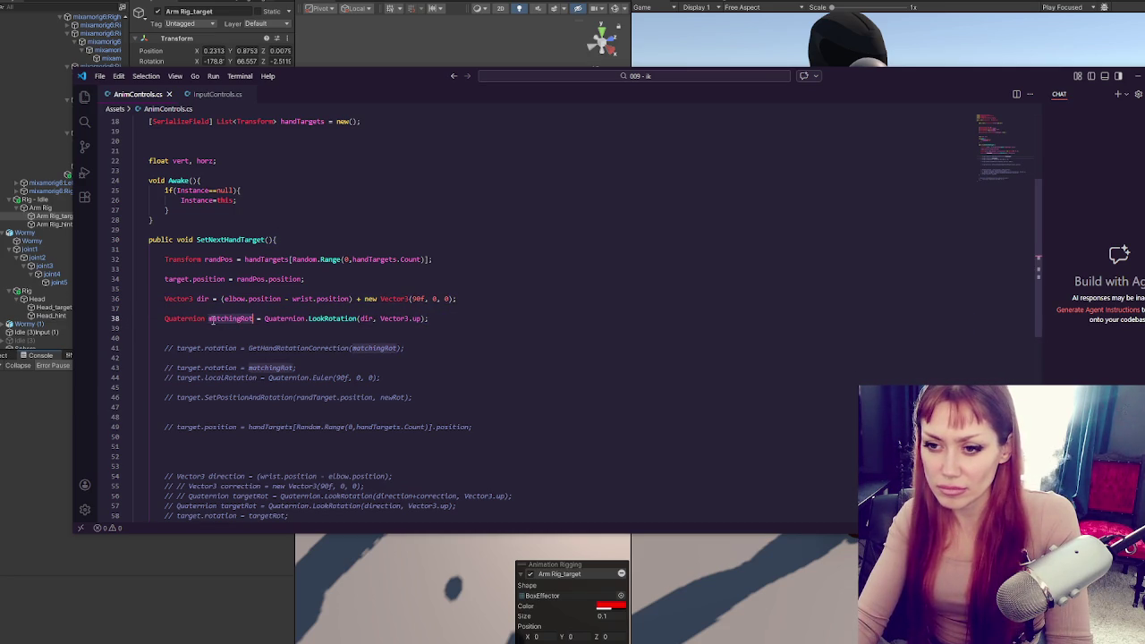
Replace 'Quaternion matchingRot' with 'target.rotation' on line 38 and recompile in Unity
{"action": "double_click", "coordinate": [179, 319]}
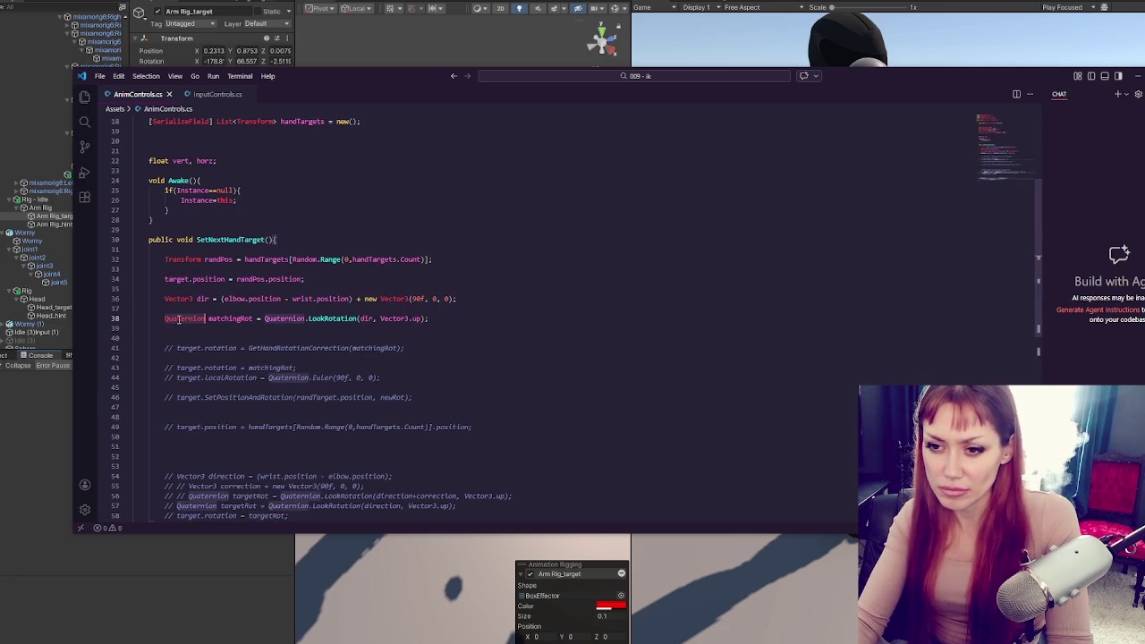
{"action": "left_click_drag", "start_coordinate": [258, 321], "coordinate": [167, 319]}
{"action": "type", "text": "target.rotation"}
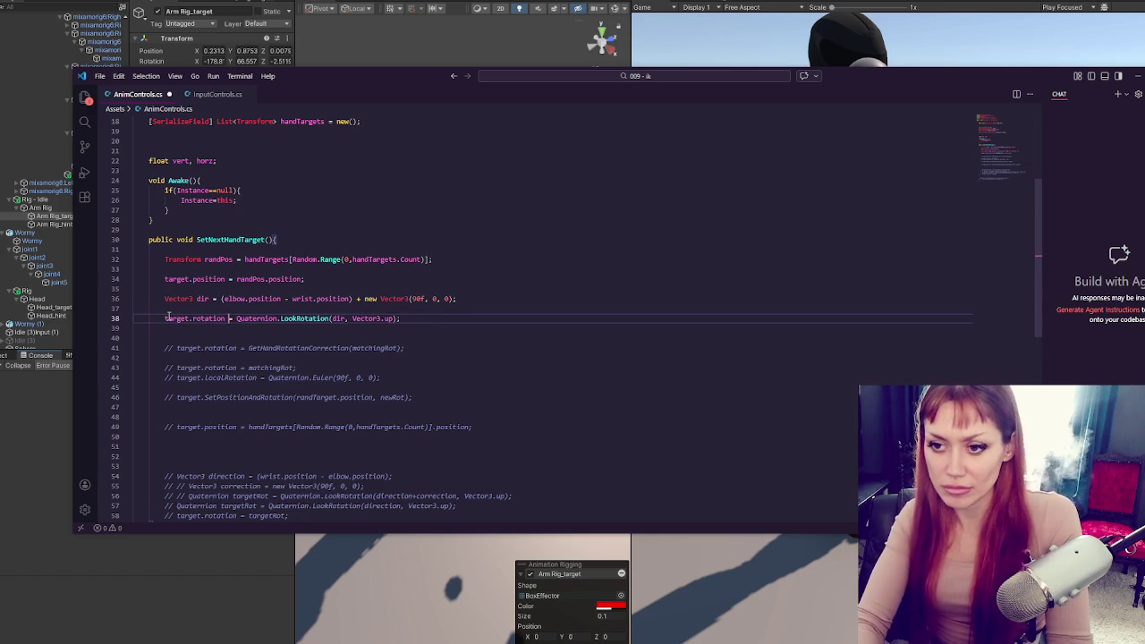
{"action": "left_click", "coordinate": [413, 349]}
{"action": "left_click", "coordinate": [438, 336]}
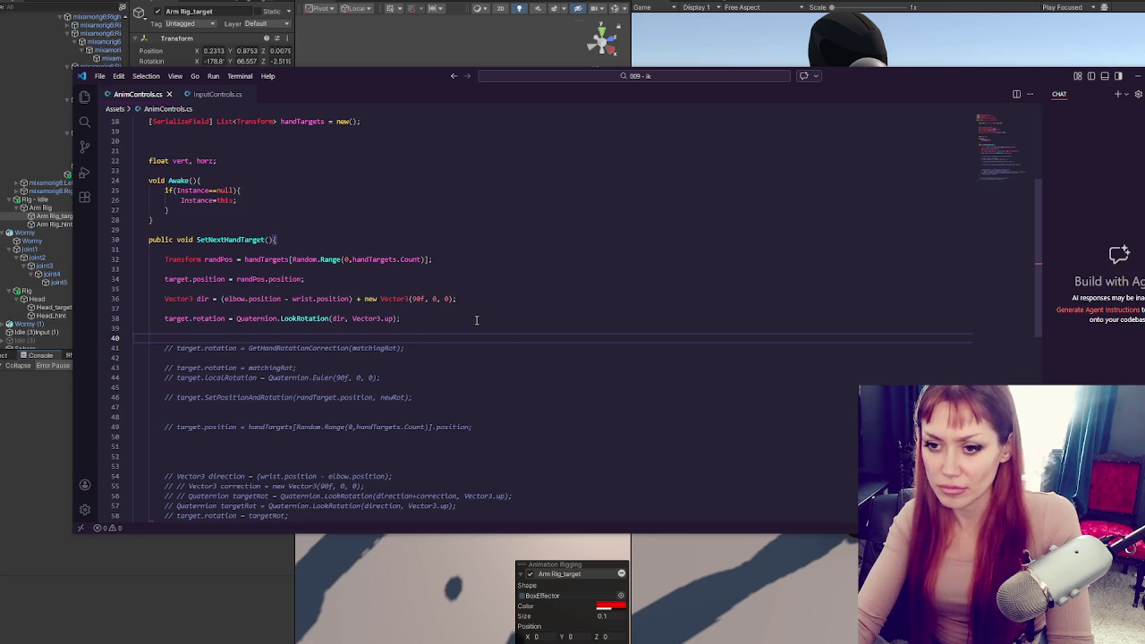
{"action": "left_click", "coordinate": [477, 319]}
{"action": "key", "text": "alt+Tab"}
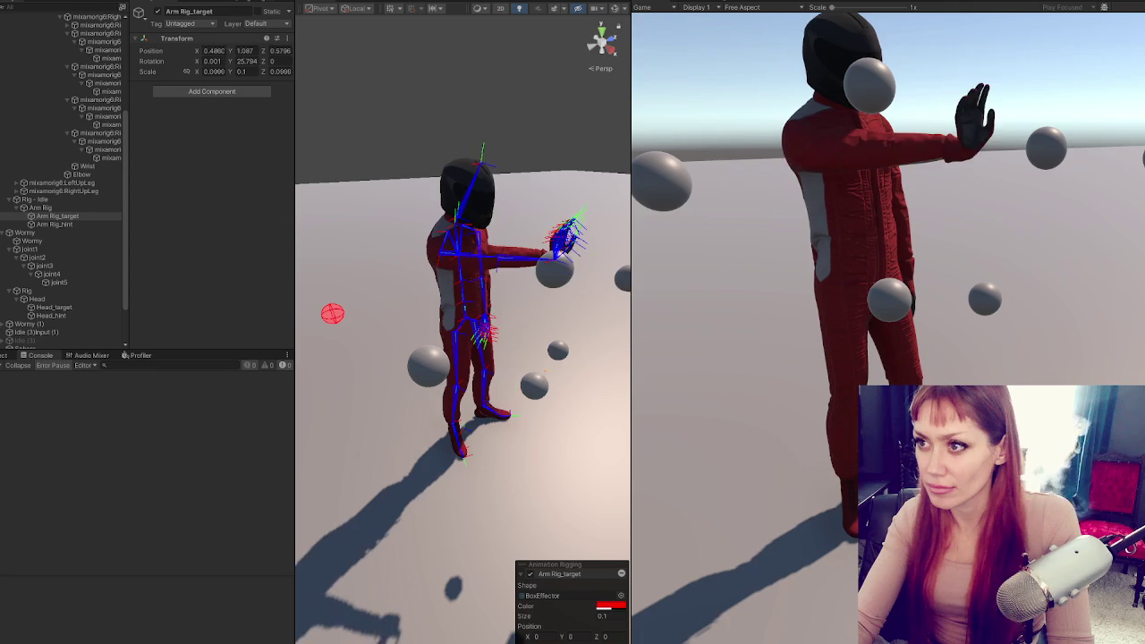
Change line 36's offset to new Vector3(0, 90f, 0) and switch back to Unity
{"action": "key", "text": "alt+Tab"}
{"action": "left_click", "coordinate": [426, 298]}
{"action": "double_click", "coordinate": [426, 298]}
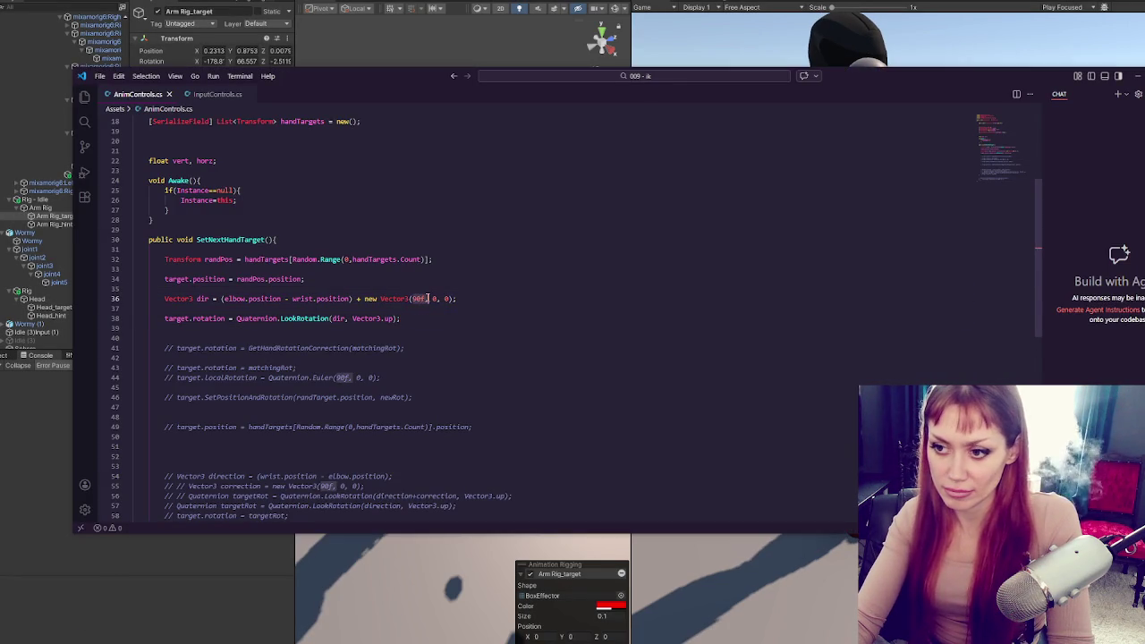
{"action": "key", "text": "BackSpace"}
{"action": "type", "text": "0"}
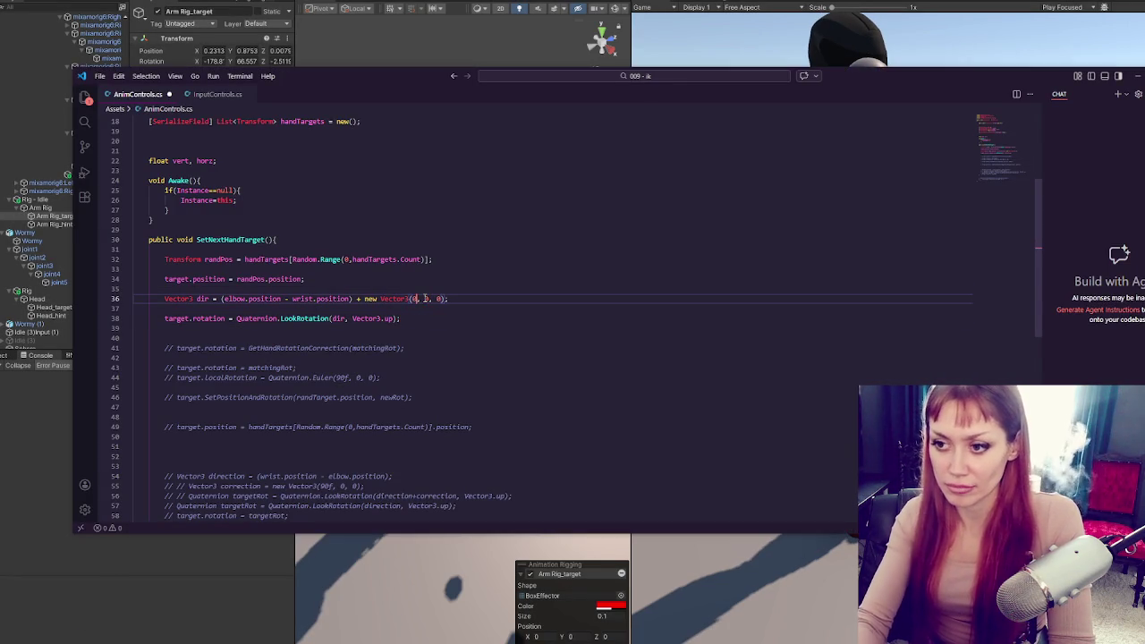
{"action": "type", "text": "90f"}
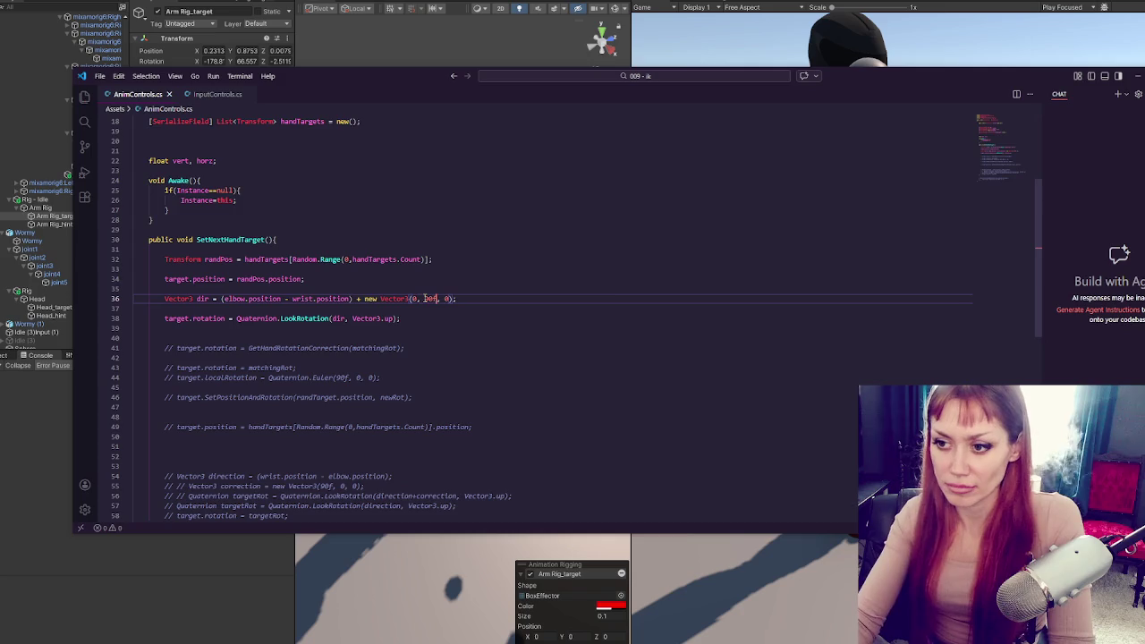
{"action": "key", "text": "alt+Tab"}
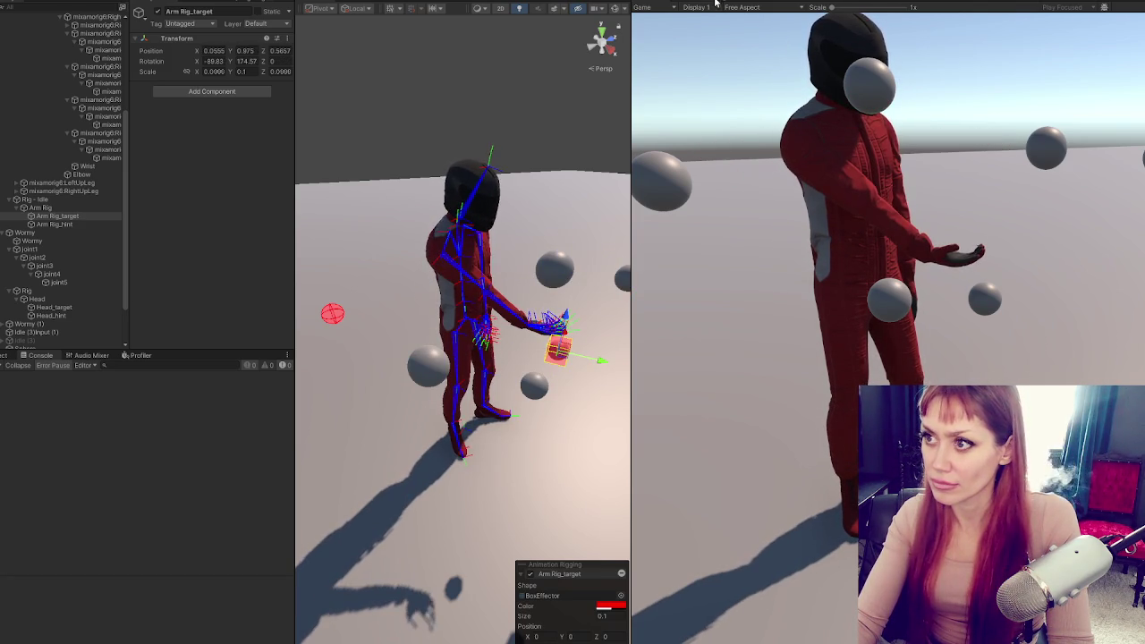
Change the dir offset's X angle on line 36 to -180f and play-test the arm in Unity
{"action": "key", "text": "alt+Tab"}
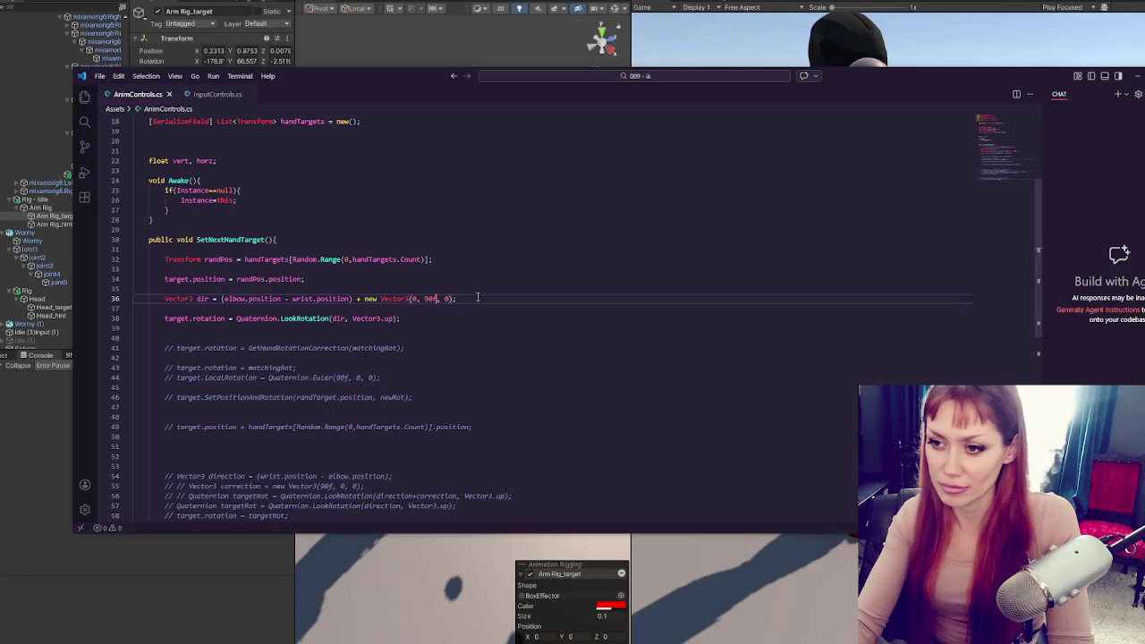
{"action": "type", "text": "9"}
{"action": "double_click", "coordinate": [416, 298]}
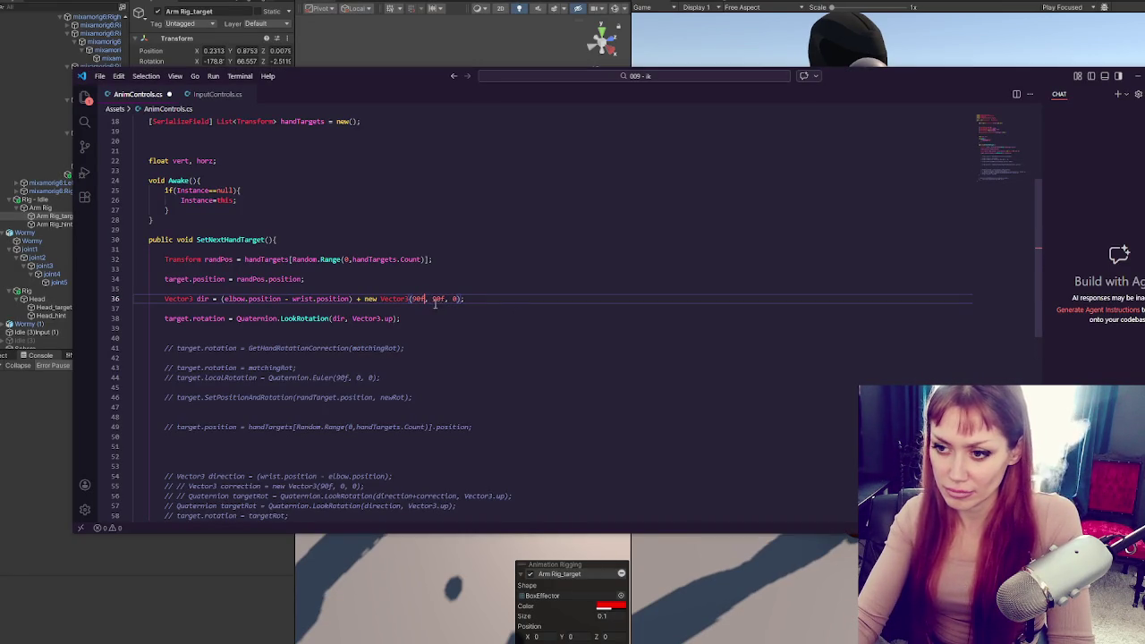
{"action": "type", "text": "-180f"}
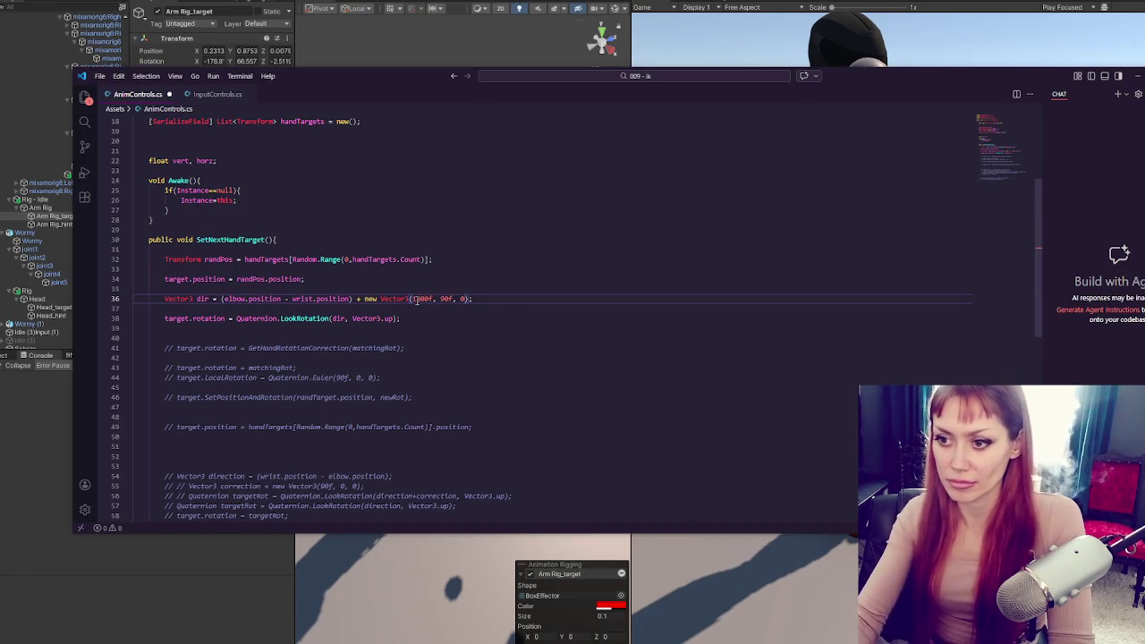
{"action": "key", "text": "alt+Tab"}
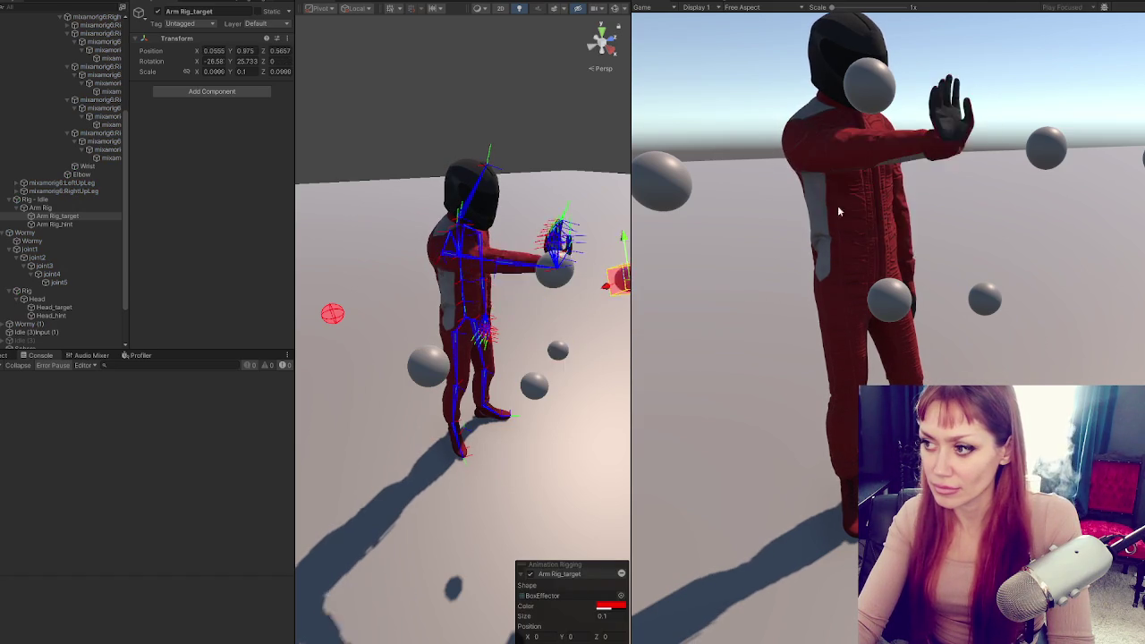
{"action": "key", "text": "ctrl+p"}
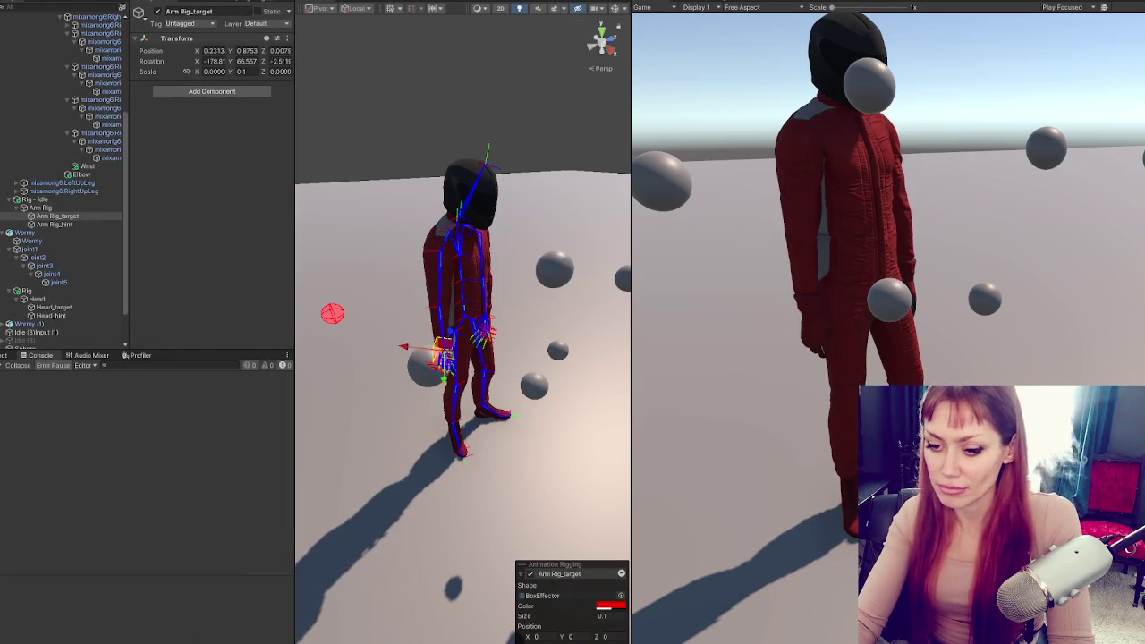
Revert the X offset to 0, keeping 90f, save, and let Unity reload the script
{"action": "key", "text": "alt+Tab"}
{"action": "double_click", "coordinate": [422, 298]}
{"action": "type", "text": "0, "}
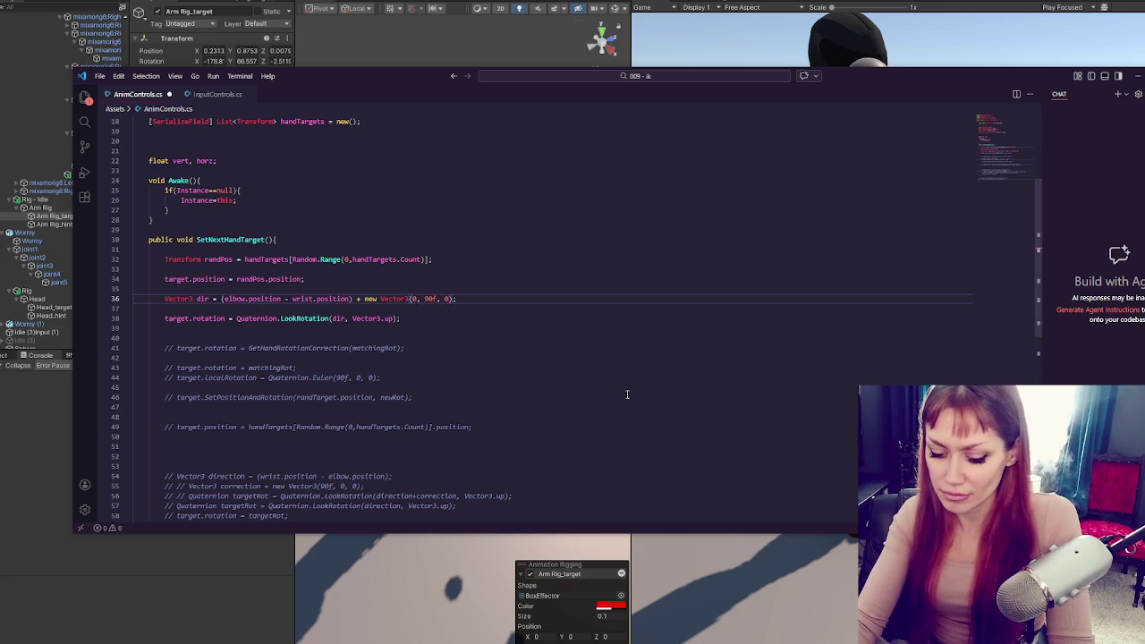
{"action": "type", "text": "90f"}
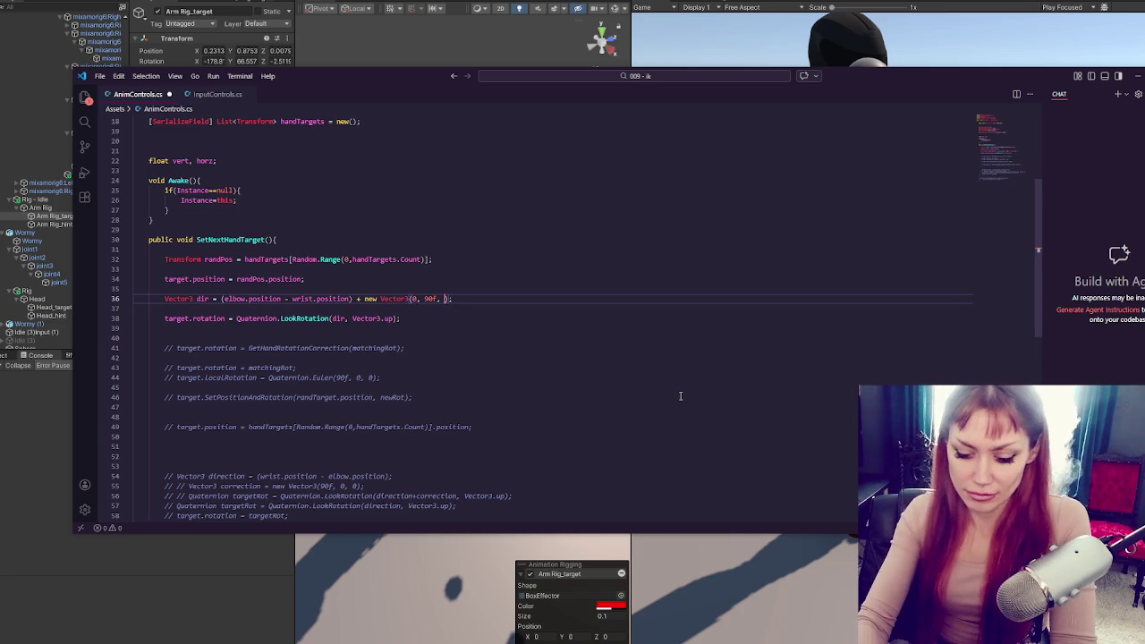
{"action": "key", "text": "ctrl+s"}
{"action": "left_click", "coordinate": [801, 47]}
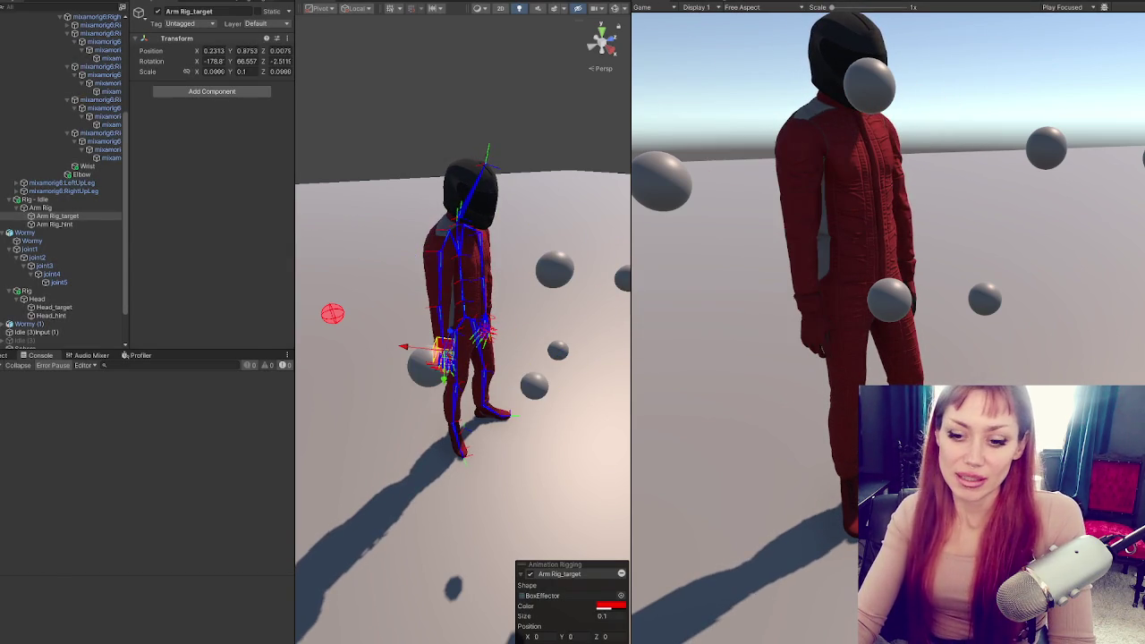
Review the offset and LookRotation lines 36–41, then select the commented GetHandRotationCorrection helper at the file's end
{"action": "key", "text": "alt+Tab"}
{"action": "left_click", "coordinate": [564, 296]}
{"action": "left_click", "coordinate": [439, 320]}
{"action": "left_click", "coordinate": [420, 348]}
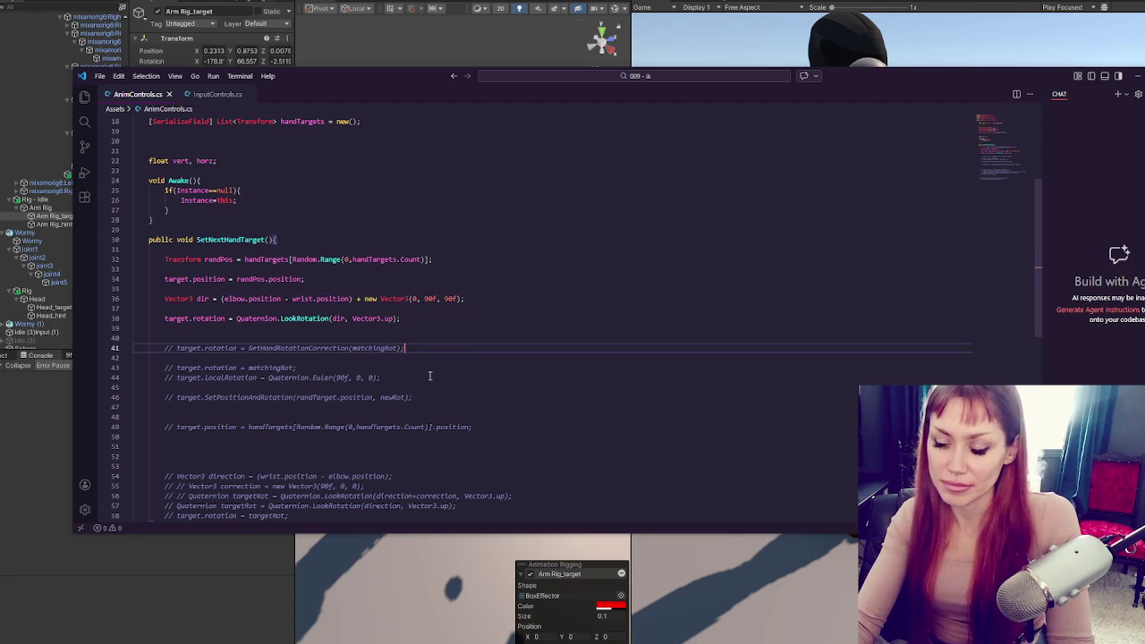
{"action": "left_click", "coordinate": [466, 325]}
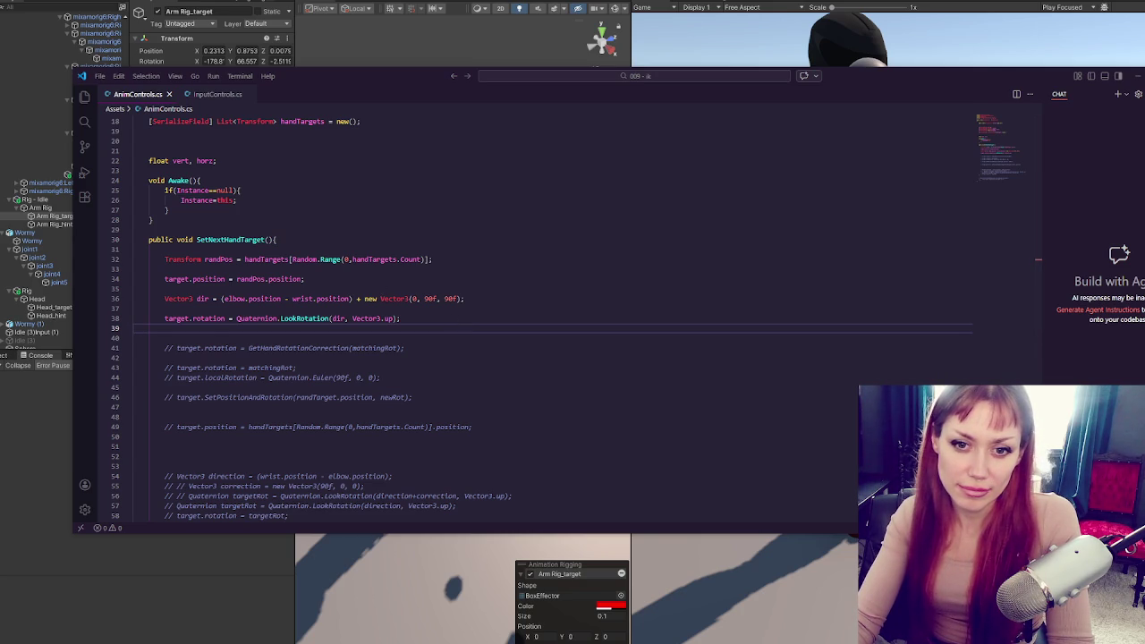
{"action": "left_click", "coordinate": [401, 319]}
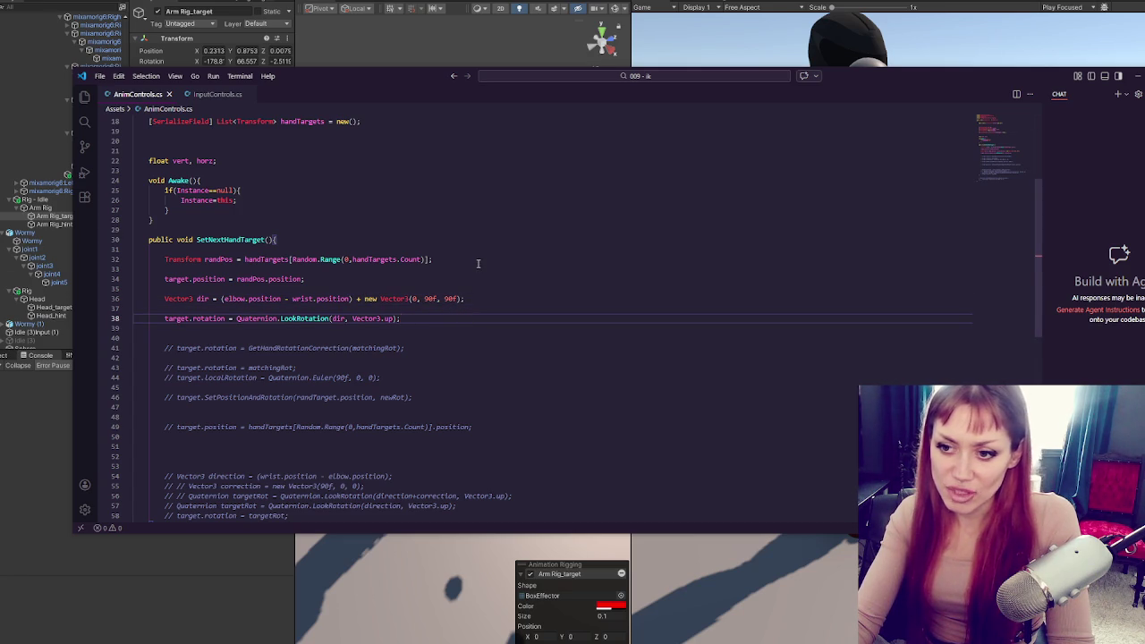
{"action": "scroll", "coordinate": [421, 312], "scroll_direction": "down", "scroll_amount": 3}
{"action": "left_click_drag", "start_coordinate": [354, 476], "coordinate": [358, 514]}
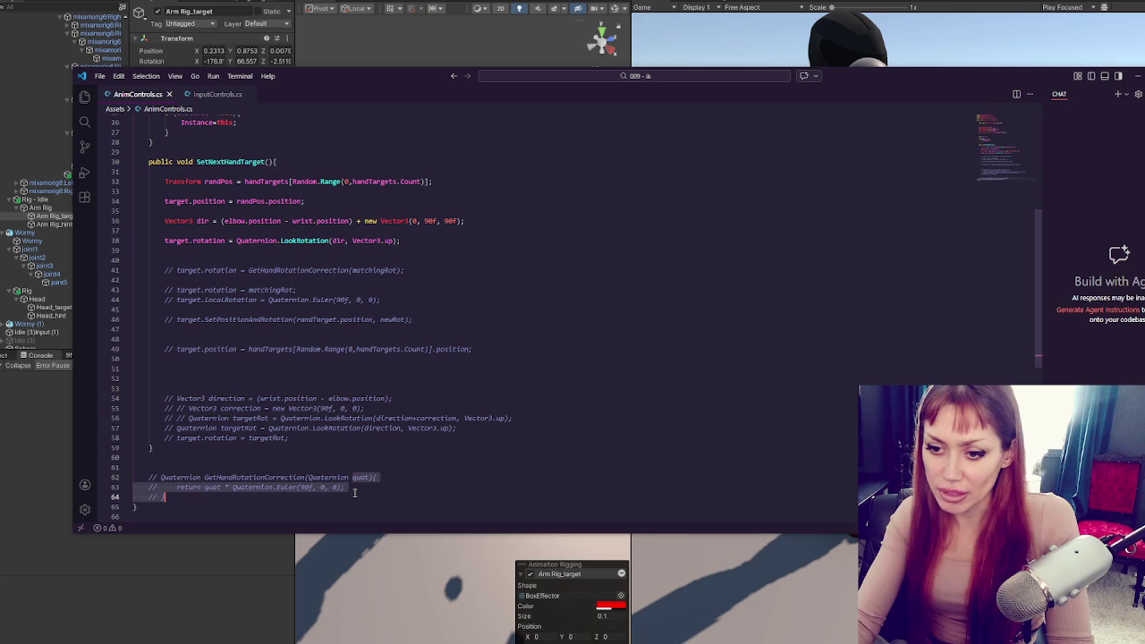
Uncomment the GetHandRotationCorrection helper and its line 41 call, and comment out old lines 36–38
{"action": "key", "text": "ctrl+slash"}
{"action": "left_click", "coordinate": [431, 221]}
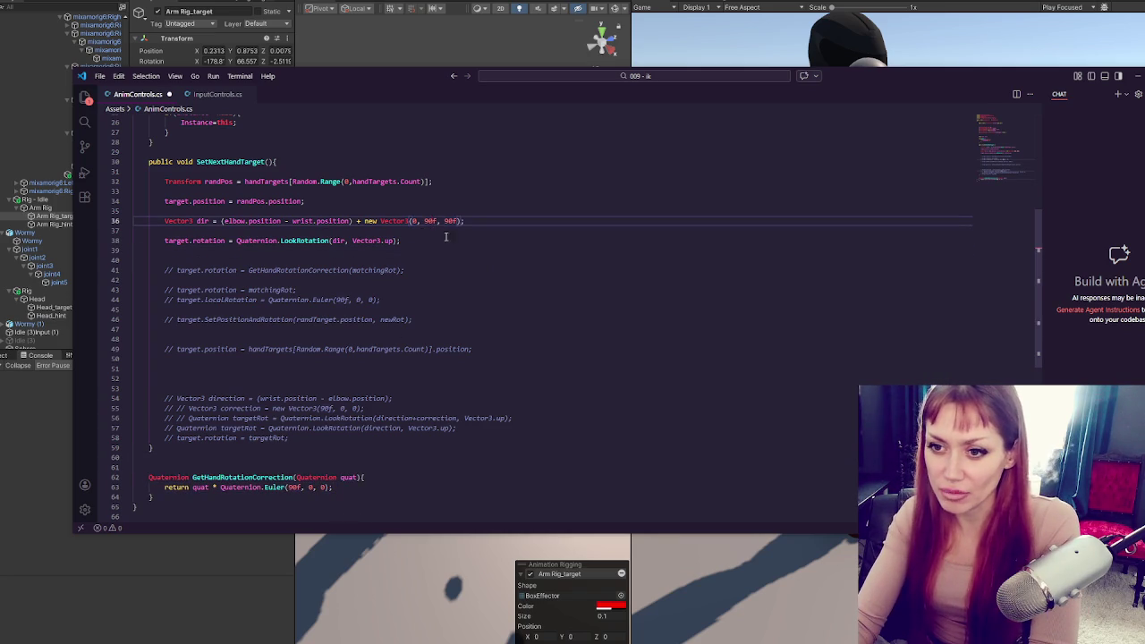
{"action": "left_click_drag", "start_coordinate": [418, 210], "coordinate": [473, 245]}
{"action": "key", "text": "ctrl+slash"}
{"action": "left_click", "coordinate": [472, 251]}
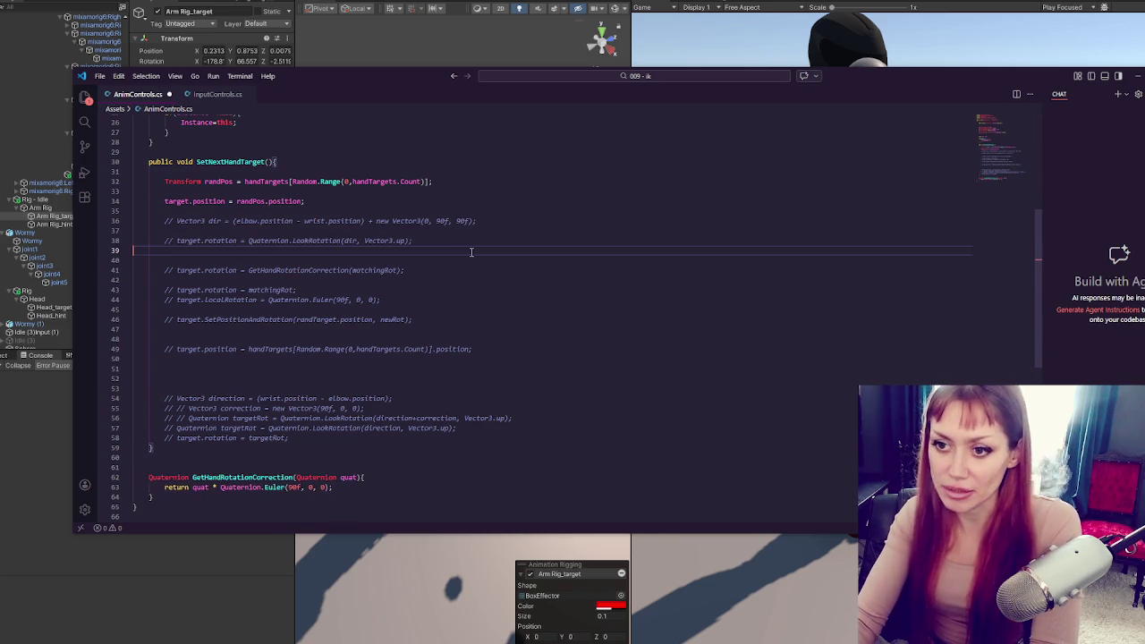
{"action": "left_click", "coordinate": [432, 270]}
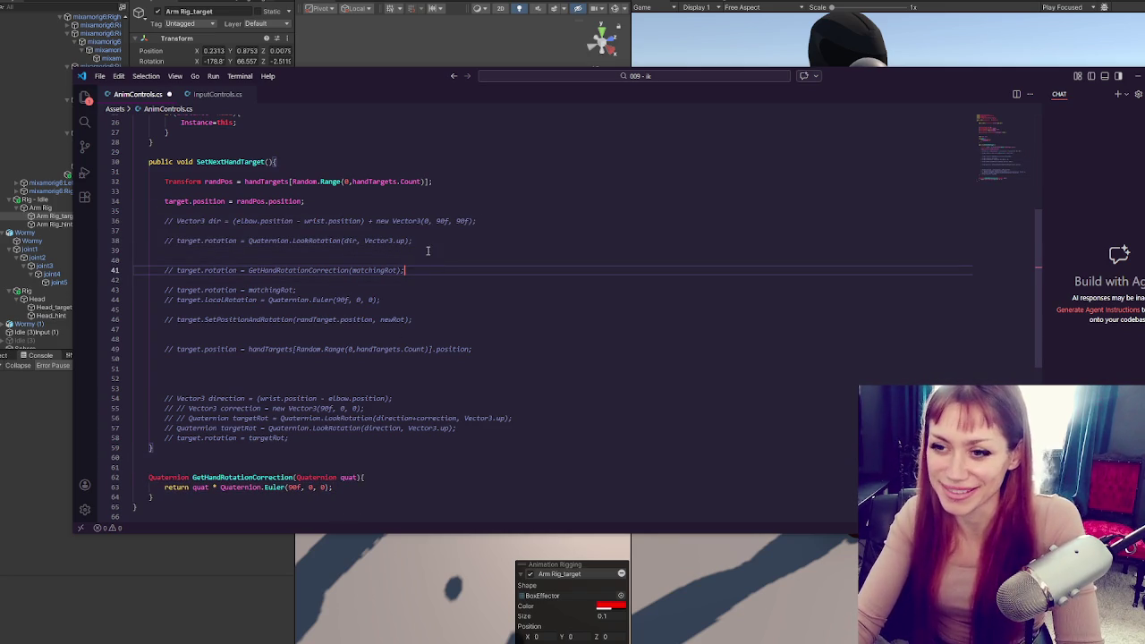
{"action": "key", "text": "ctrl+s"}
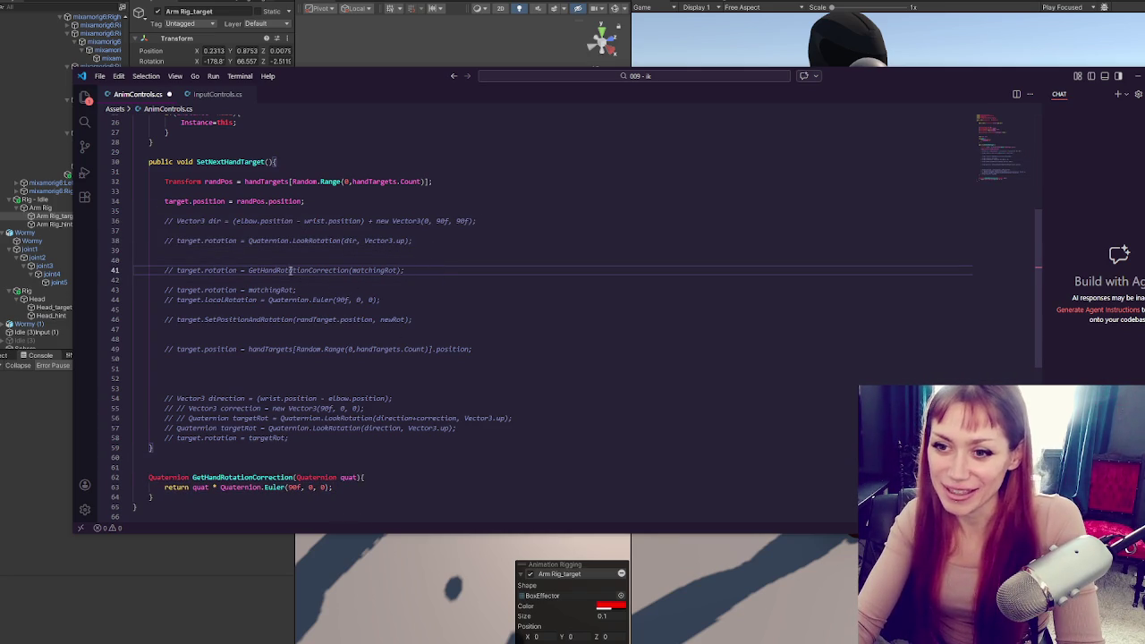
{"action": "key", "text": "ctrl+s"}
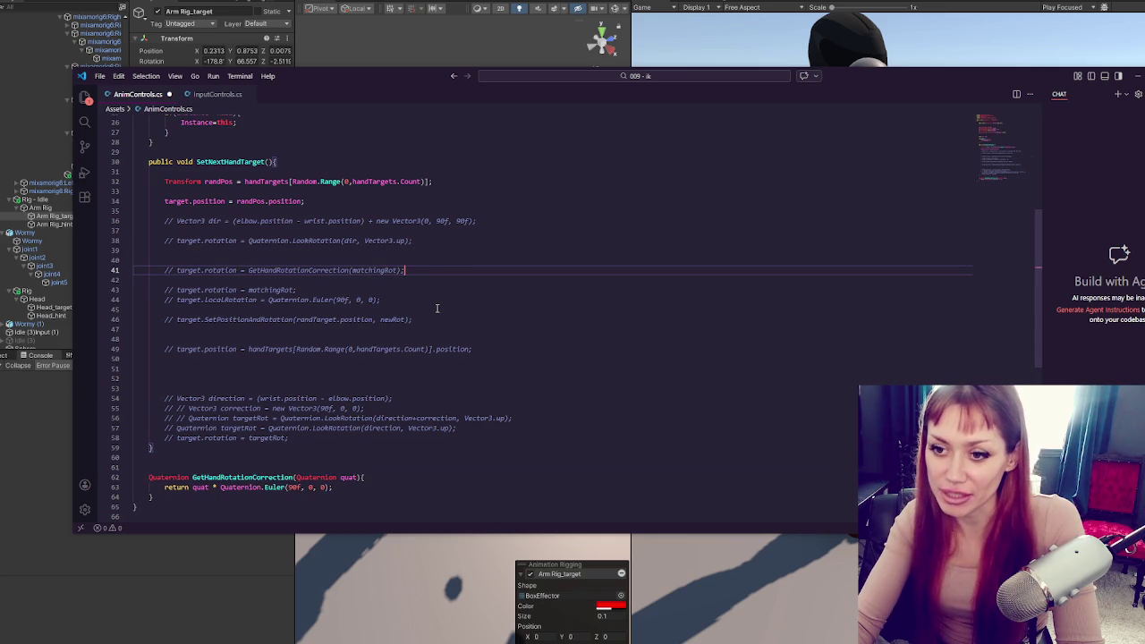
{"action": "left_click", "coordinate": [280, 241]}
{"action": "left_click", "coordinate": [351, 271]}
{"action": "key", "text": "ctrl+slash"}
Add a plain elbow-minus-wrist dir line on line 40 by copying line 36 without its Vector3 offset
{"action": "left_click", "coordinate": [183, 262]}
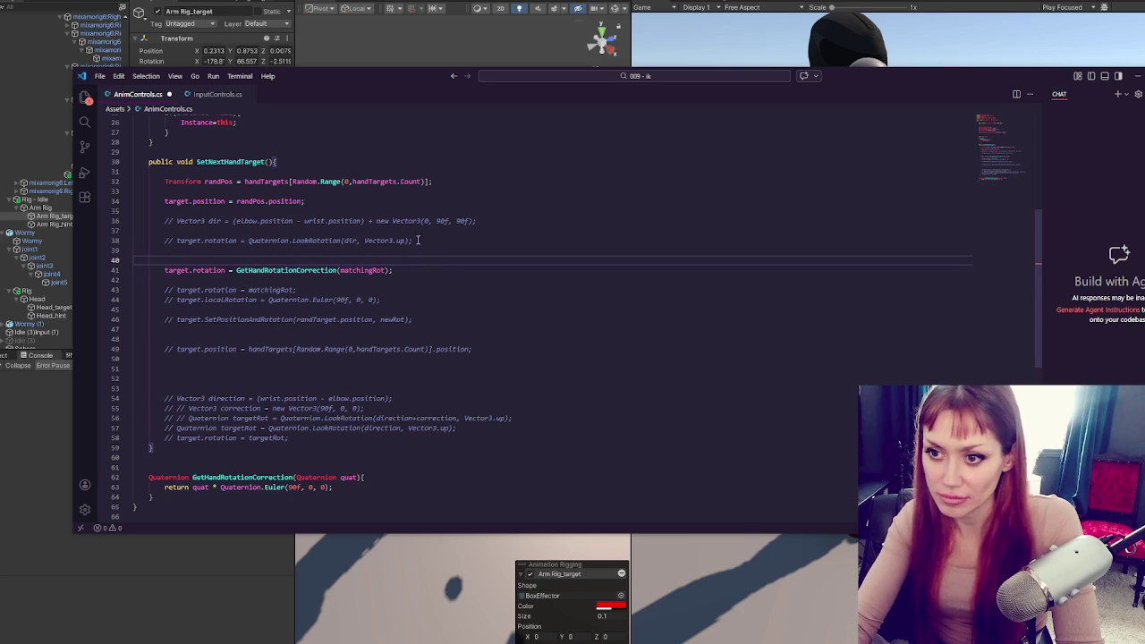
{"action": "left_click", "coordinate": [317, 222]}
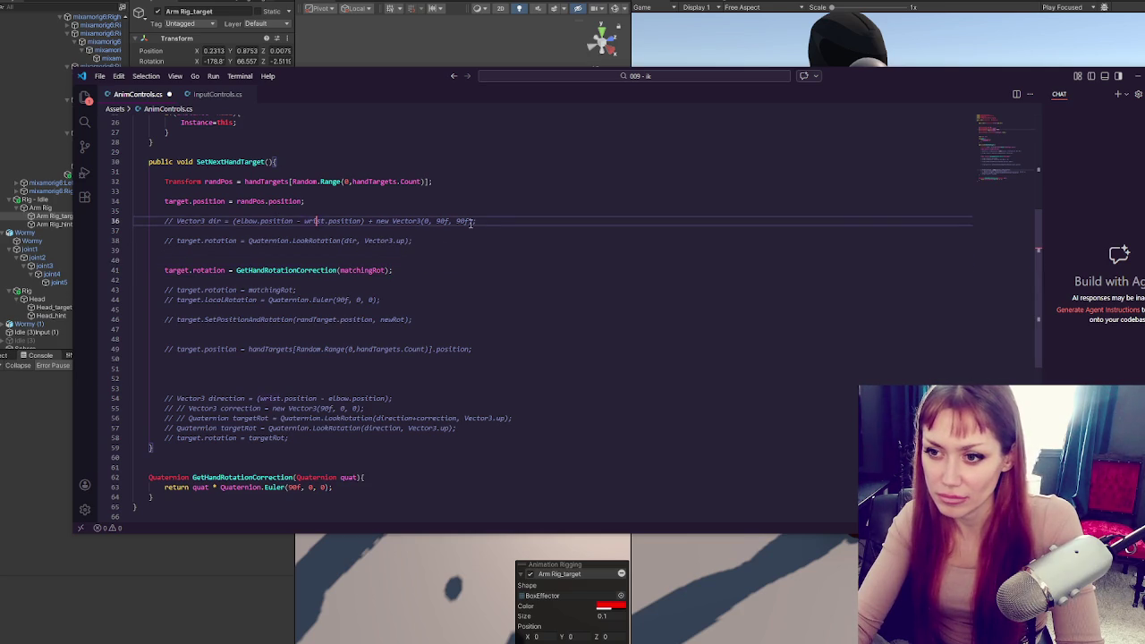
{"action": "triple_click", "coordinate": [518, 220]}
{"action": "key", "text": "ctrl+c"}
{"action": "left_click", "coordinate": [391, 260]}
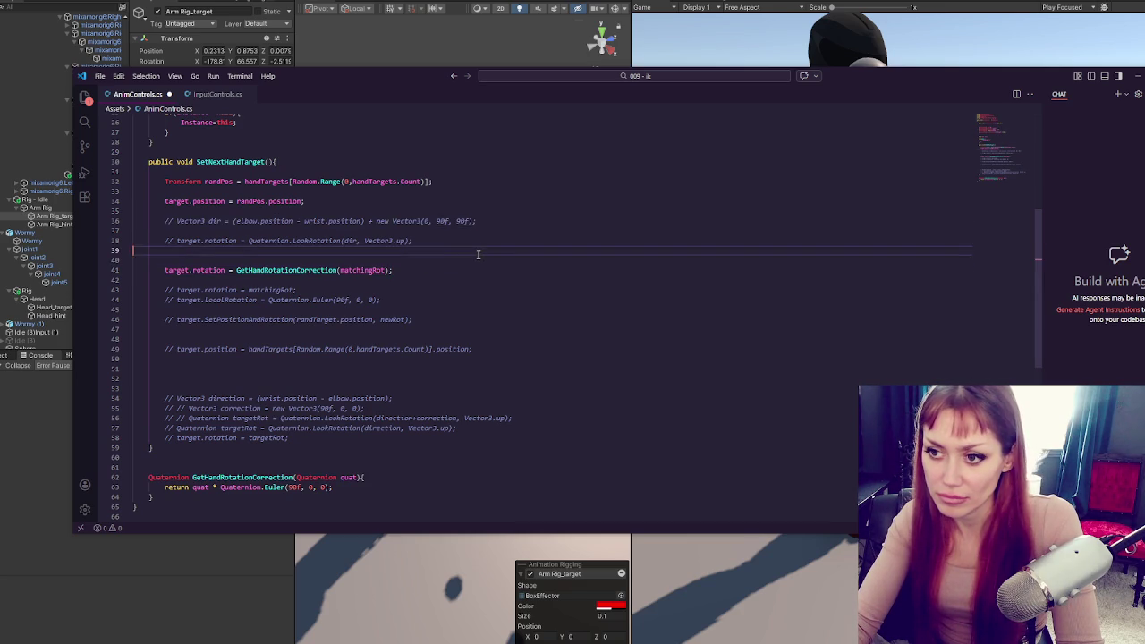
{"action": "key", "text": "ctrl+v"}
{"action": "key", "text": "ctrl+slash"}
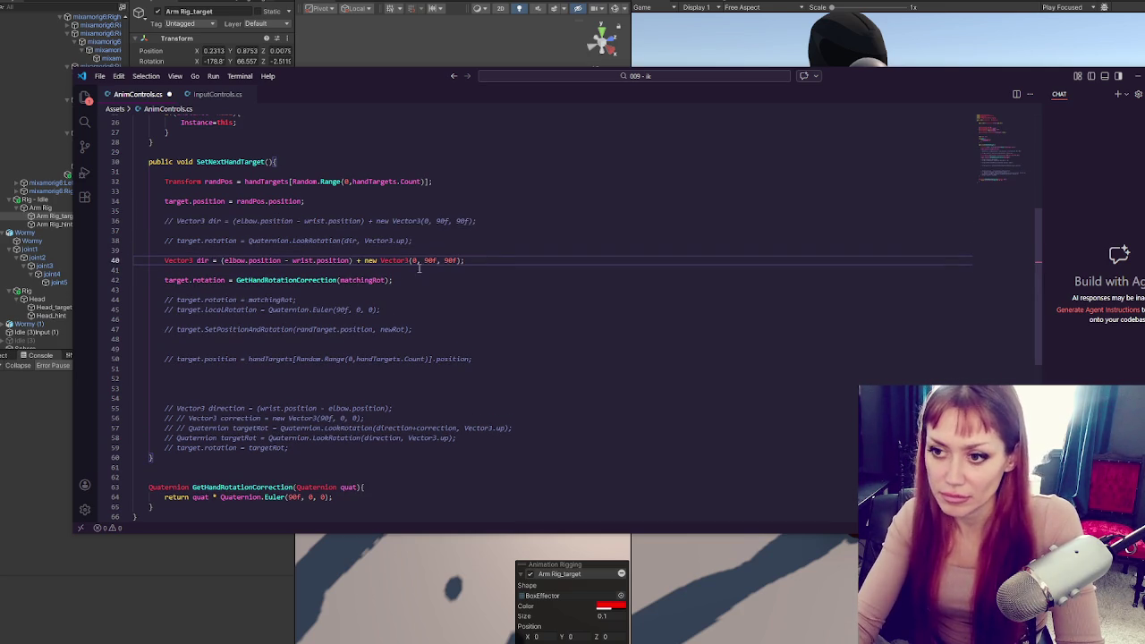
{"action": "left_click_drag", "start_coordinate": [355, 261], "coordinate": [462, 260]}
{"action": "key", "text": "BackSpace"}
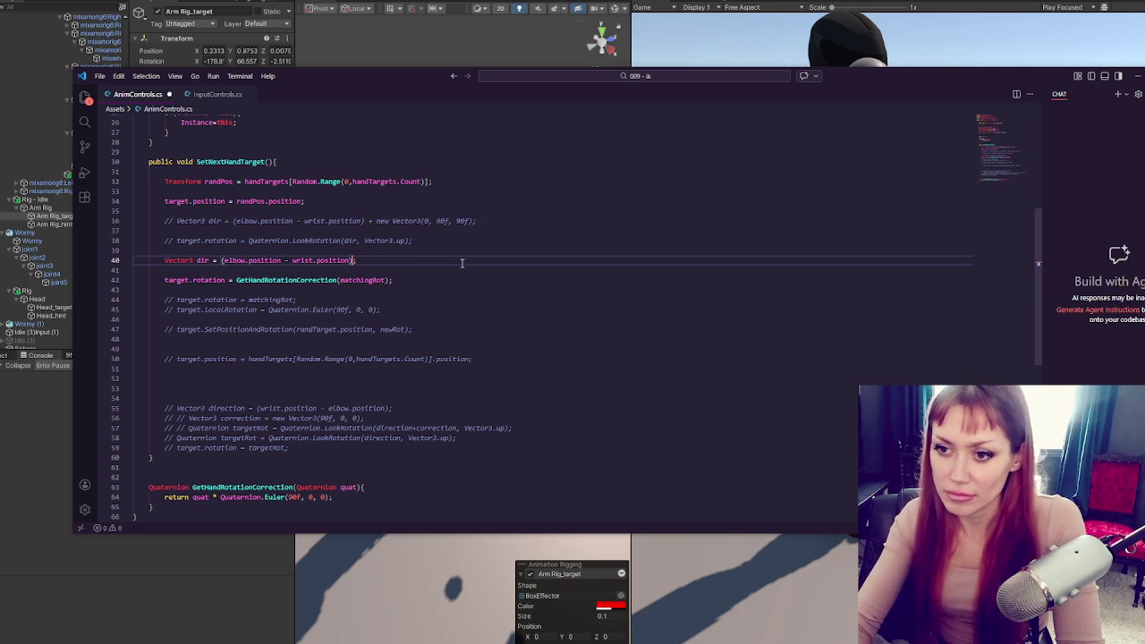
{"action": "type", "text": ";"}
{"action": "double_click", "coordinate": [202, 260]}
{"action": "left_click", "coordinate": [227, 261]}
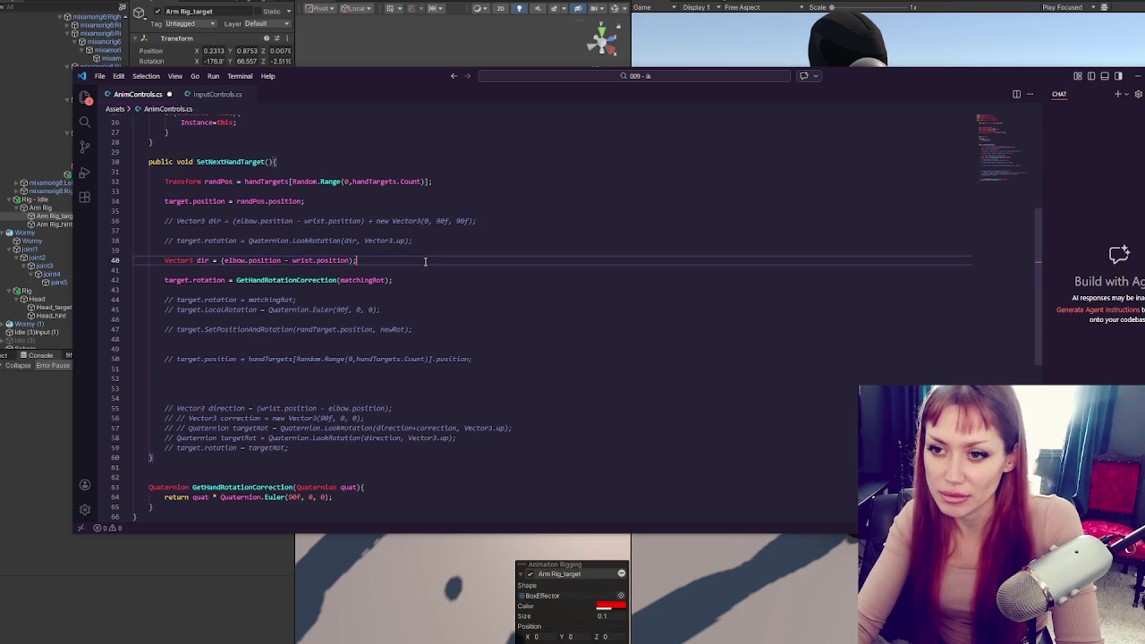
{"action": "double_click", "coordinate": [210, 280]}
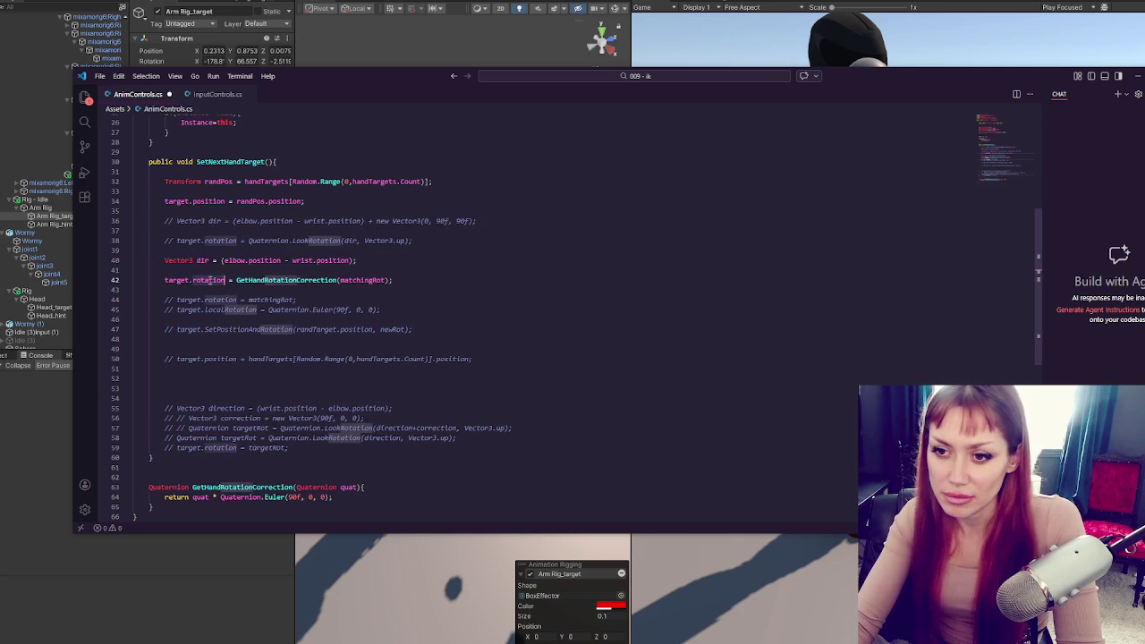
Move target.rotation off the correction call on line 42 onto its own line 44
{"action": "scroll", "coordinate": [367, 291], "scroll_direction": "down", "scroll_amount": 2}
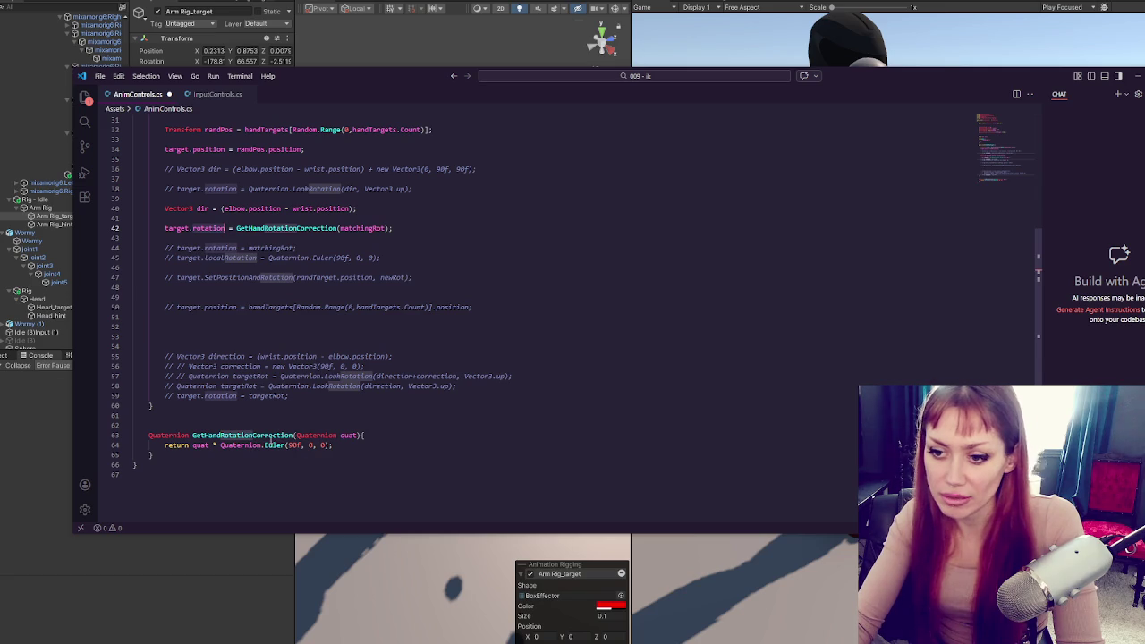
{"action": "left_click", "coordinate": [347, 445]}
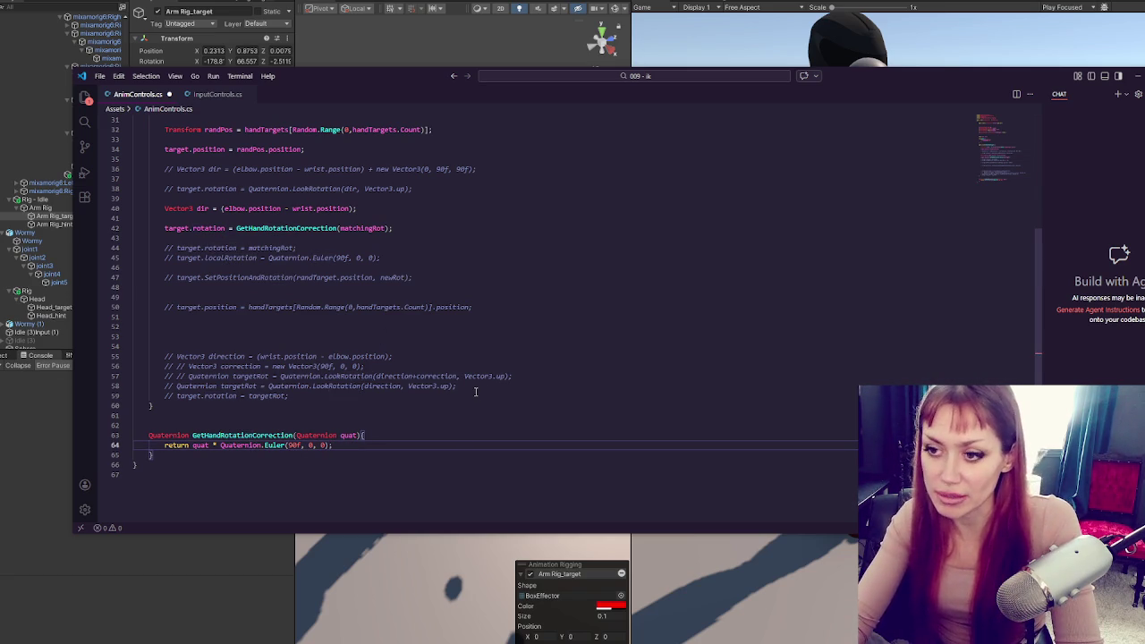
{"action": "left_click", "coordinate": [454, 422]}
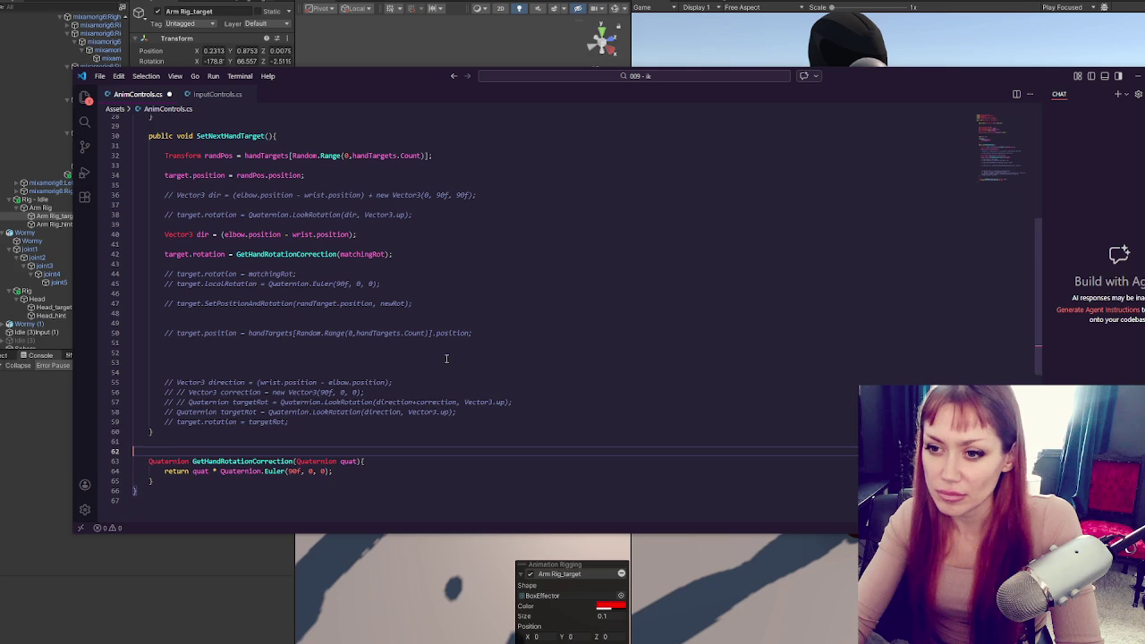
{"action": "double_click", "coordinate": [263, 254]}
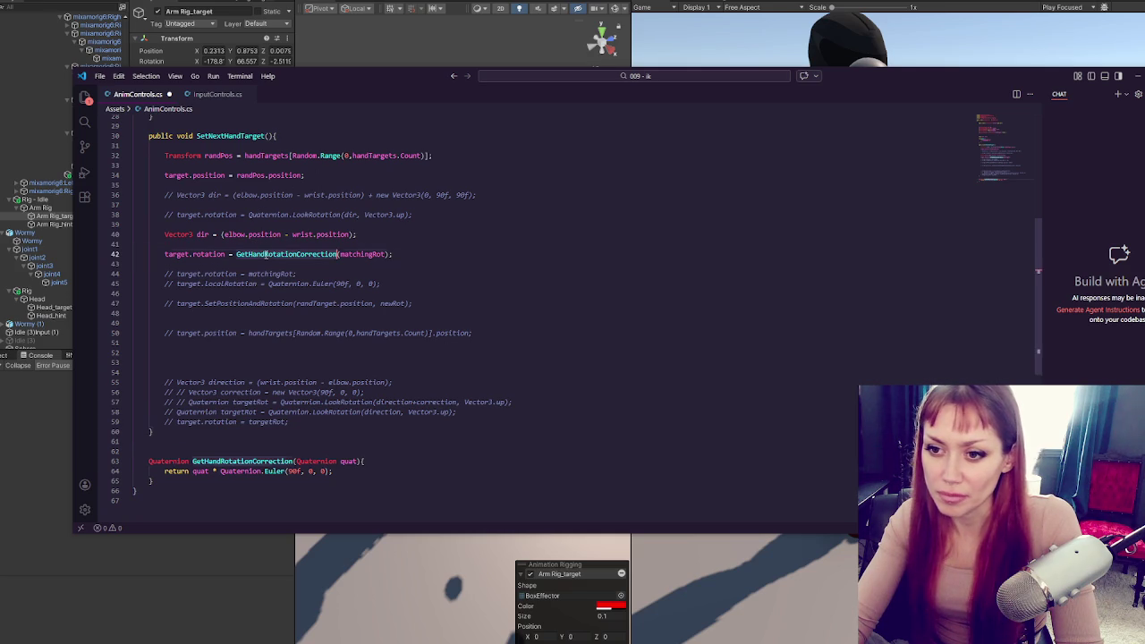
{"action": "left_click", "coordinate": [438, 254]}
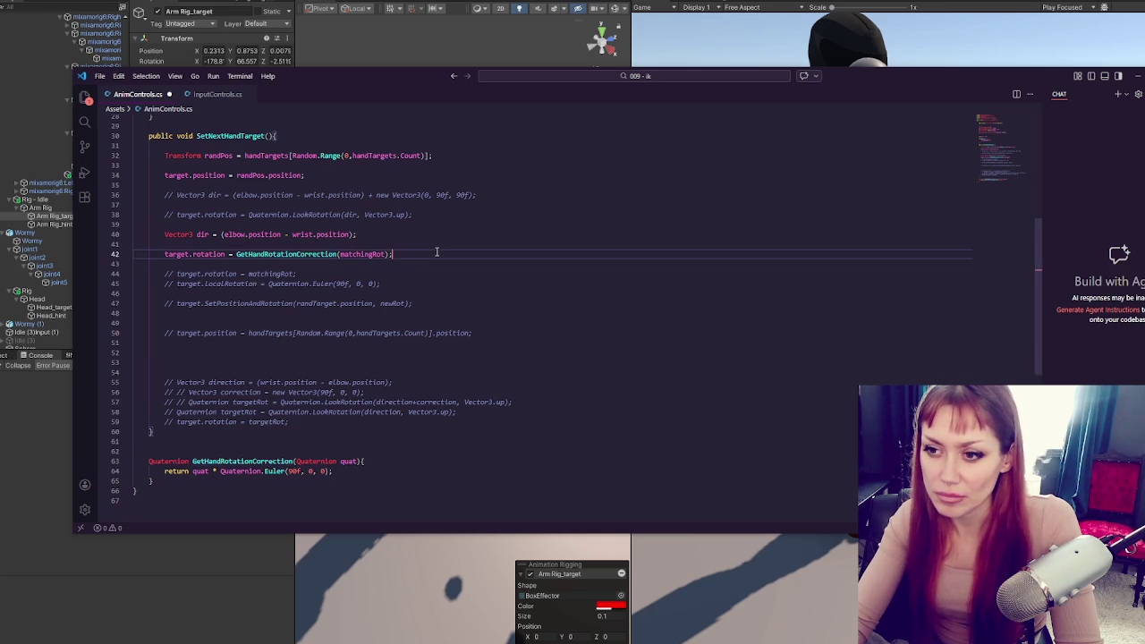
{"action": "key", "text": "Return"}
{"action": "key", "text": "Return"}
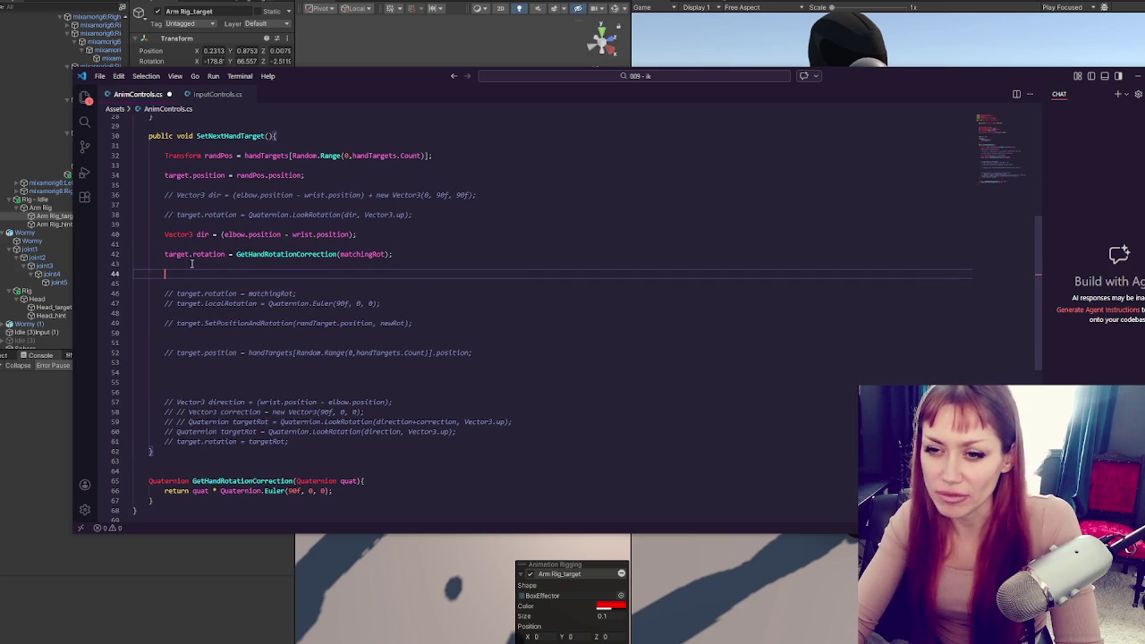
{"action": "left_click_drag", "start_coordinate": [168, 255], "coordinate": [224, 257]}
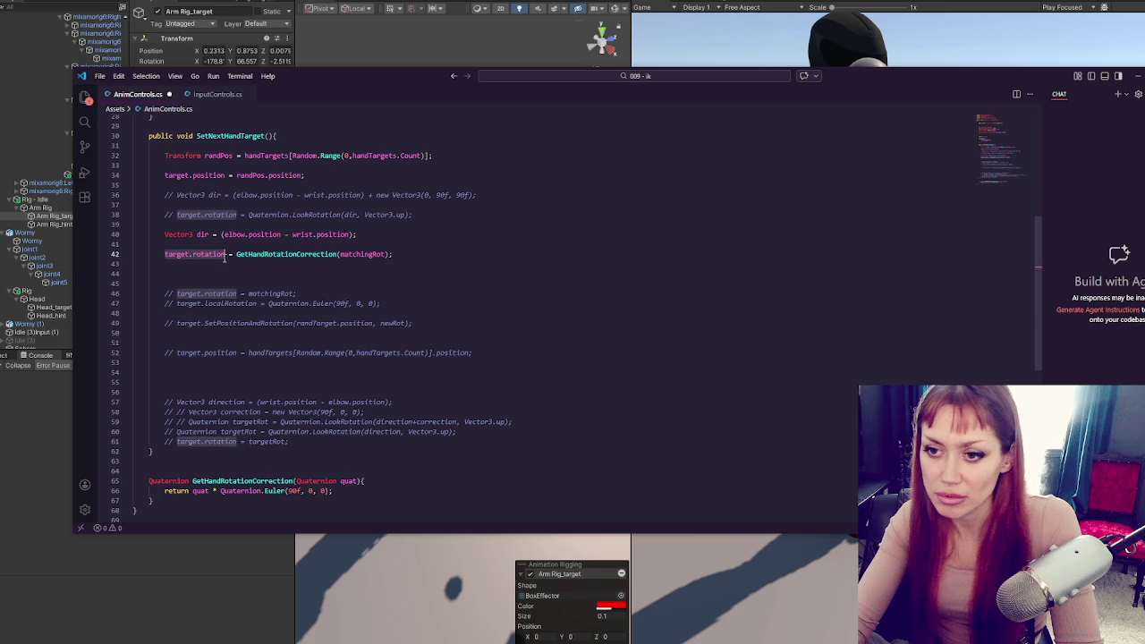
{"action": "key", "text": "ctrl+x"}
{"action": "left_click", "coordinate": [217, 277]}
{"action": "key", "text": "ctrl+v"}
{"action": "key", "text": "Tab"}
{"action": "key", "text": "Tab"}
Declare Quaternion newRot on line 42, set target.rotation = Quaternion.LookRotation(newRot, Vector3.up), and save
{"action": "left_click", "coordinate": [165, 254]}
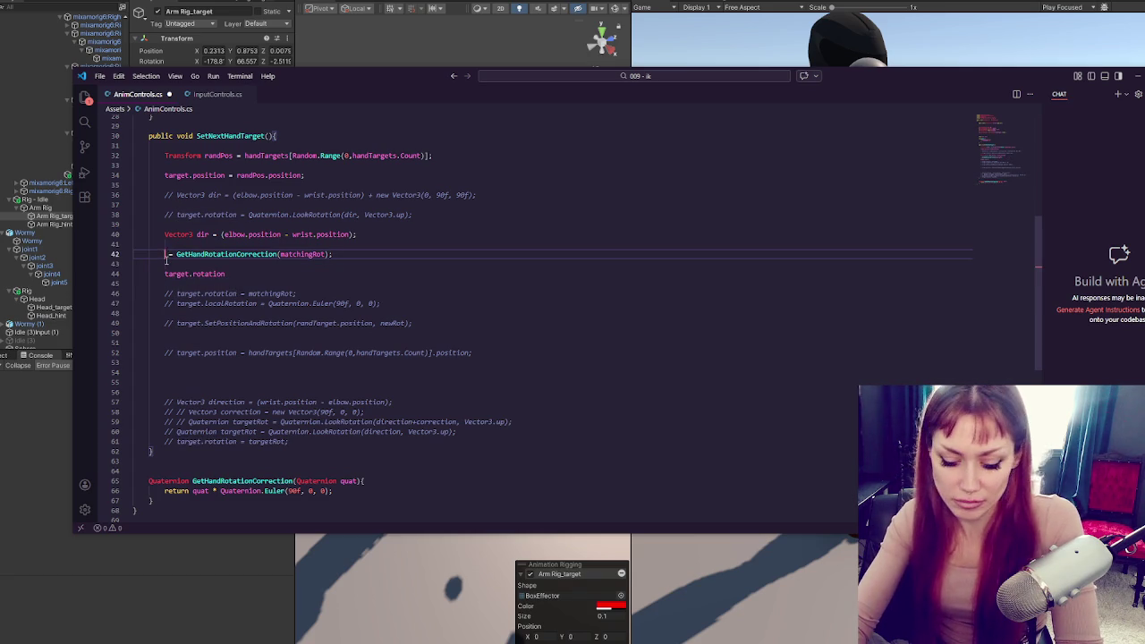
{"action": "type", "text": "Quaternion newRot"}
{"action": "double_click", "coordinate": [215, 255]}
{"action": "key", "text": "ctrl+c"}
{"action": "left_click", "coordinate": [241, 274]}
{"action": "type", "text": "="}
{"action": "key", "text": "ctrl+v"}
{"action": "type", "text": ";"}
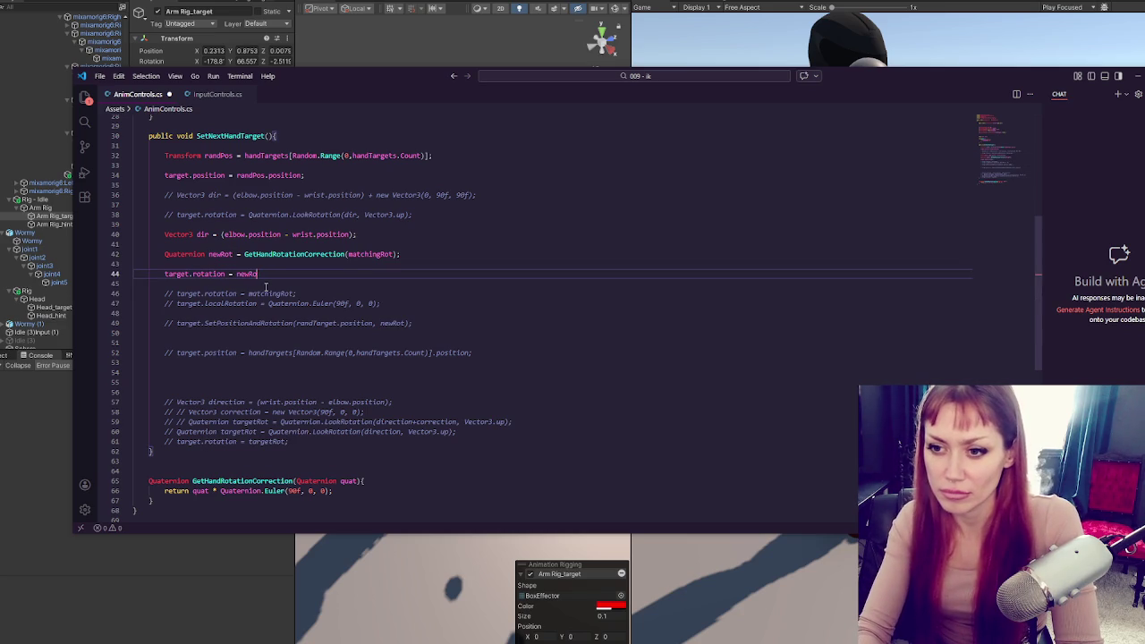
{"action": "type", "text": "Quaternion"}
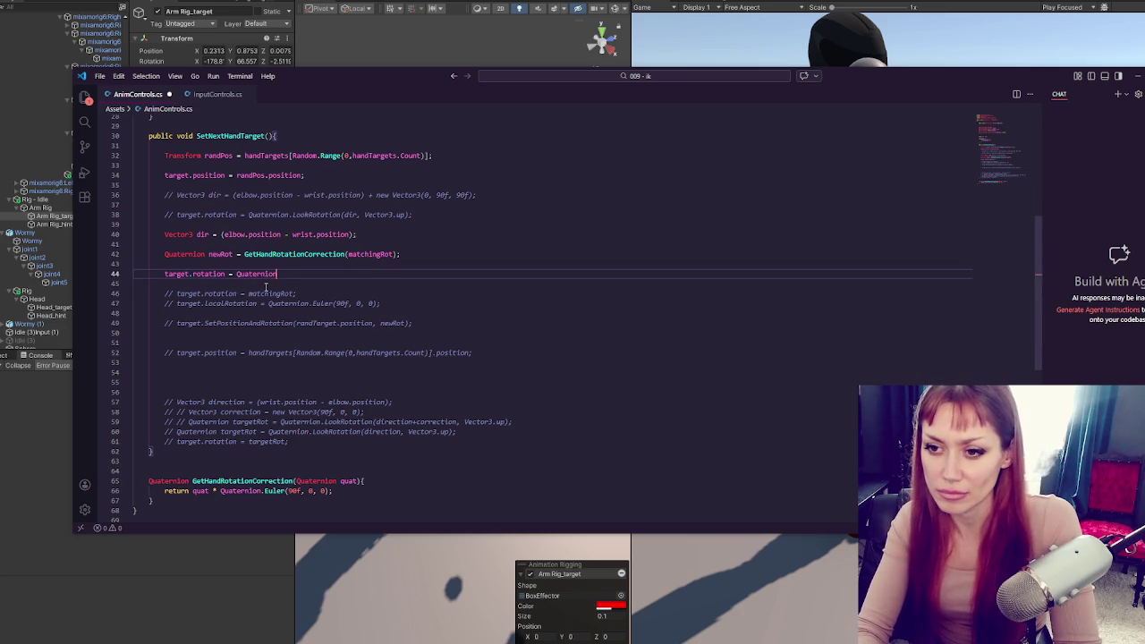
{"action": "type", "text": ".LookRotation("}
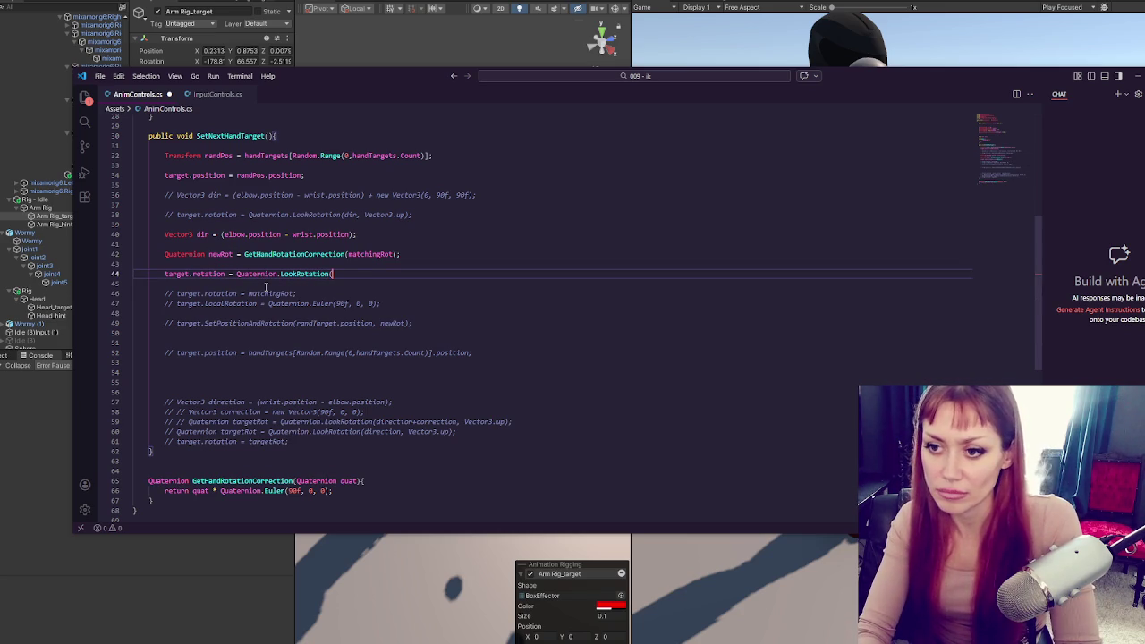
{"action": "type", "text": "newRot Vector3."}
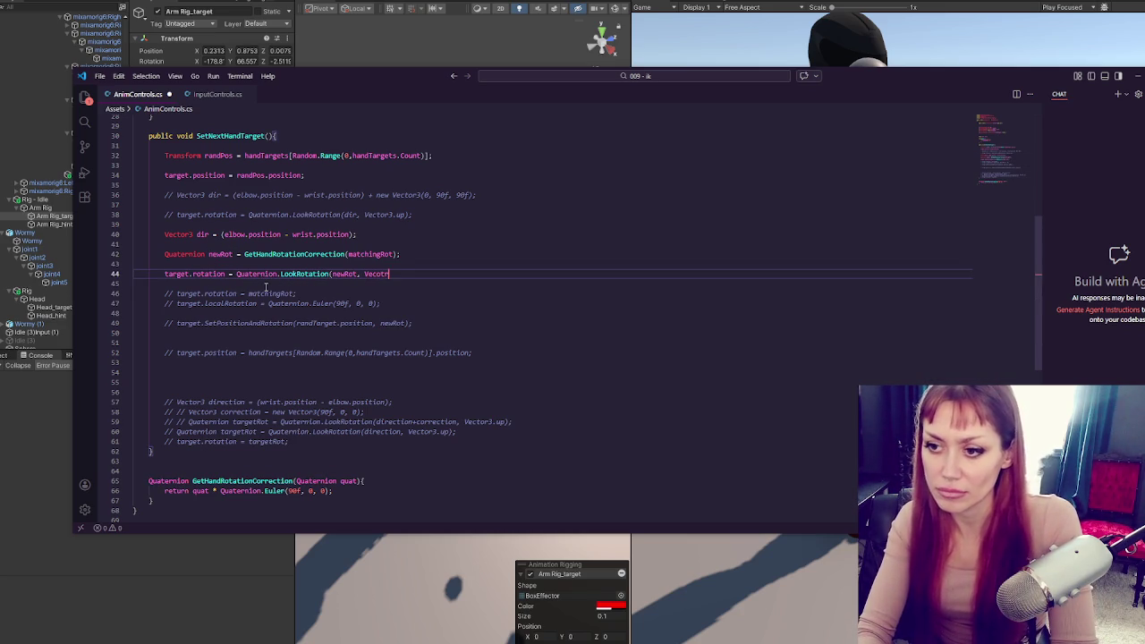
{"action": "type", "text": "p);"}
{"action": "key", "text": "ctrl+s"}
{"action": "left_click", "coordinate": [528, 316]}
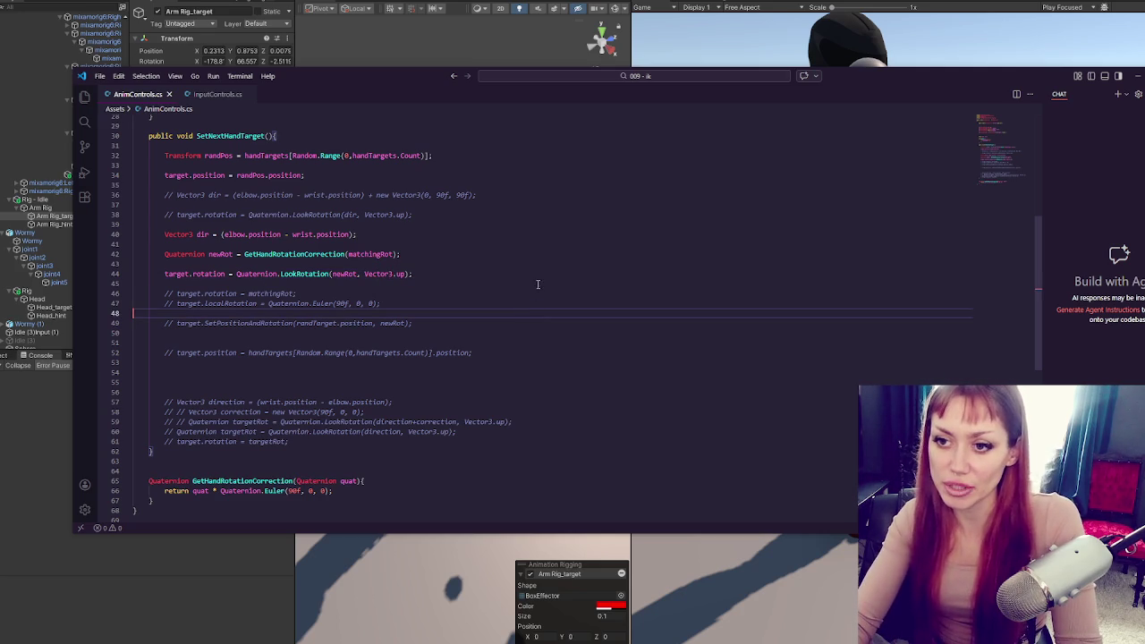
{"action": "left_click", "coordinate": [141, 612]}
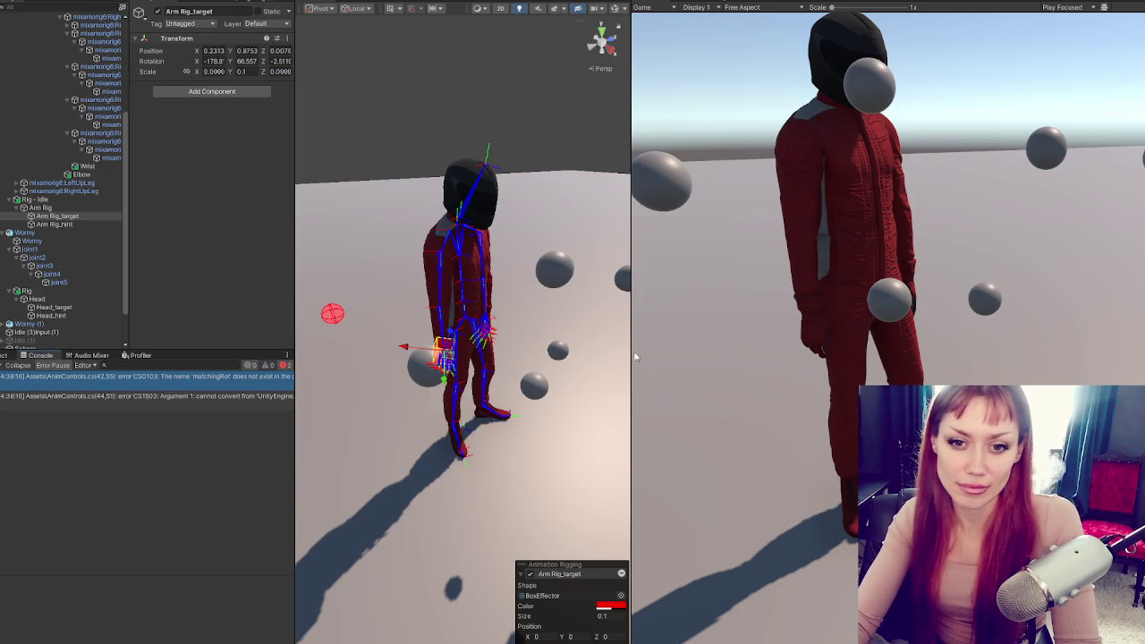
From the console error, replace matchingRot with dir in the GetHandRotationCorrection call and recompile in Unity
{"action": "double_click", "coordinate": [47, 383]}
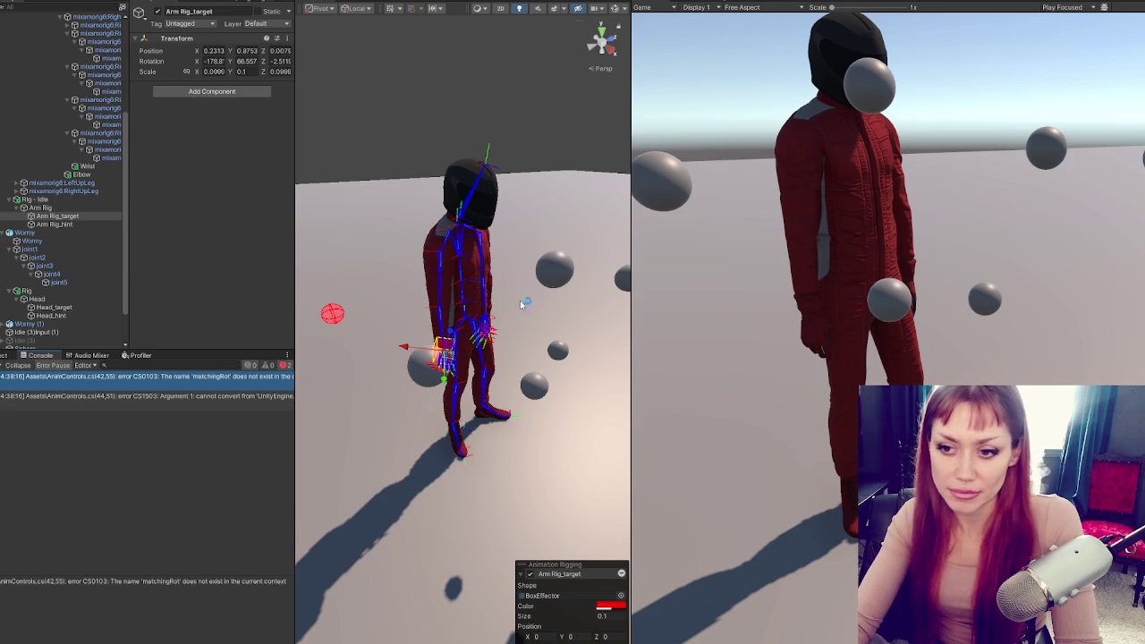
{"action": "left_click", "coordinate": [339, 338]}
{"action": "left_click", "coordinate": [225, 318]}
{"action": "left_click", "coordinate": [362, 319]}
{"action": "double_click", "coordinate": [363, 318]}
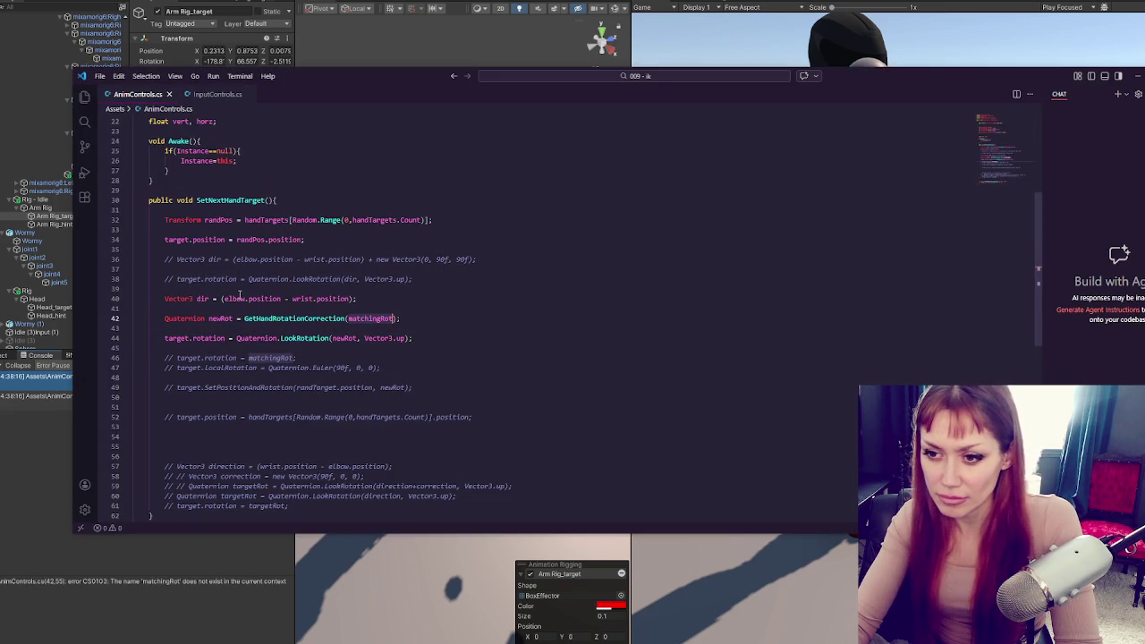
{"action": "type", "text": "dir"}
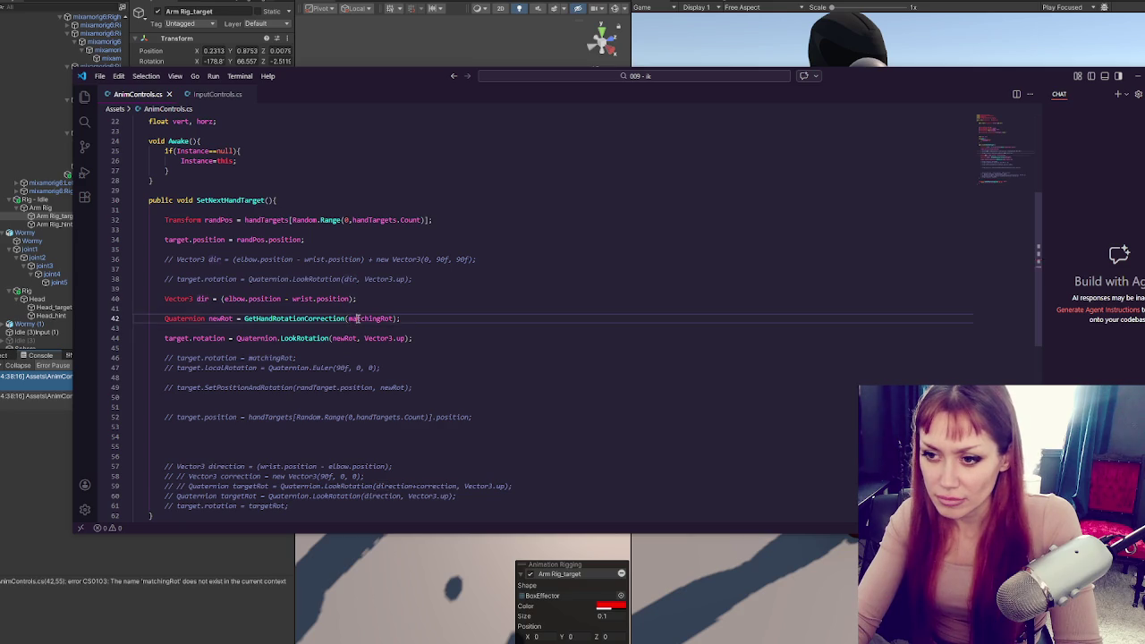
{"action": "left_click", "coordinate": [433, 328]}
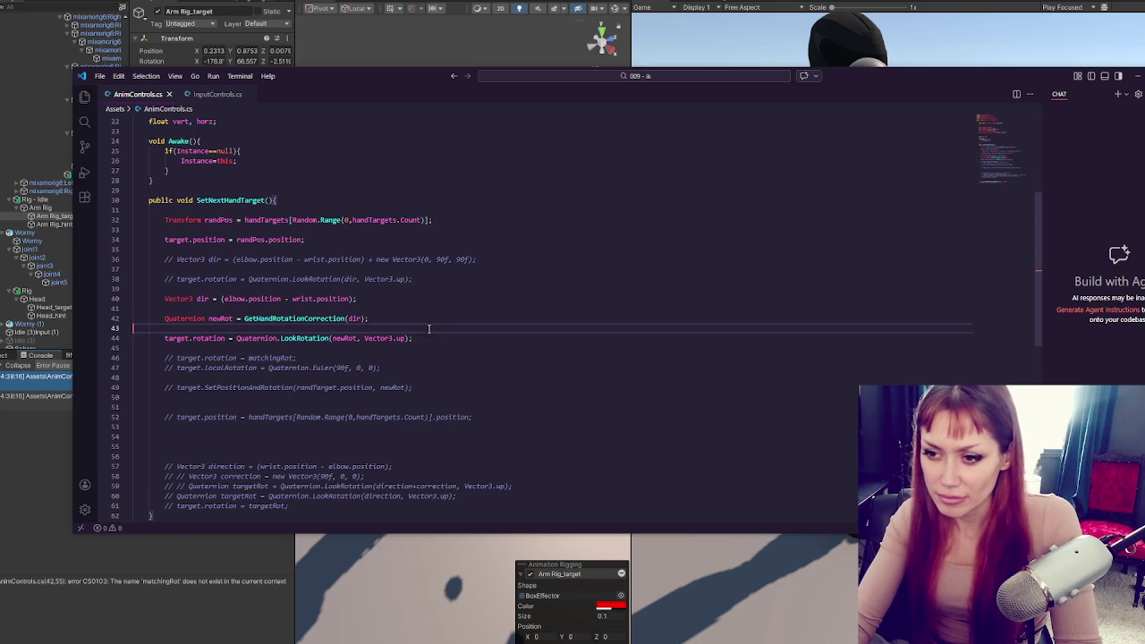
{"action": "left_click", "coordinate": [107, 569]}
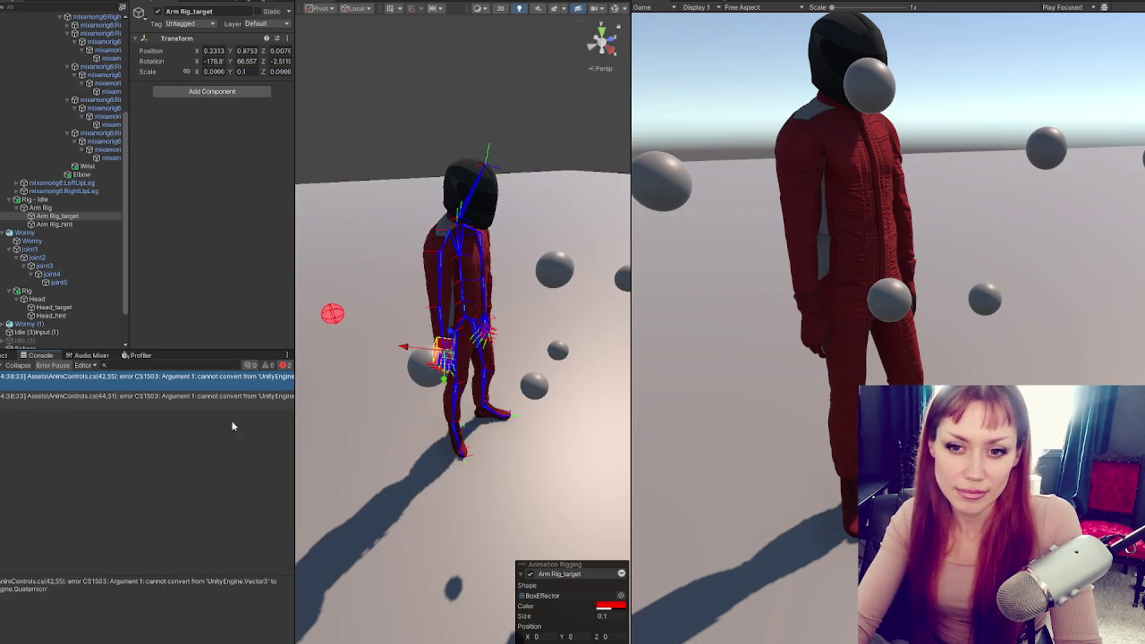
{"action": "key", "text": "alt+Tab"}
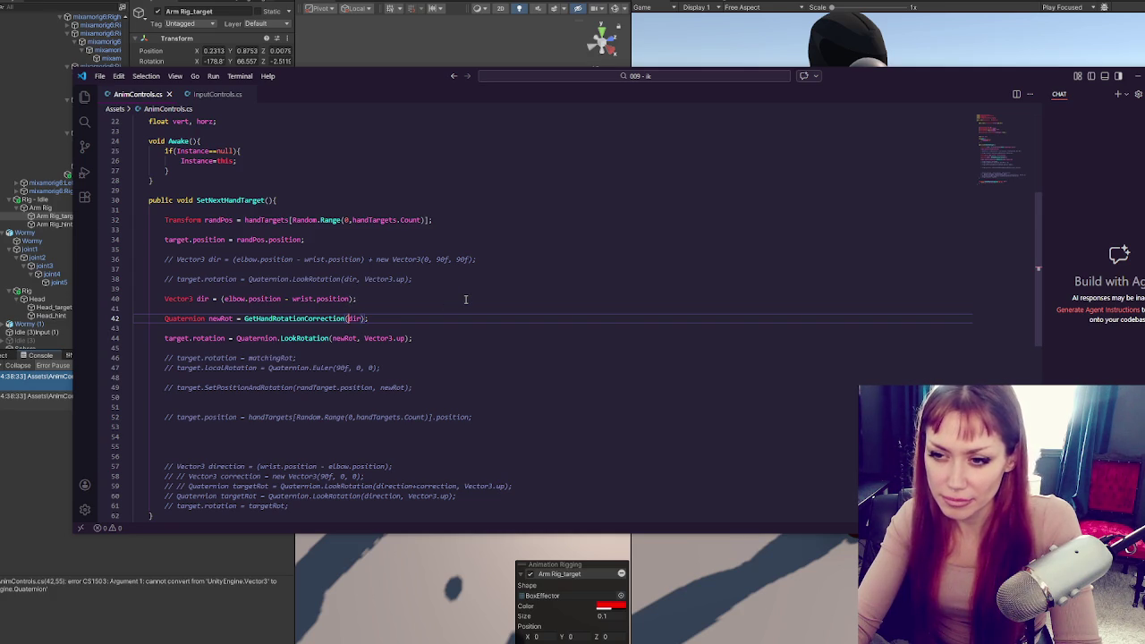
Wrap dir as Quaternion.Euler(dir) in the correction call, then open Unity's line 44 conversion error
{"action": "type", "text": "Quaternion.E"}
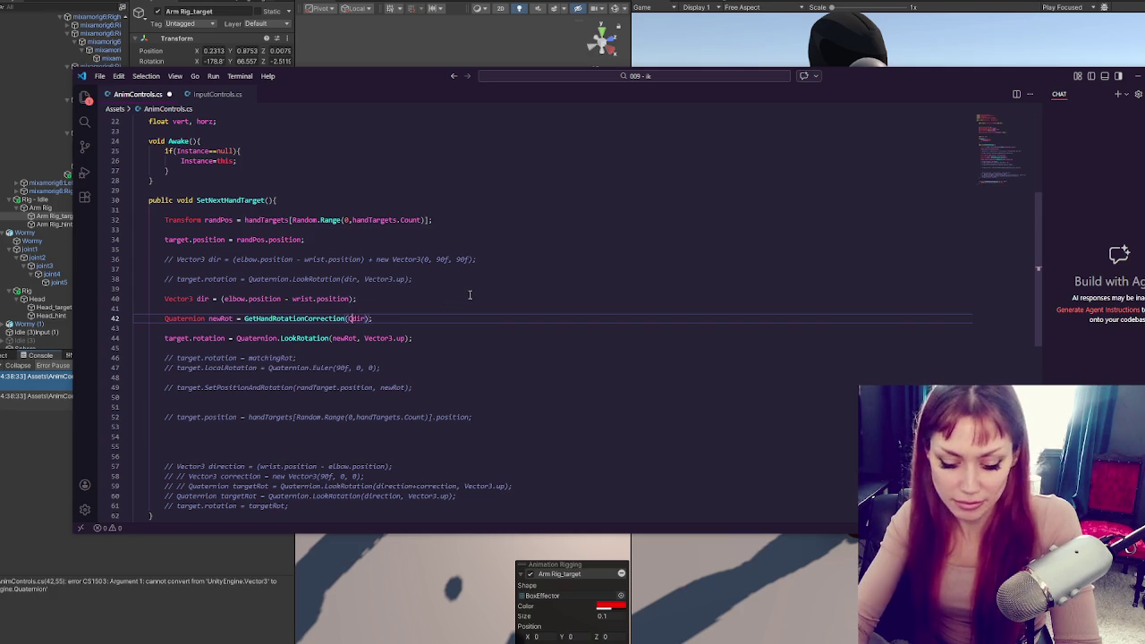
{"action": "type", "text": "uler("}
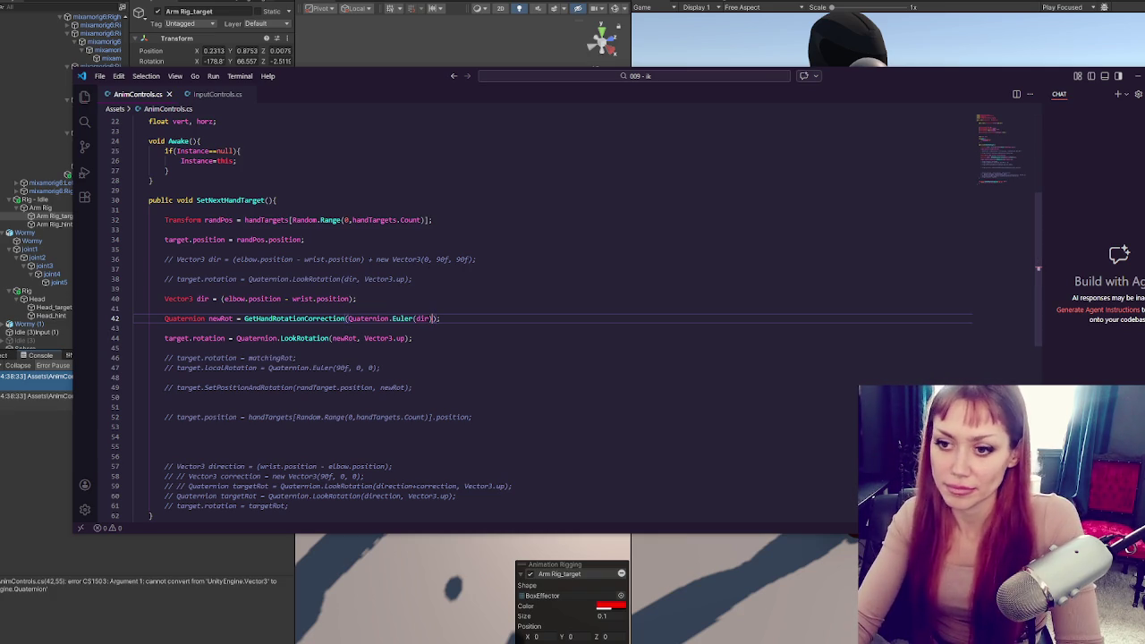
{"action": "left_click", "coordinate": [46, 450]}
{"action": "double_click", "coordinate": [236, 381]}
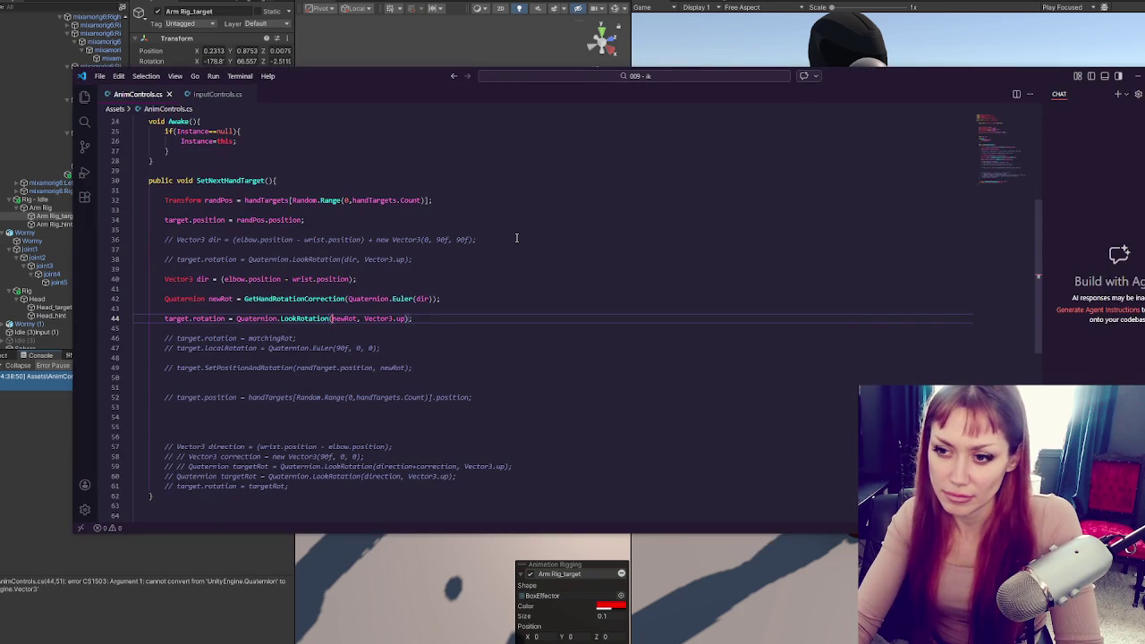
{"action": "scroll", "coordinate": [547, 232], "scroll_direction": "down", "scroll_amount": 1}
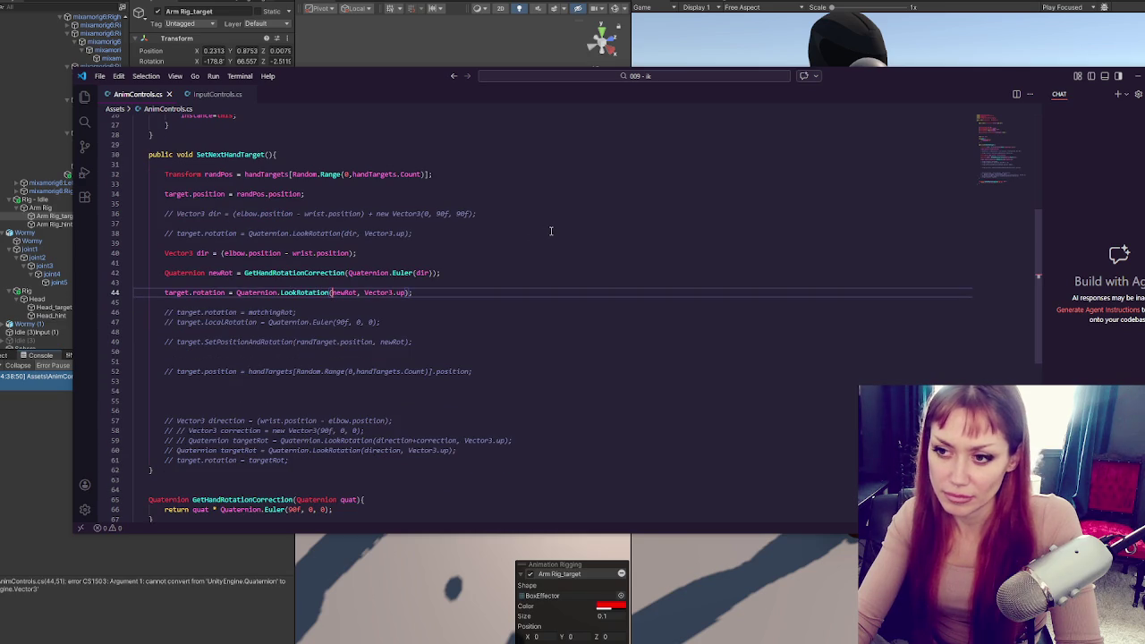
{"action": "scroll", "coordinate": [551, 231], "scroll_direction": "down", "scroll_amount": 4}
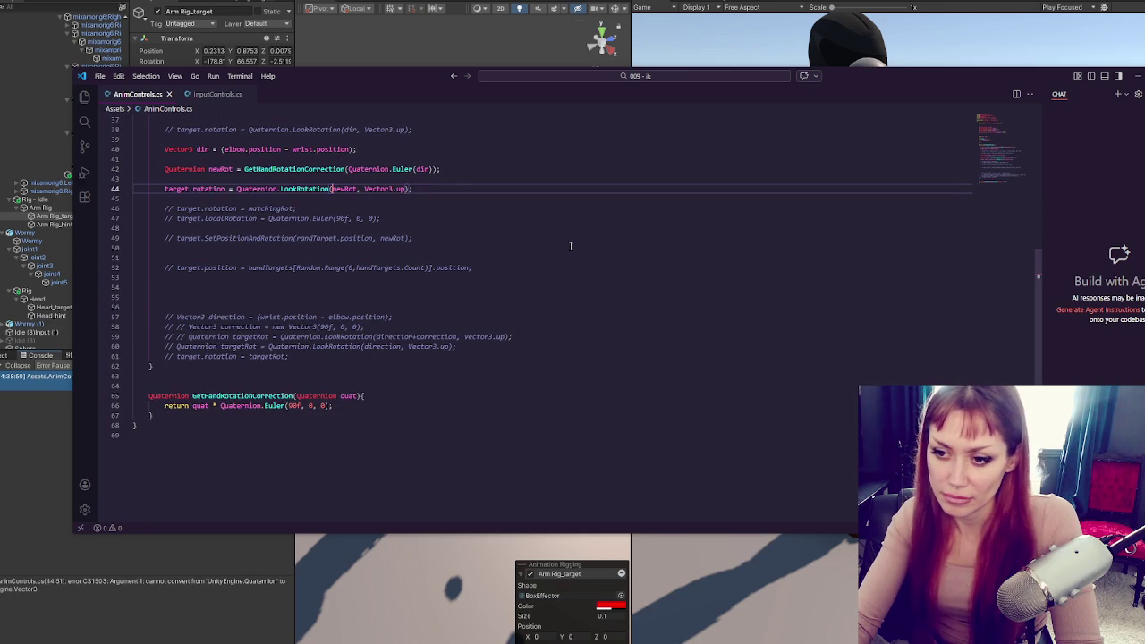
{"action": "scroll", "coordinate": [577, 238], "scroll_direction": "up", "scroll_amount": 3}
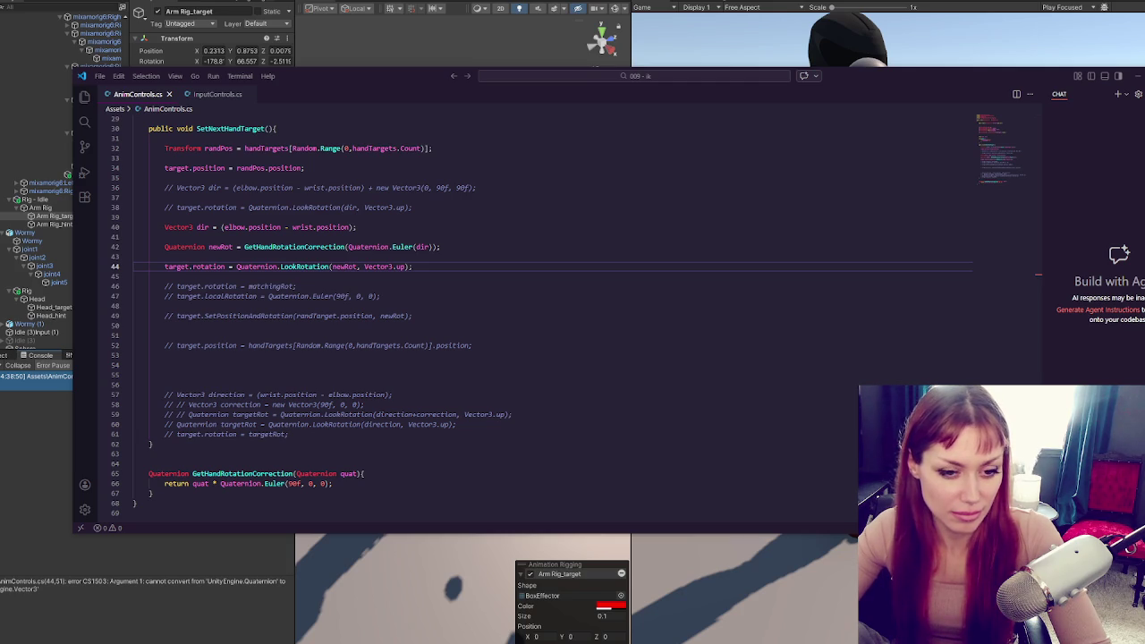
Nudge the code editor window right and select lines 41 through 44
{"action": "left_click", "coordinate": [652, 245]}
{"action": "left_click", "coordinate": [567, 227]}
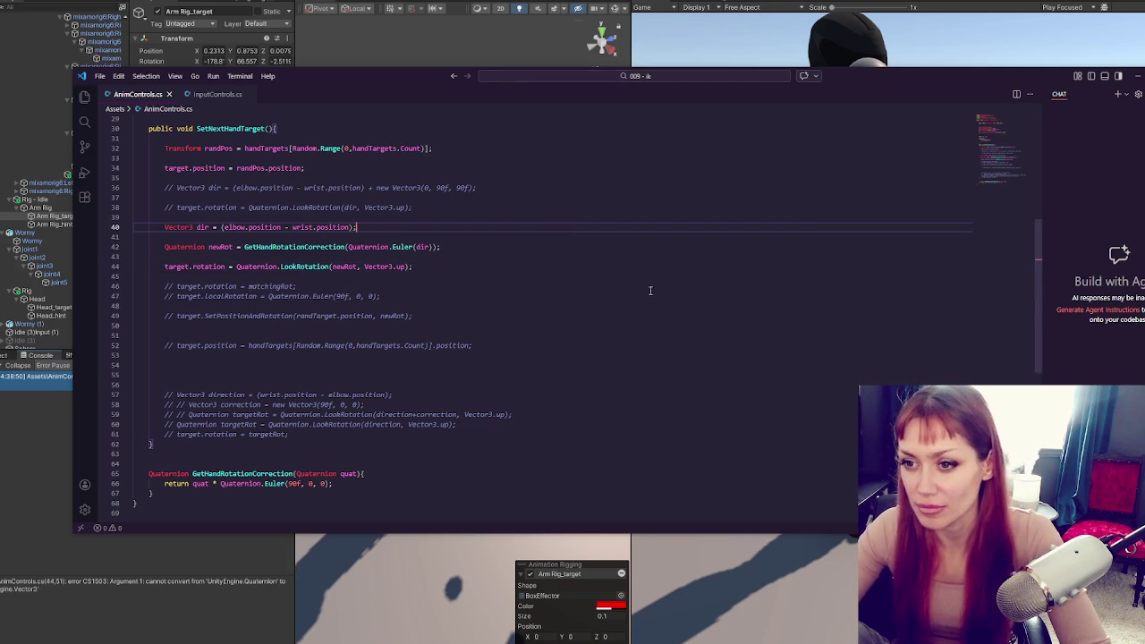
{"action": "left_click_drag", "start_coordinate": [420, 73], "coordinate": [481, 64]}
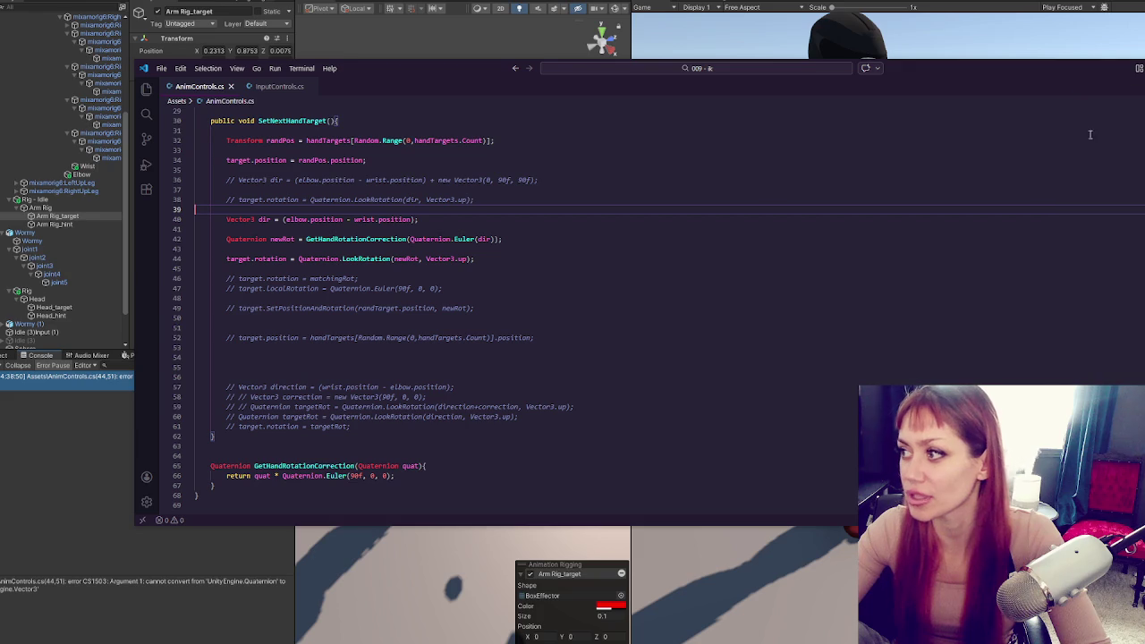
{"action": "left_click", "coordinate": [555, 248]}
{"action": "left_click", "coordinate": [580, 215]}
{"action": "left_click", "coordinate": [388, 180]}
{"action": "key", "text": "Down"}
{"action": "key", "text": "Down"}
{"action": "key", "text": "Down"}
{"action": "key", "text": "End"}
{"action": "key", "text": "Up"}
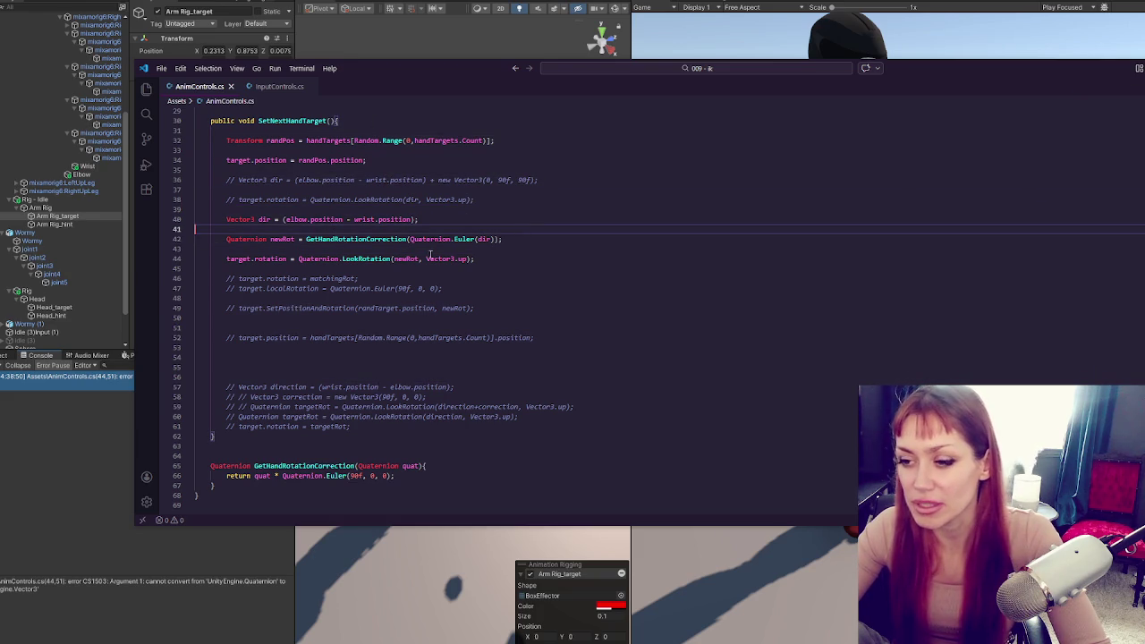
{"action": "left_click_drag", "start_coordinate": [544, 265], "coordinate": [555, 231]}
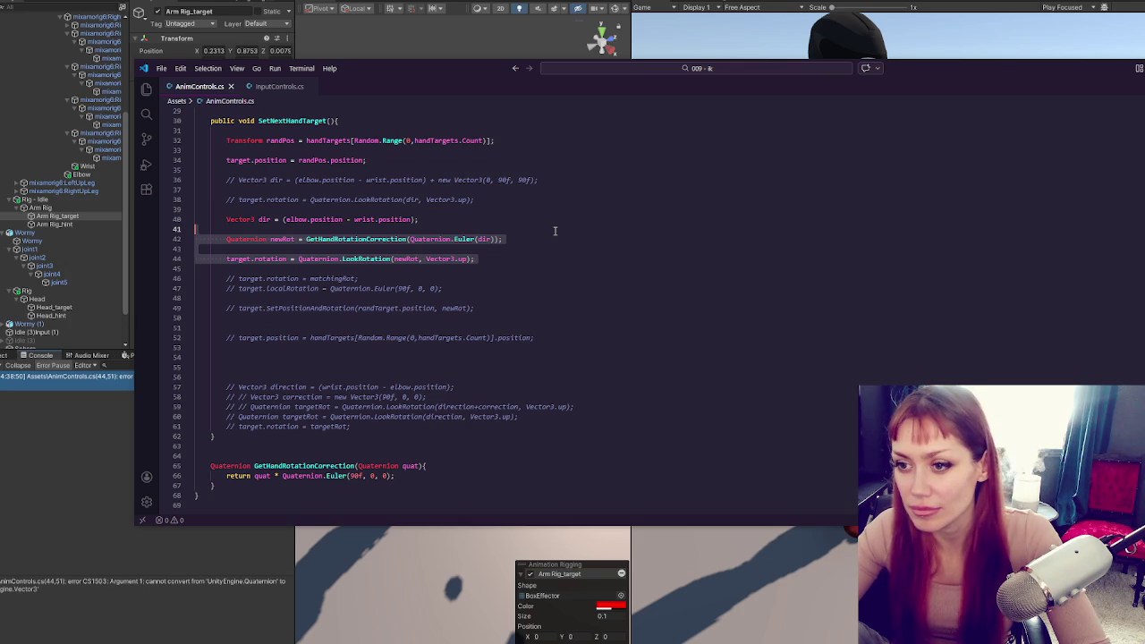
Delete everything from line 35 to the file's end and close SetNextHandTarget with a brace
{"action": "left_click_drag", "start_coordinate": [525, 170], "coordinate": [560, 471]}
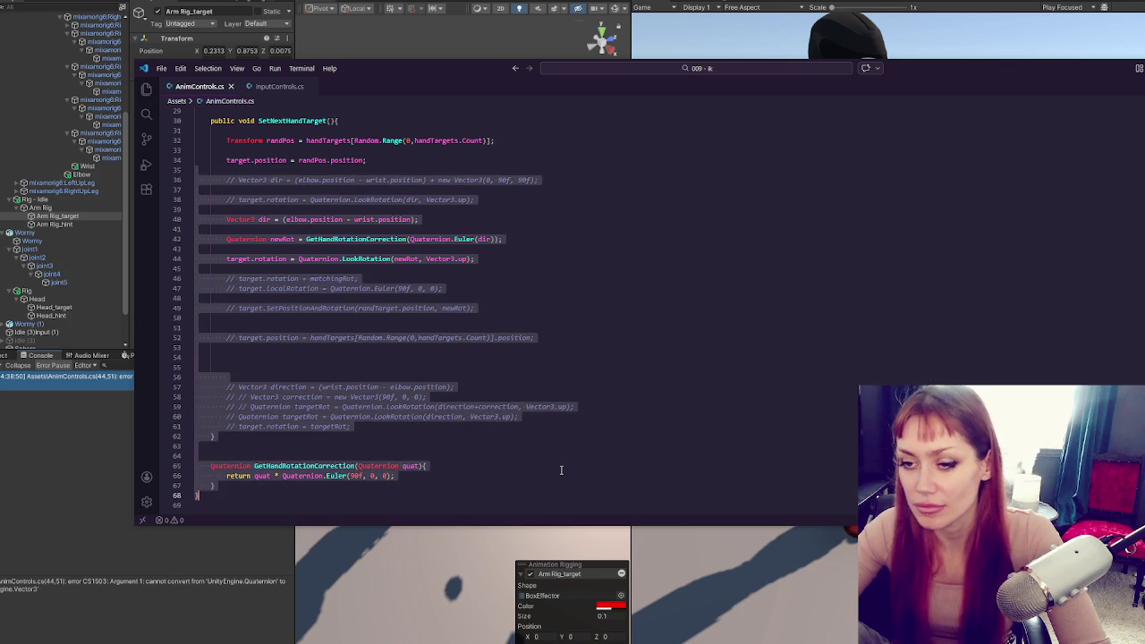
{"action": "key", "text": "BackSpace"}
{"action": "key", "text": "Return"}
{"action": "key", "text": "Return"}
{"action": "key", "text": "Return"}
{"action": "type", "text": "}"}
{"action": "left_click", "coordinate": [413, 160]}
{"action": "key", "text": "Return"}
Remove the extra closing brace on line 39 and save AnimControls.cs
{"action": "scroll", "coordinate": [412, 162], "scroll_direction": "up", "scroll_amount": 8}
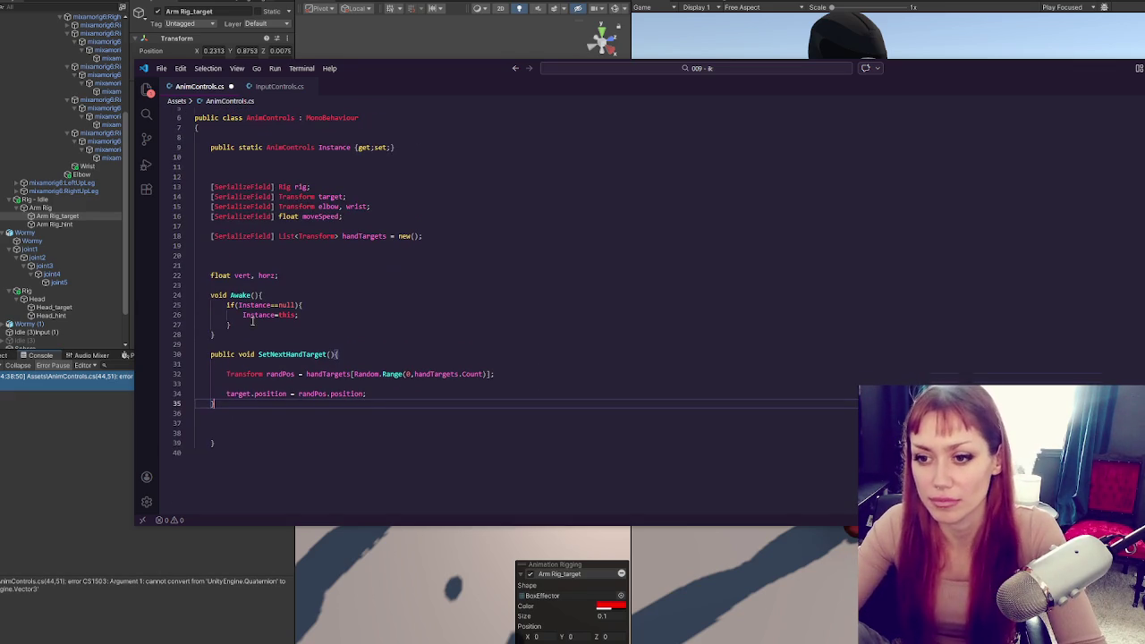
{"action": "left_click", "coordinate": [324, 440]}
{"action": "key", "text": "BackSpace"}
{"action": "key", "text": "ctrl+s"}
{"action": "left_click", "coordinate": [64, 468]}
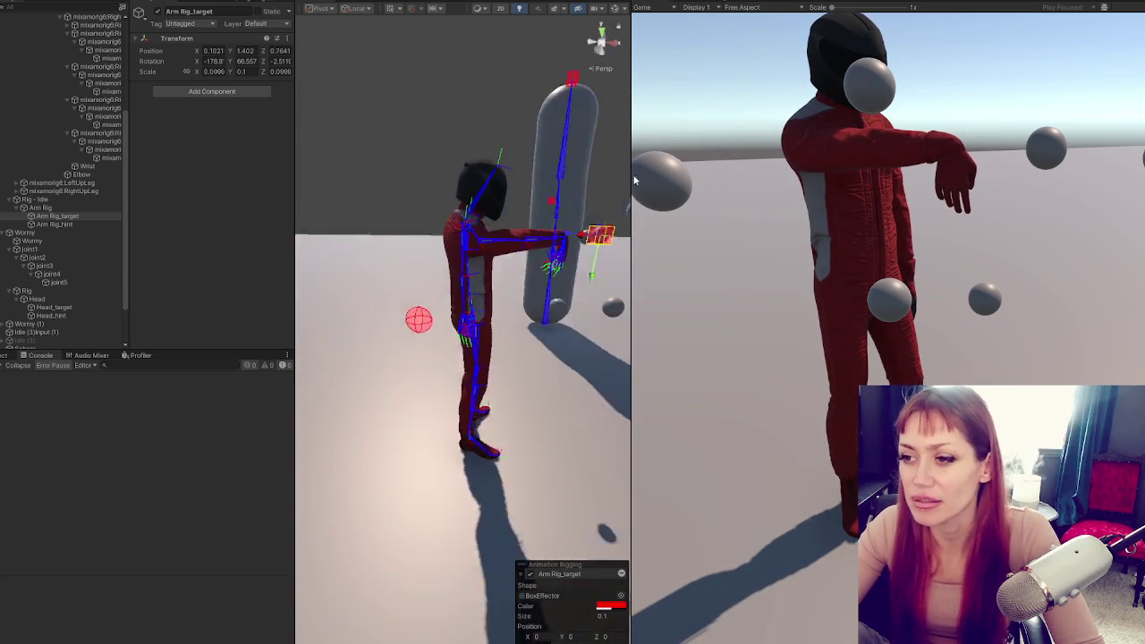
Orbit the Scene view to face the character reaching its target, then return to AnimControls.cs
{"action": "mouse_move", "coordinate": [465, 232]}
{"action": "left_mouse_down"}
{"action": "mouse_move", "coordinate": [319, 220]}
{"action": "mouse_move", "coordinate": [350, 297]}
{"action": "mouse_move", "coordinate": [410, 117]}
{"action": "mouse_move", "coordinate": [375, 146]}
{"action": "mouse_move", "coordinate": [563, 382]}
{"action": "mouse_move", "coordinate": [587, 356]}
{"action": "left_mouse_up"}
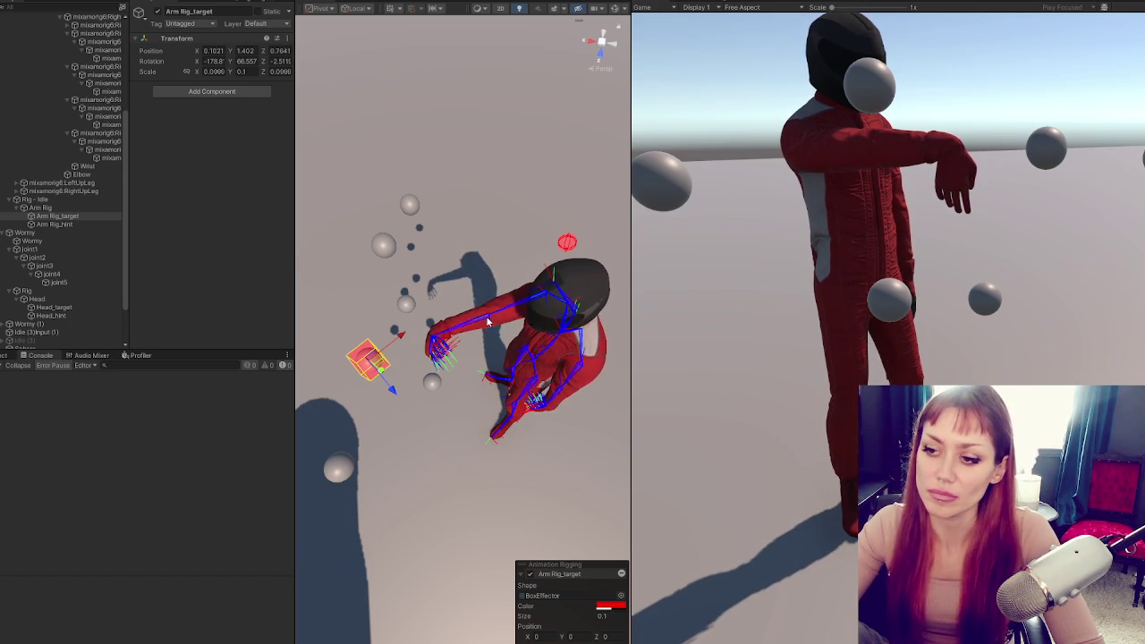
{"action": "key", "text": "alt+Tab"}
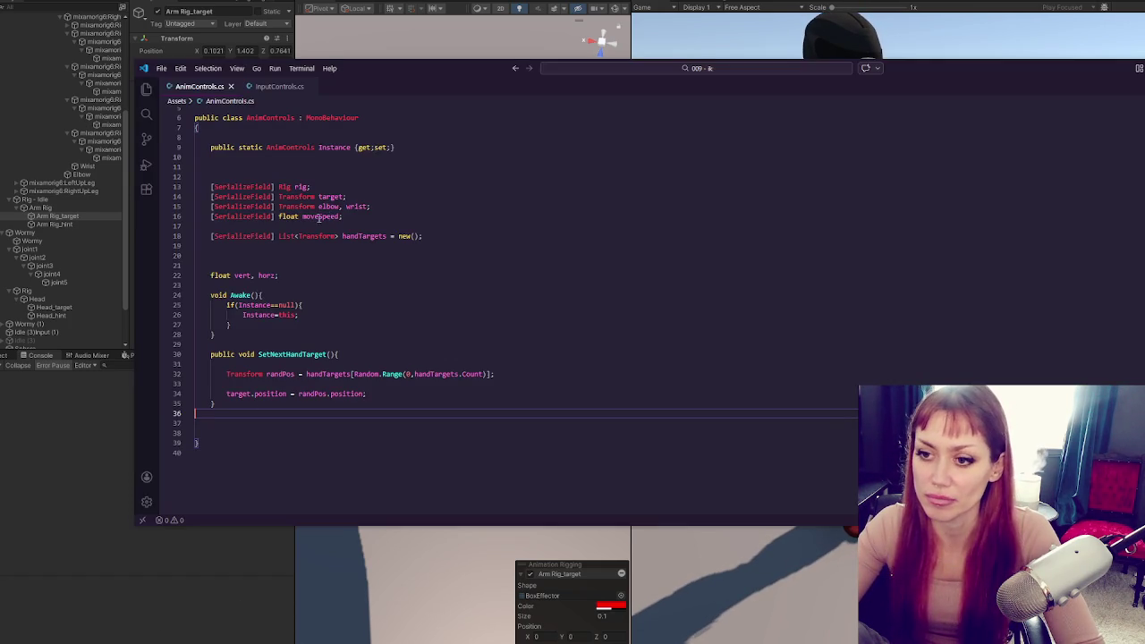
Add Debug.Log(wrist.position + elbow.position); on line 36 at SetNextHandTarget's end, then return to Unity
{"action": "left_click", "coordinate": [396, 395]}
{"action": "key", "text": "Return"}
{"action": "key", "text": "Return"}
{"action": "key", "text": "Return"}
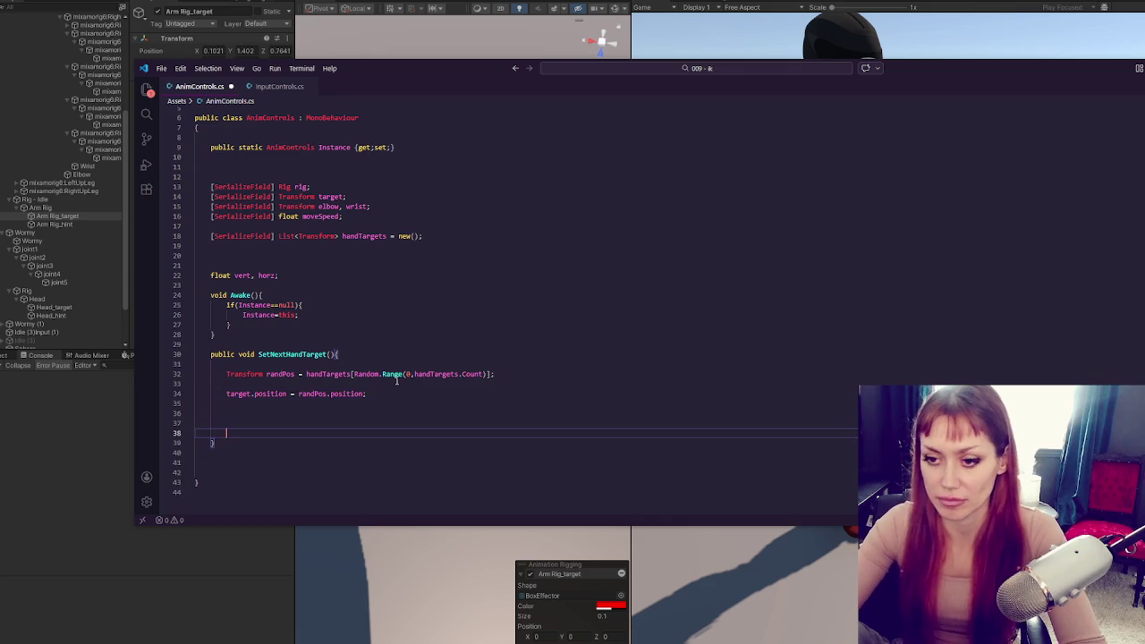
{"action": "left_click", "coordinate": [417, 413]}
{"action": "type", "text": "Debug.Log(e"}
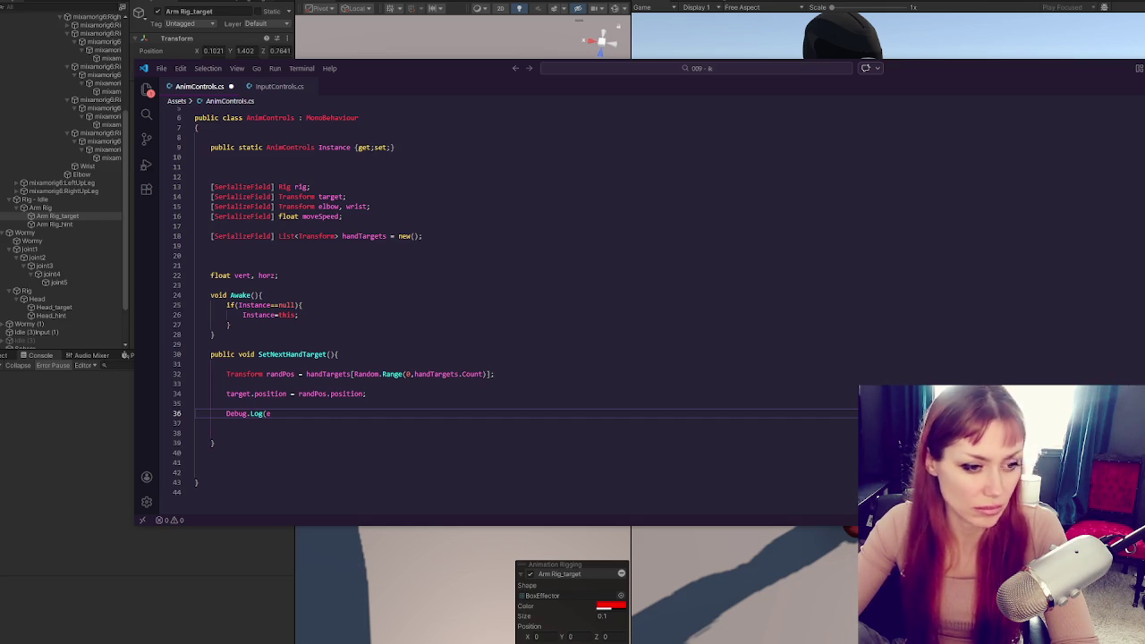
{"action": "left_click", "coordinate": [490, 374]}
{"action": "left_click", "coordinate": [393, 395]}
{"action": "left_click", "coordinate": [301, 415]}
{"action": "left_click", "coordinate": [350, 206]}
{"action": "left_click", "coordinate": [290, 414]}
{"action": "type", "text": "wrist.position +"}
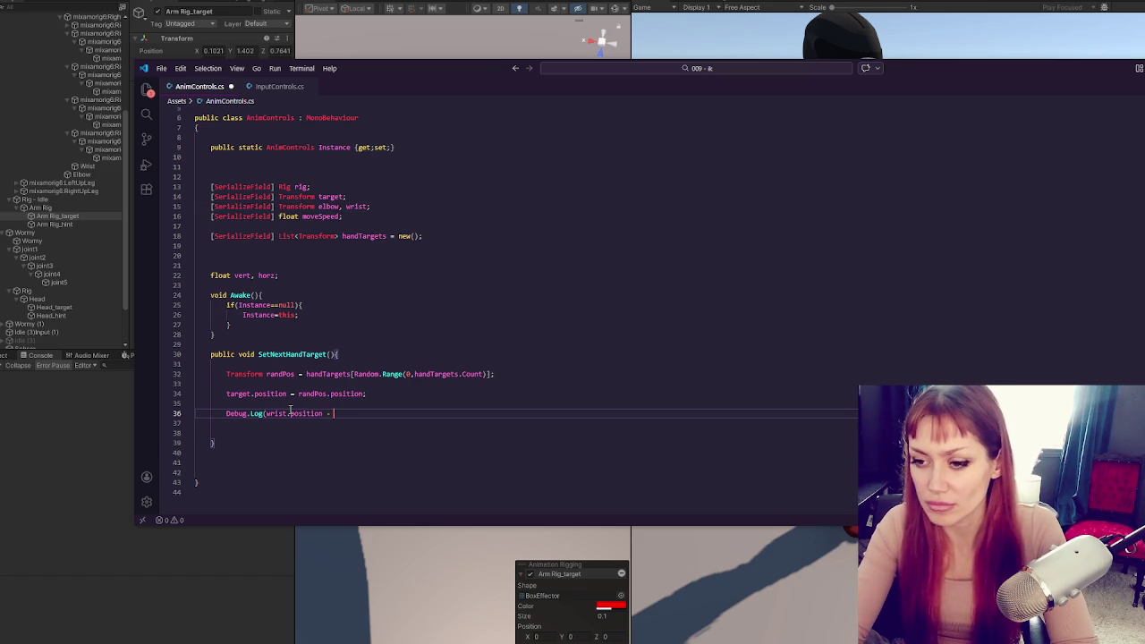
{"action": "type", "text": " el"}
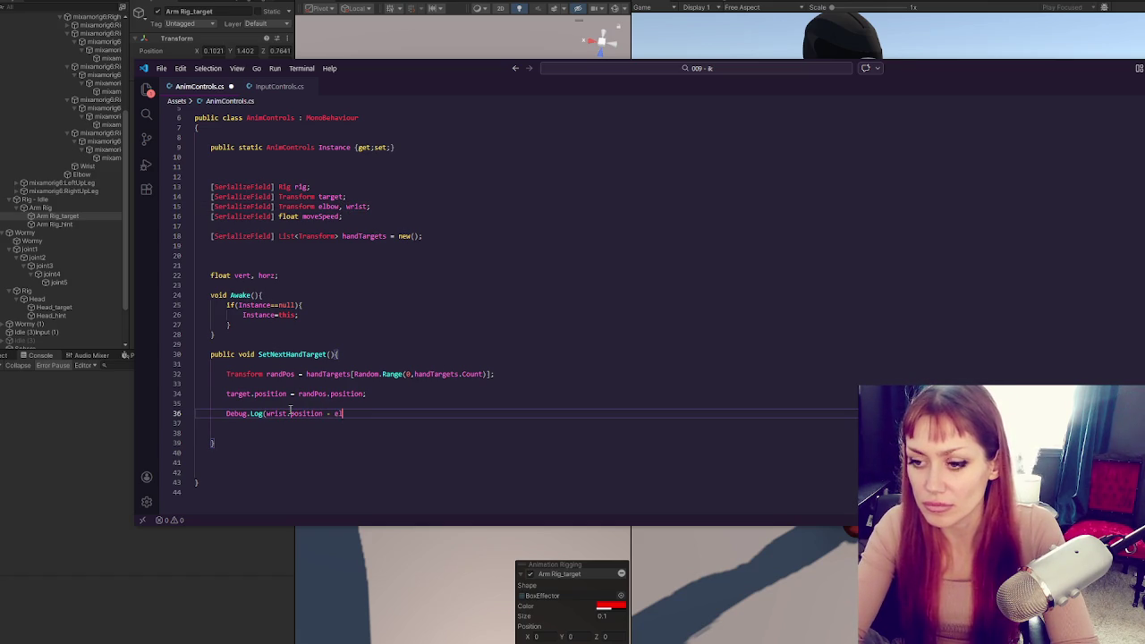
{"action": "type", "text": "bow.position);"}
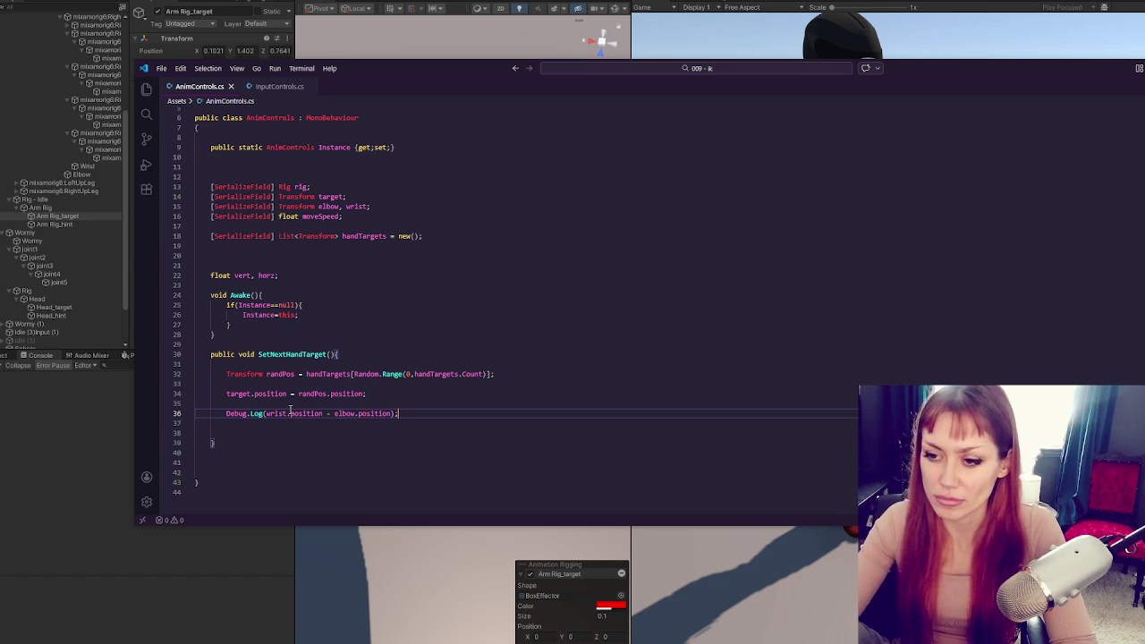
{"action": "left_click", "coordinate": [73, 418]}
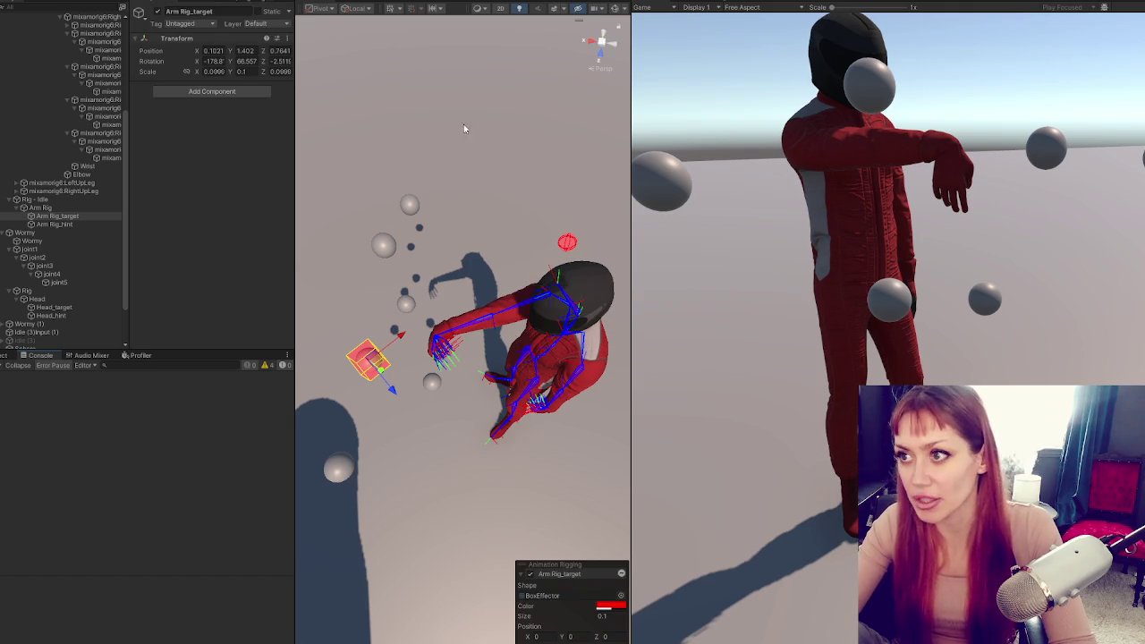
Create a new cube, shrink it to about 0.4 scale, and raise it into position
{"action": "scroll", "coordinate": [12, 119], "scroll_direction": "up", "scroll_amount": 10}
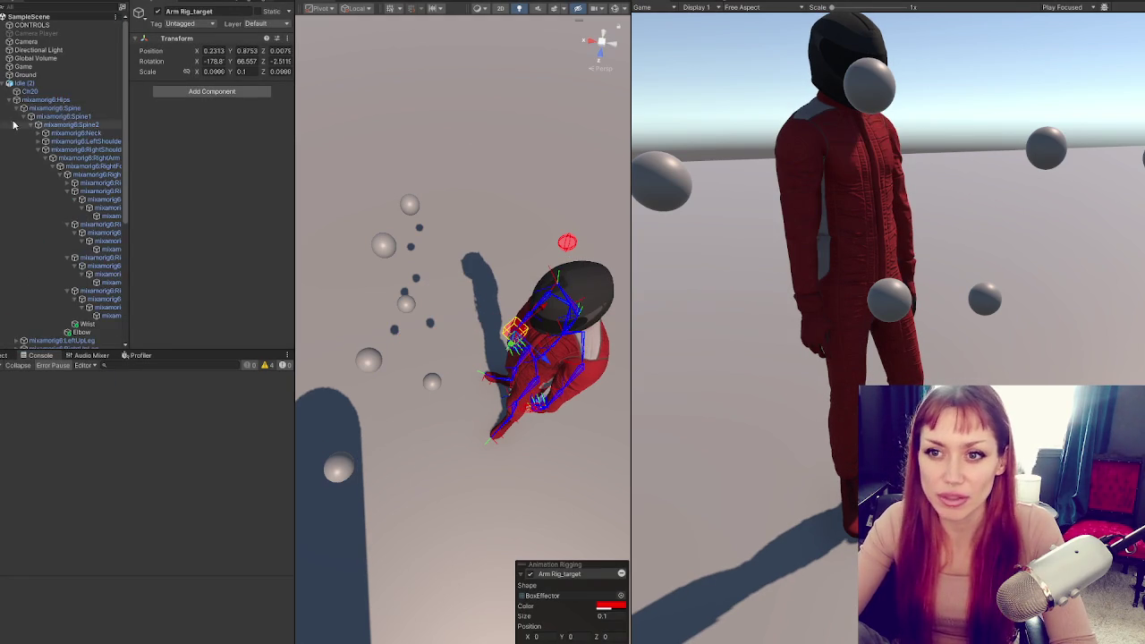
{"action": "left_click", "coordinate": [3, 83]}
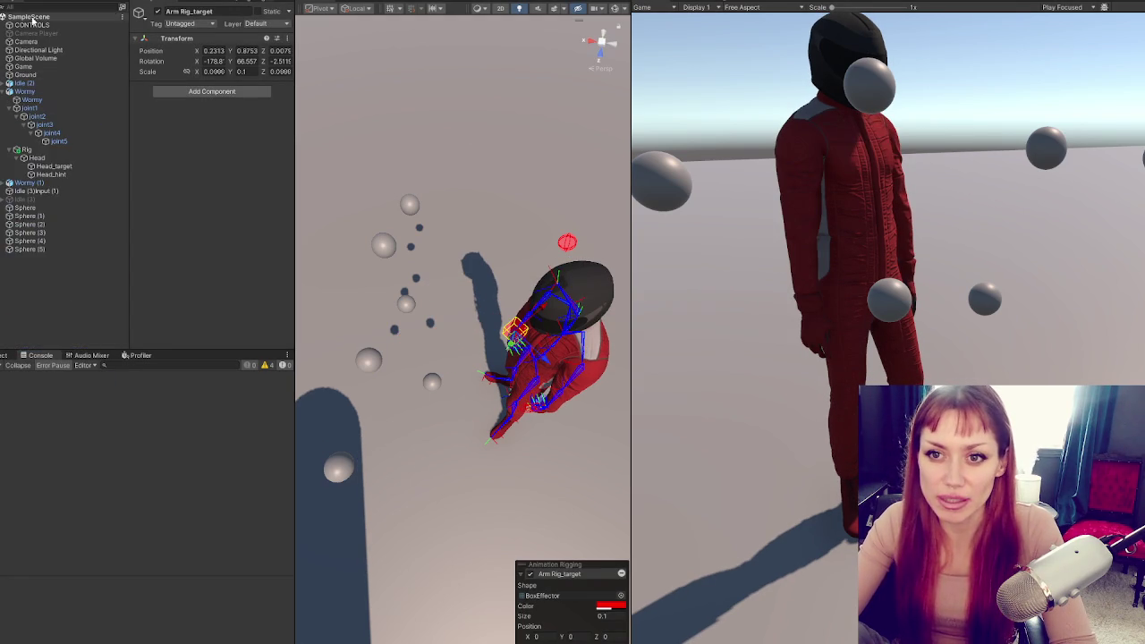
{"action": "left_click", "coordinate": [4, 92]}
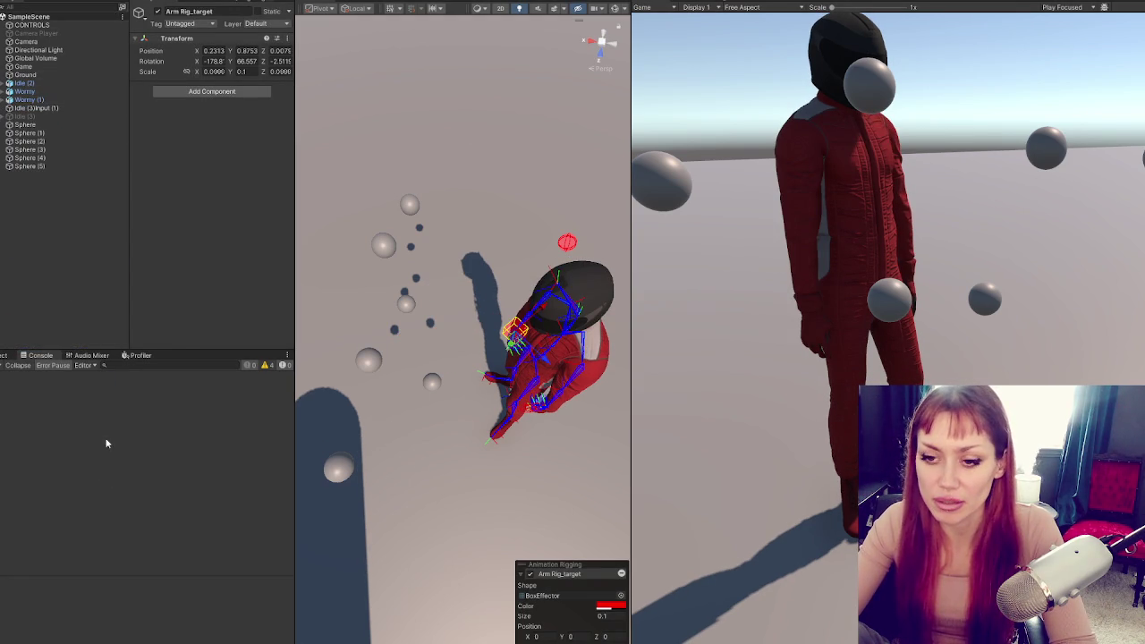
{"action": "right_click", "coordinate": [53, 235]}
{"action": "mouse_move", "coordinate": [125, 399]}
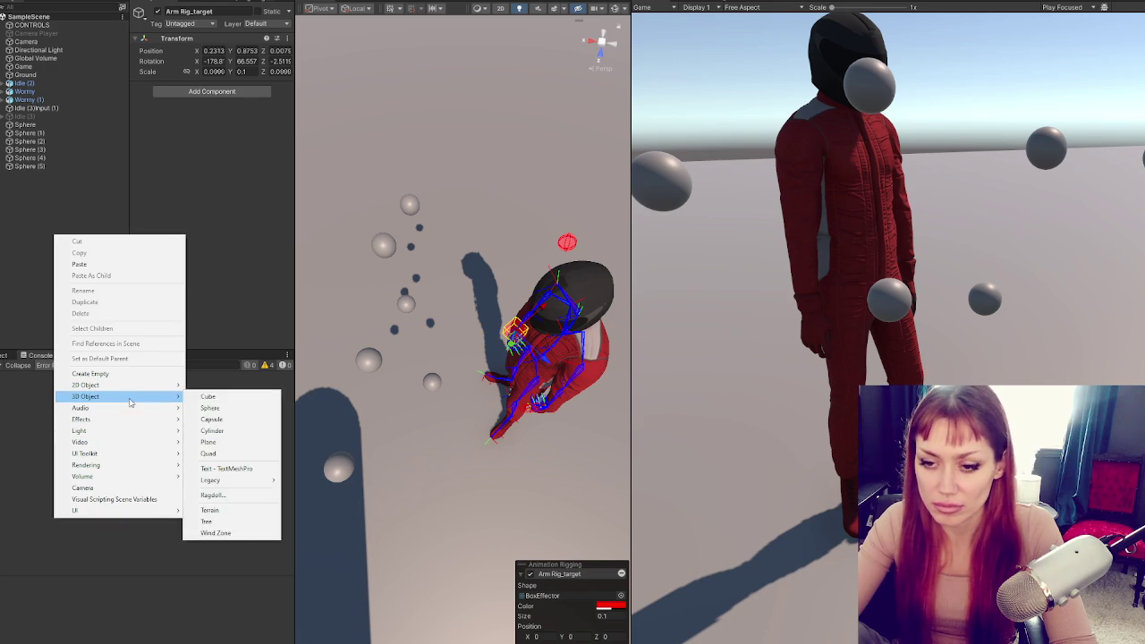
{"action": "left_click", "coordinate": [215, 396]}
{"action": "left_click_drag", "start_coordinate": [462, 340], "coordinate": [314, 382]}
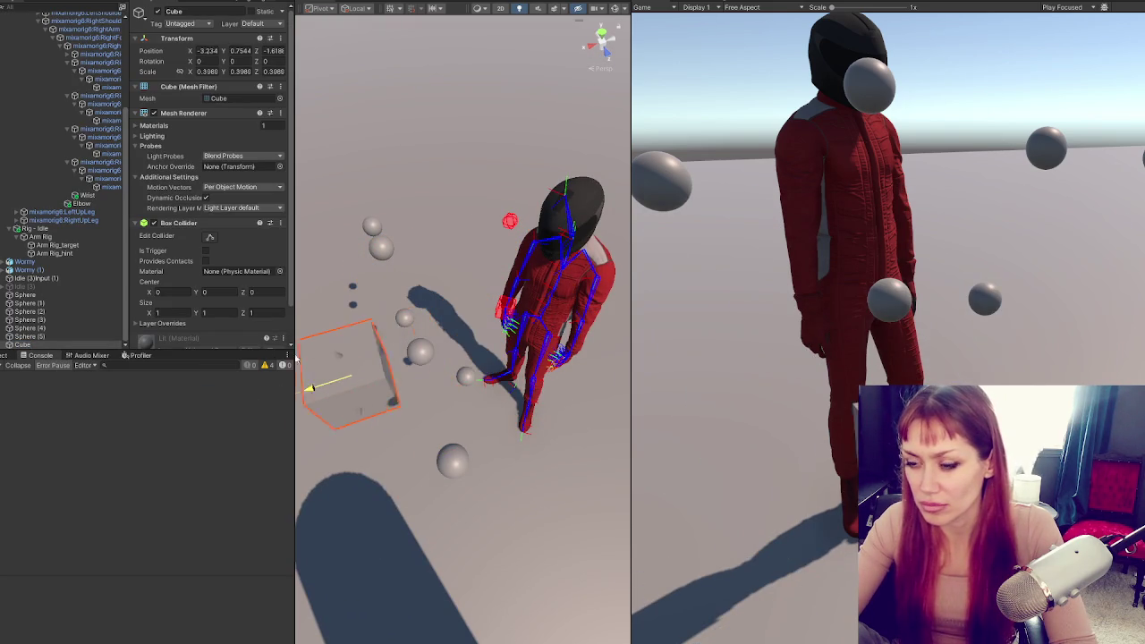
{"action": "left_click_drag", "start_coordinate": [403, 321], "coordinate": [377, 184]}
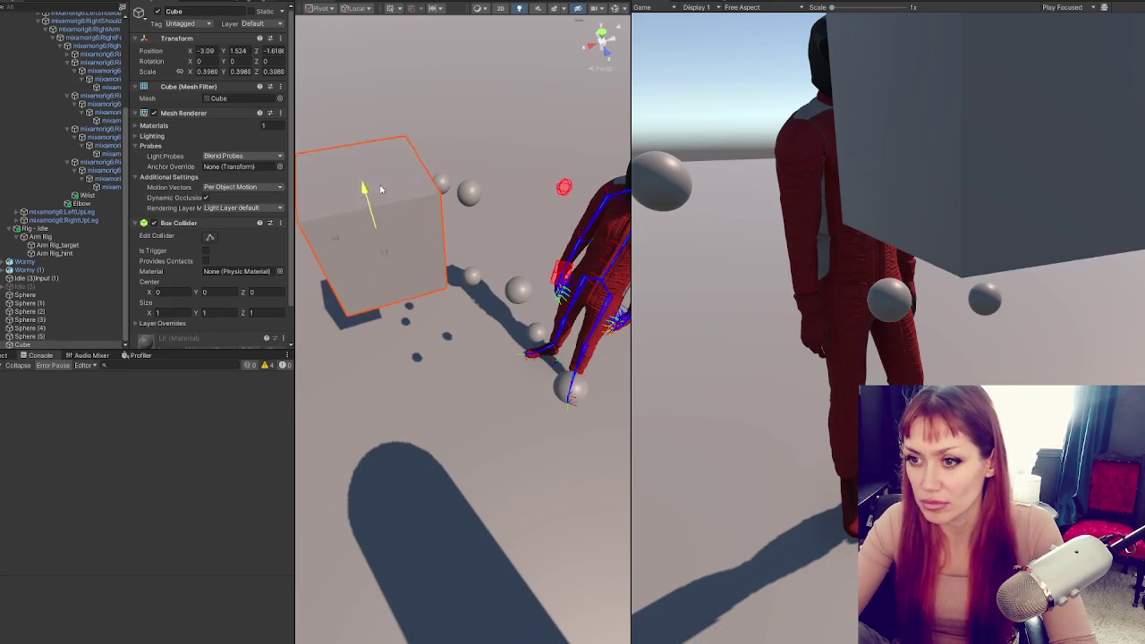
Duplicate the cube as Cube (1), shift it along Z, and narrow its X and Y to about 0.19
{"action": "scroll", "coordinate": [465, 269], "scroll_direction": "down", "scroll_amount": 3}
{"action": "key", "text": "ctrl+d"}
{"action": "mouse_move", "coordinate": [419, 302]}
{"action": "left_mouse_down"}
{"action": "mouse_move", "coordinate": [434, 340]}
{"action": "mouse_move", "coordinate": [394, 299]}
{"action": "mouse_move", "coordinate": [421, 312]}
{"action": "mouse_move", "coordinate": [467, 302]}
{"action": "mouse_move", "coordinate": [458, 299]}
{"action": "left_mouse_up"}
{"action": "key", "text": "t"}
{"action": "key", "text": "w"}
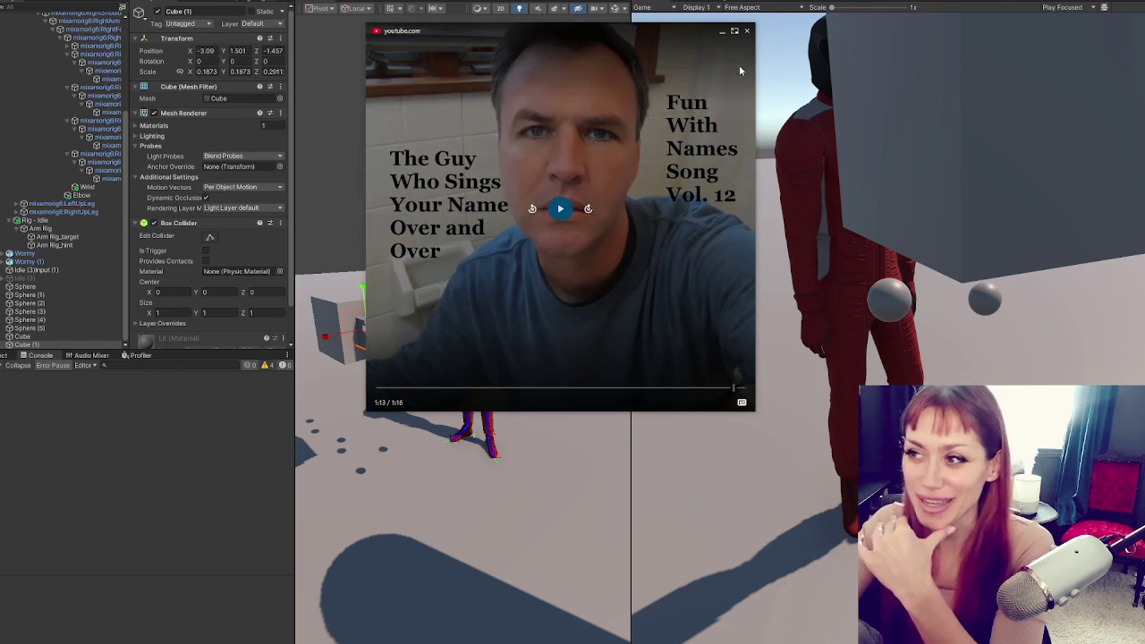
Close the picture-in-picture YouTube player so the Unity scene with the two cubes is visible
{"action": "left_click", "coordinate": [748, 30]}
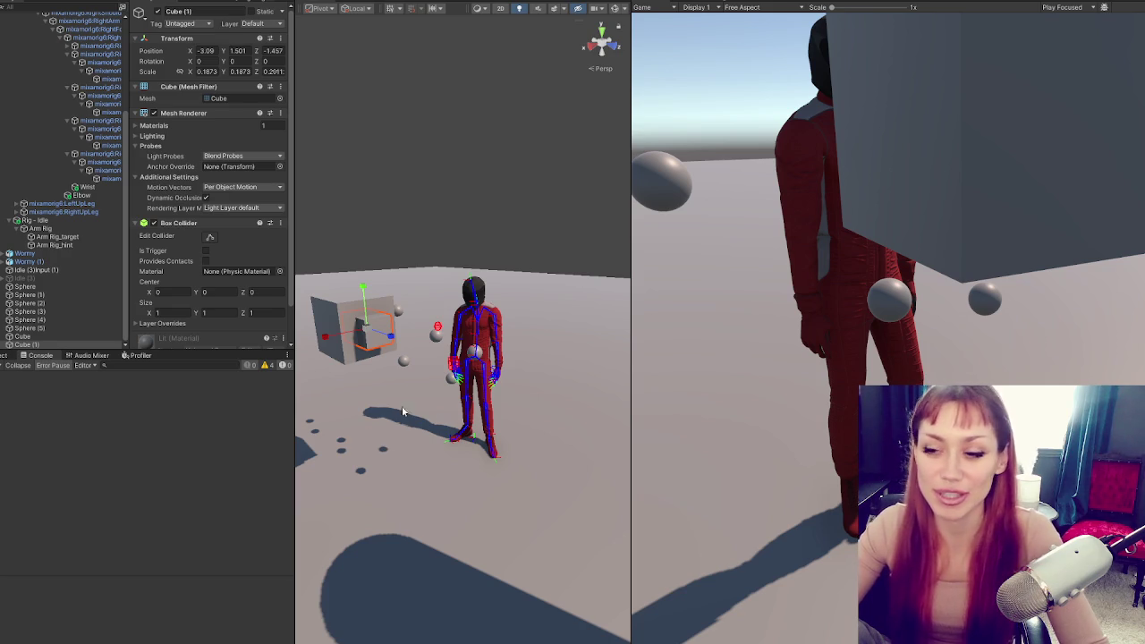
Parent Cube (1) under Cube in the Hierarchy and select Cube
{"action": "mouse_move", "coordinate": [327, 382]}
{"action": "left_mouse_down"}
{"action": "mouse_move", "coordinate": [367, 267]}
{"action": "mouse_move", "coordinate": [374, 179]}
{"action": "left_mouse_up"}
{"action": "left_click_drag", "start_coordinate": [36, 345], "coordinate": [102, 336]}
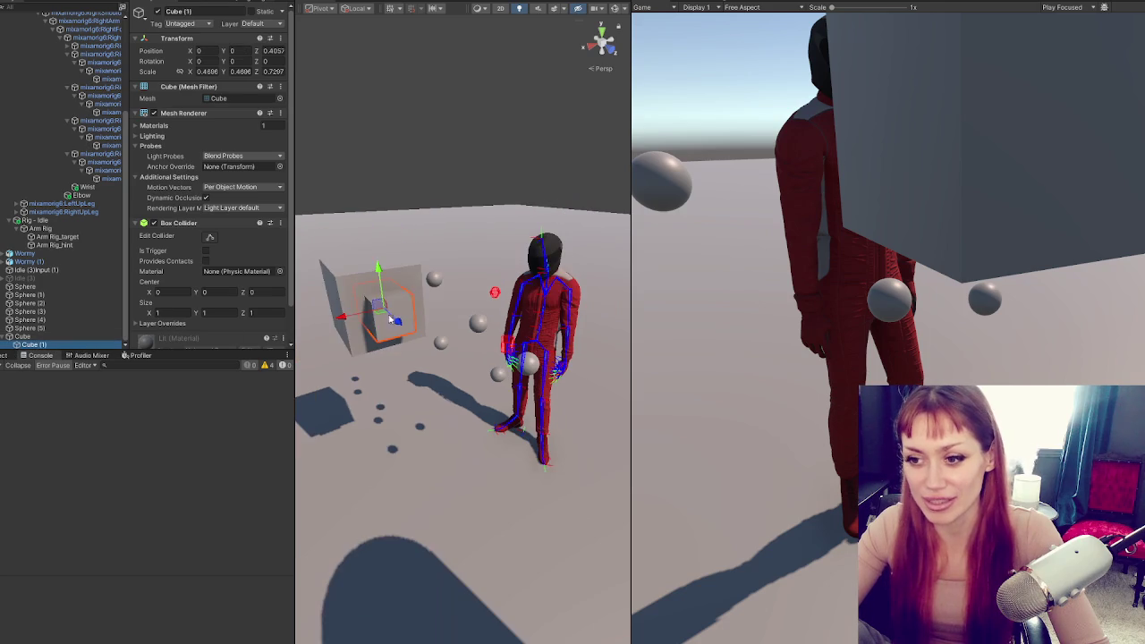
{"action": "left_click", "coordinate": [54, 336]}
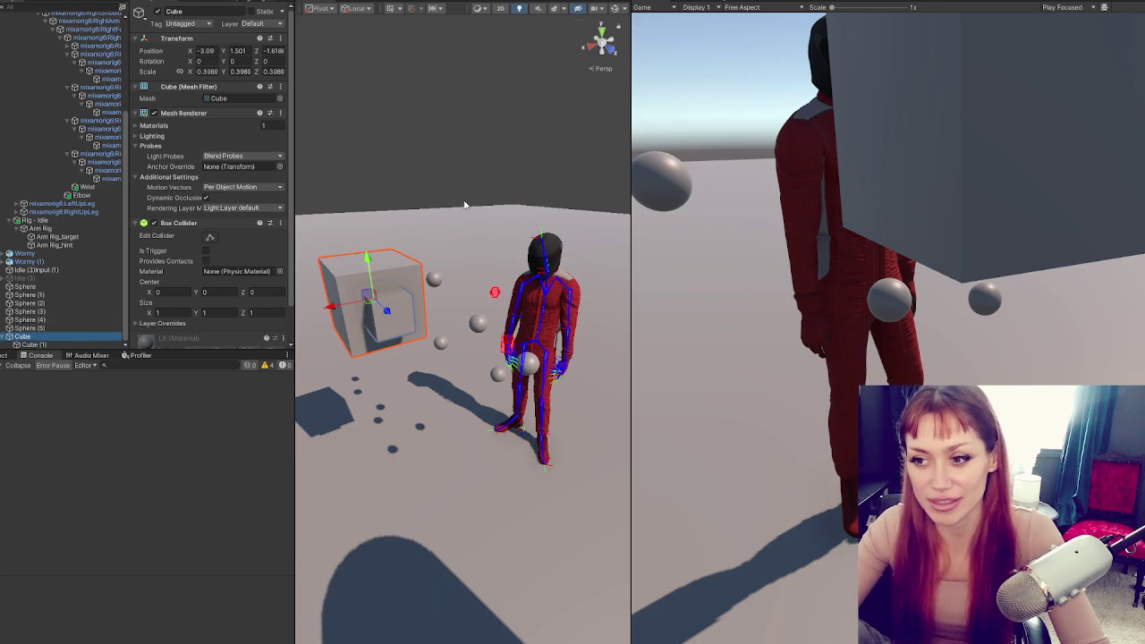
Apply the Ch20_body material to the cube and duplicate it as Ch20_body 1
{"action": "left_click", "coordinate": [3, 355]}
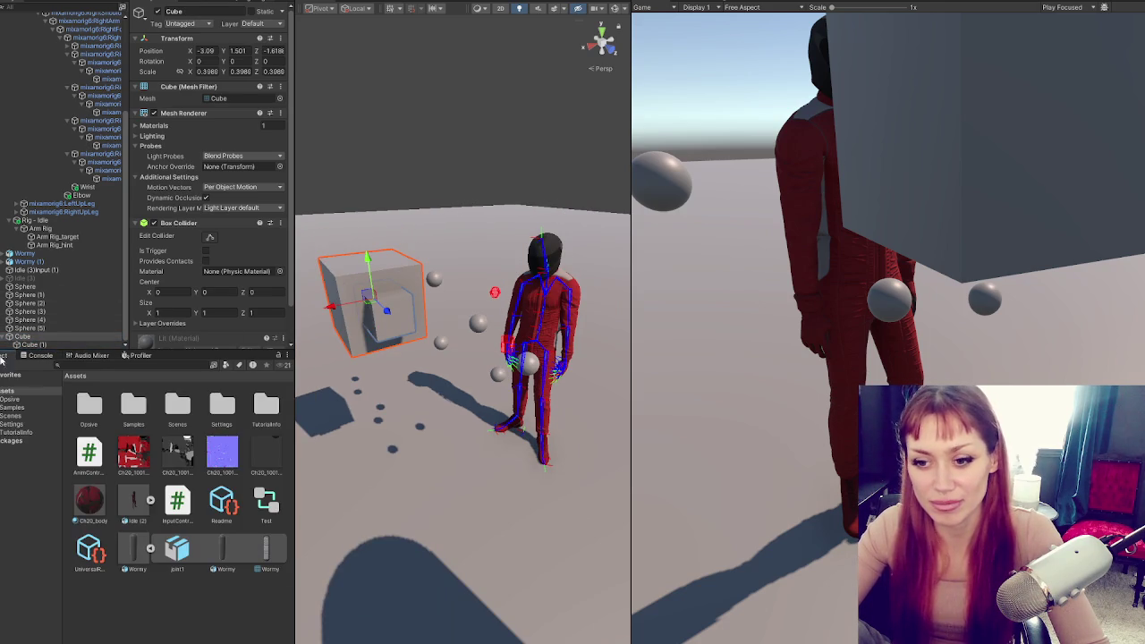
{"action": "left_click_drag", "start_coordinate": [96, 509], "coordinate": [389, 291]}
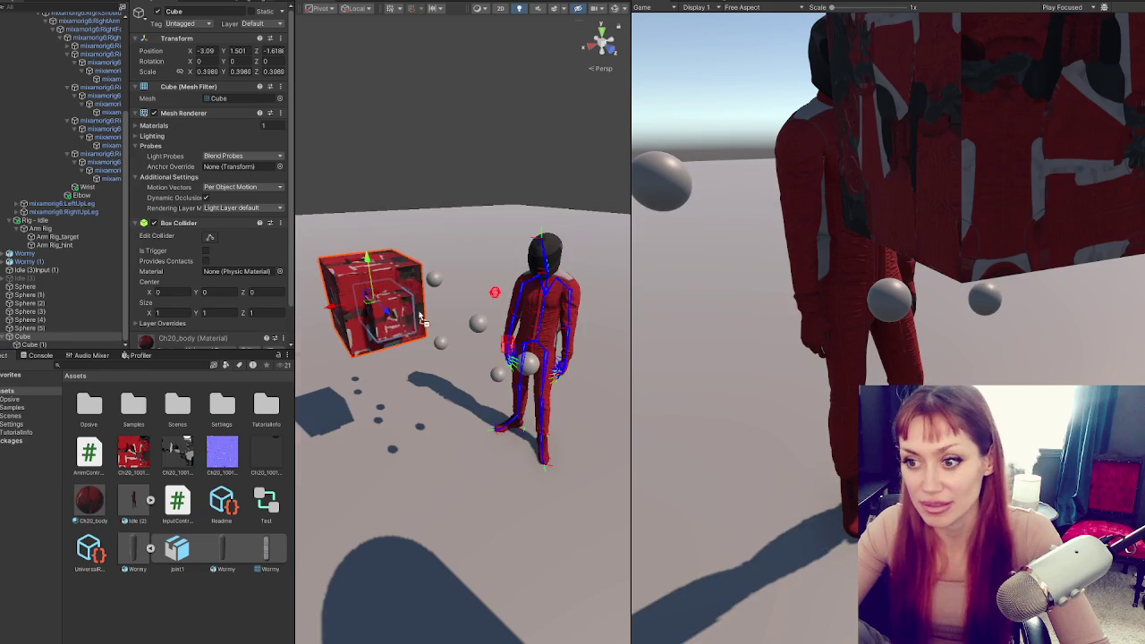
{"action": "left_click", "coordinate": [449, 241]}
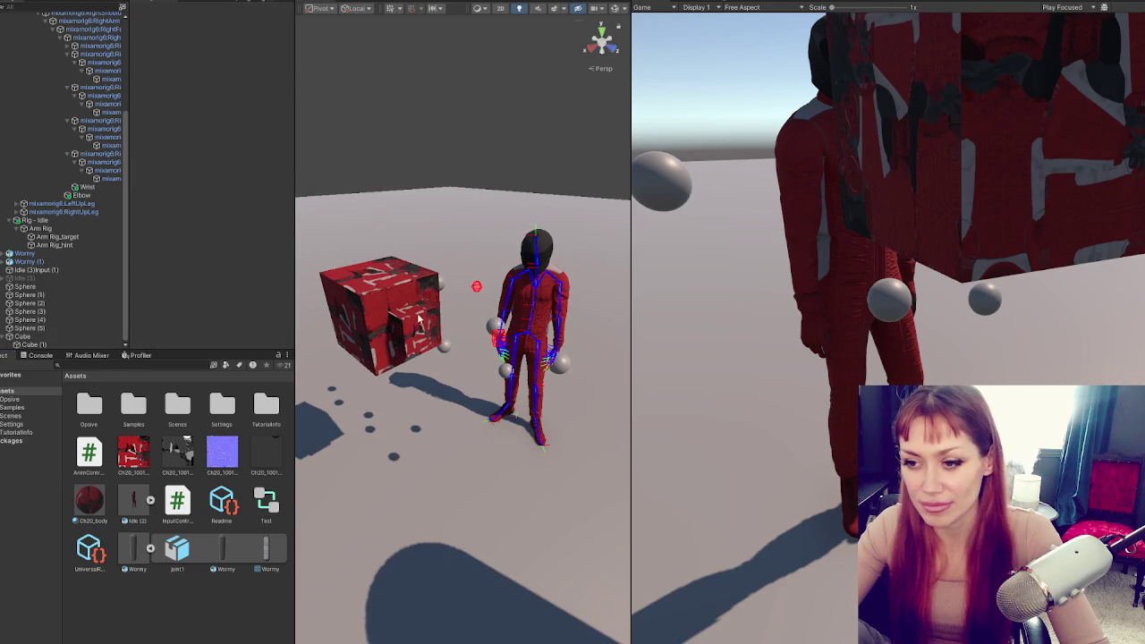
{"action": "left_click", "coordinate": [95, 506]}
{"action": "key", "text": "ctrl+d"}
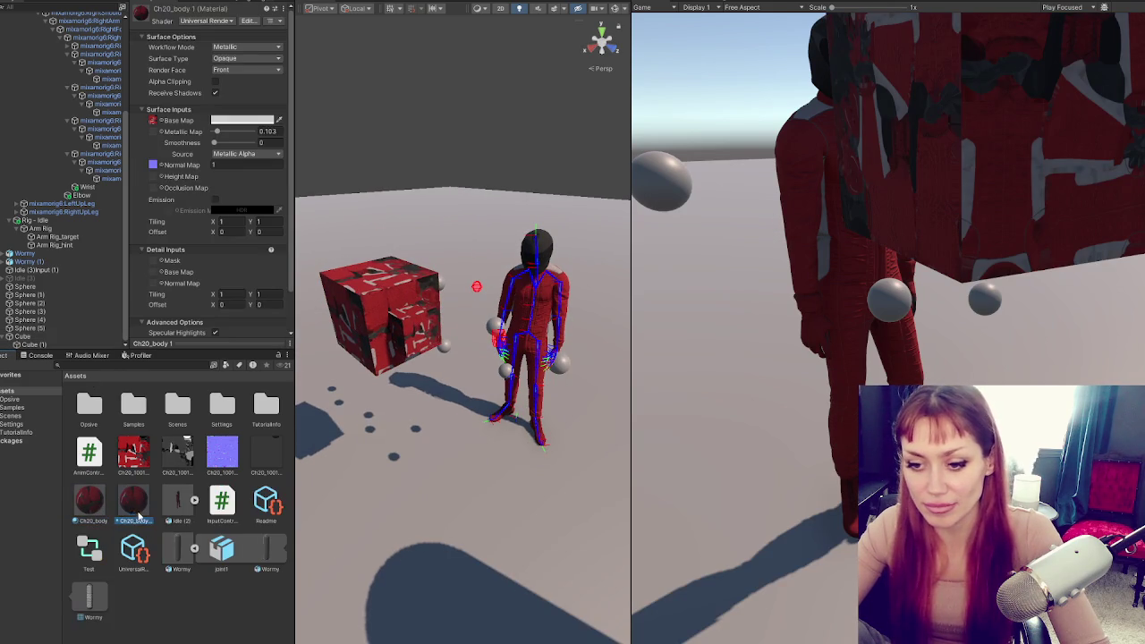
{"action": "left_click", "coordinate": [153, 120]}
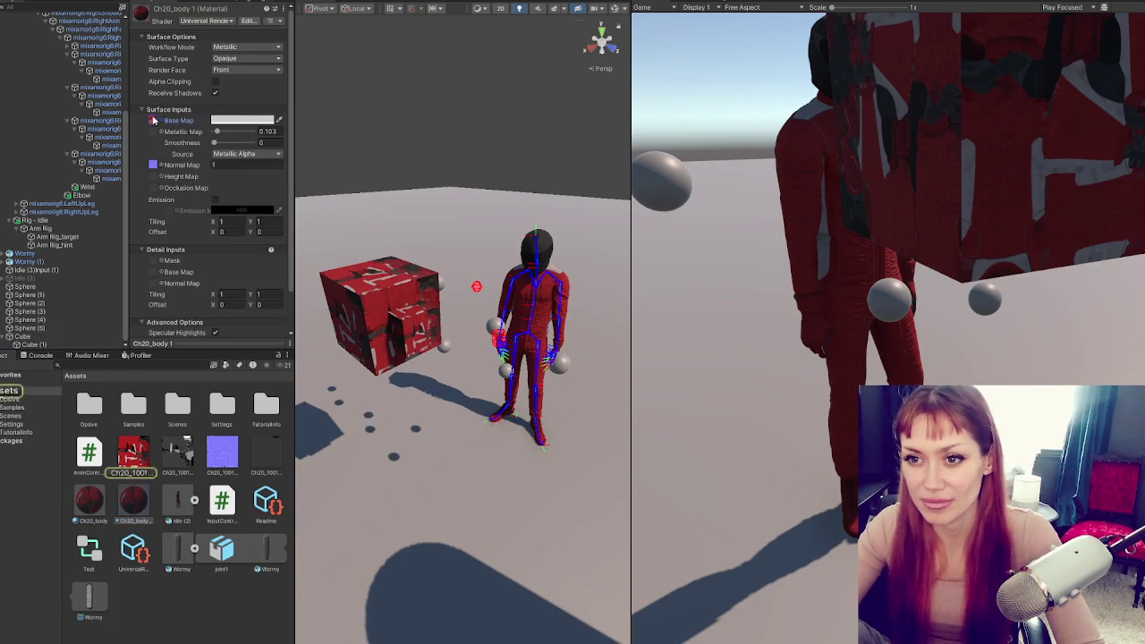
Strip Ch20_body 1's base texture, make it pure red, and apply it to the cube
{"action": "key", "text": "Delete"}
{"action": "left_click", "coordinate": [242, 120]}
{"action": "left_click_drag", "start_coordinate": [286, 176], "coordinate": [327, 174]}
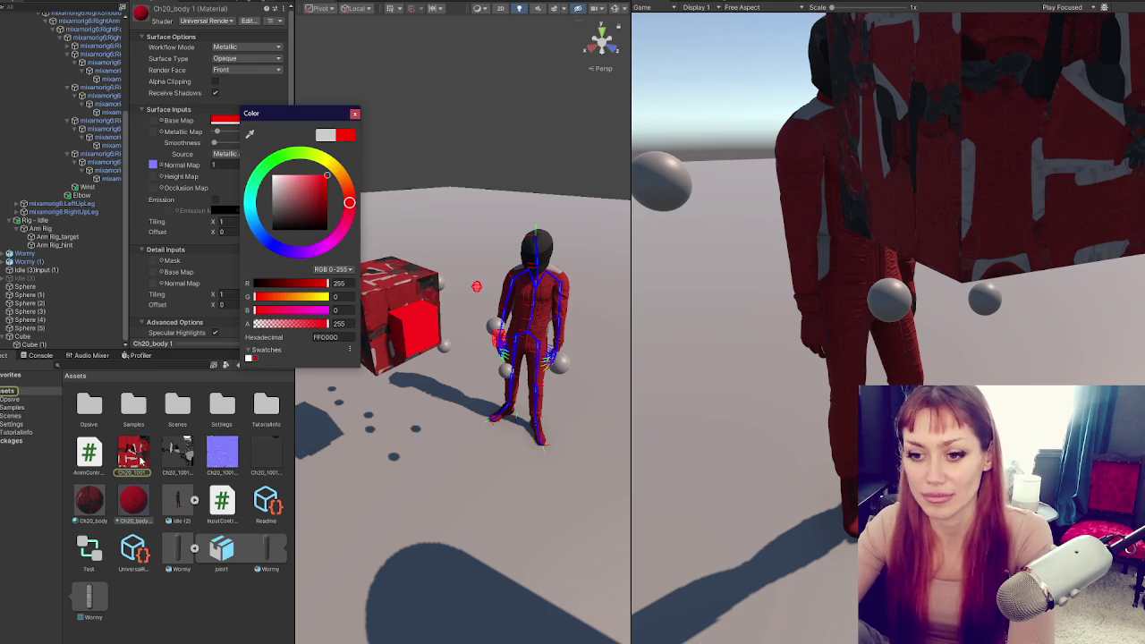
{"action": "left_click_drag", "start_coordinate": [139, 504], "coordinate": [367, 305]}
{"action": "left_click", "coordinate": [439, 136]}
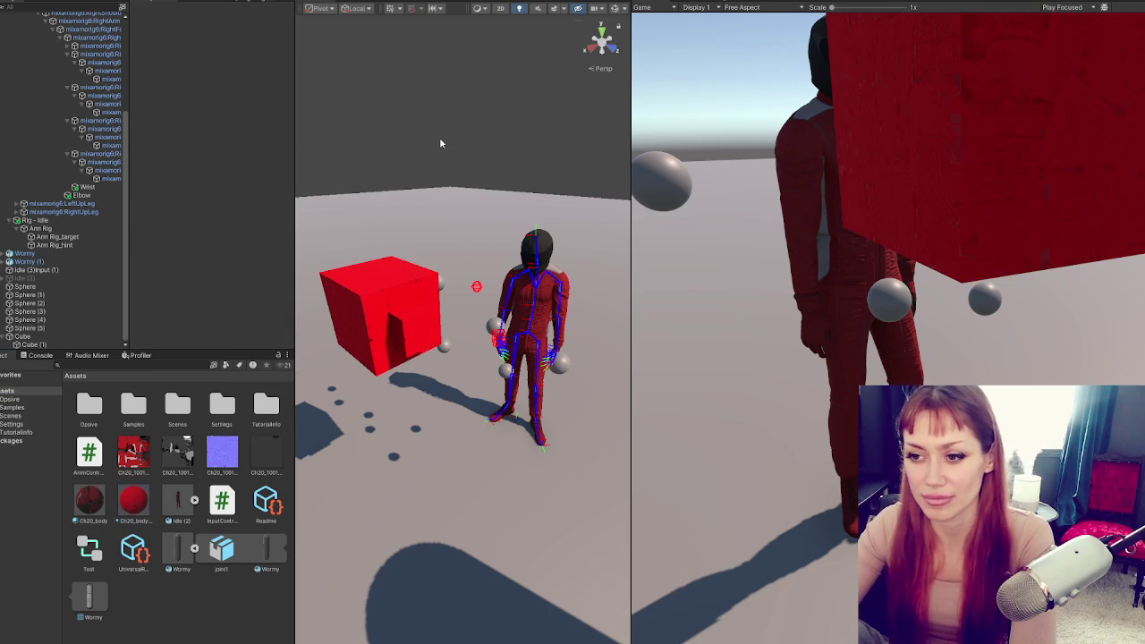
Duplicate the red material as Ch20_body 2, tint it pink on the cube, and play the scene
{"action": "left_click", "coordinate": [139, 502]}
{"action": "key", "text": "ctrl+d"}
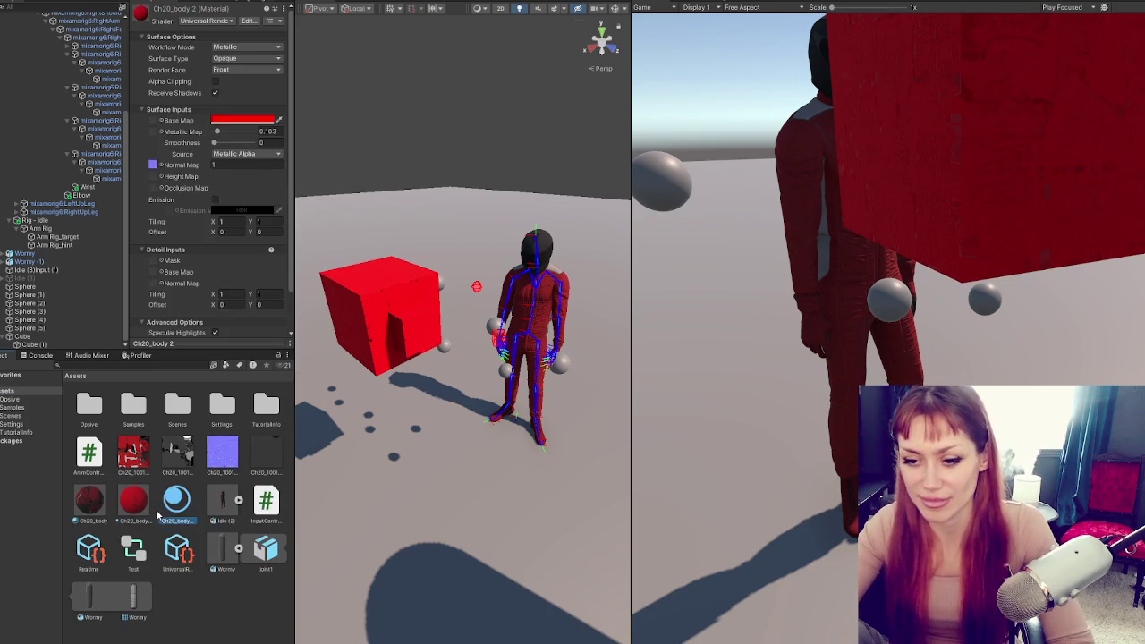
{"action": "left_click_drag", "start_coordinate": [173, 506], "coordinate": [421, 328]}
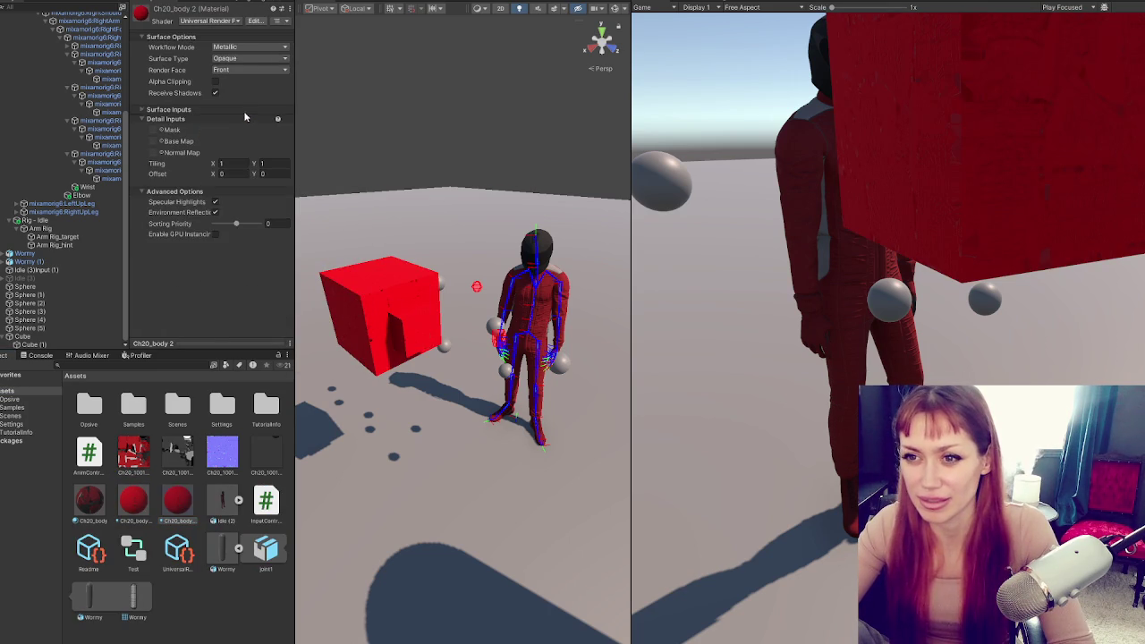
{"action": "left_click", "coordinate": [242, 120]}
{"action": "left_click", "coordinate": [322, 191]}
{"action": "left_click", "coordinate": [501, 134]}
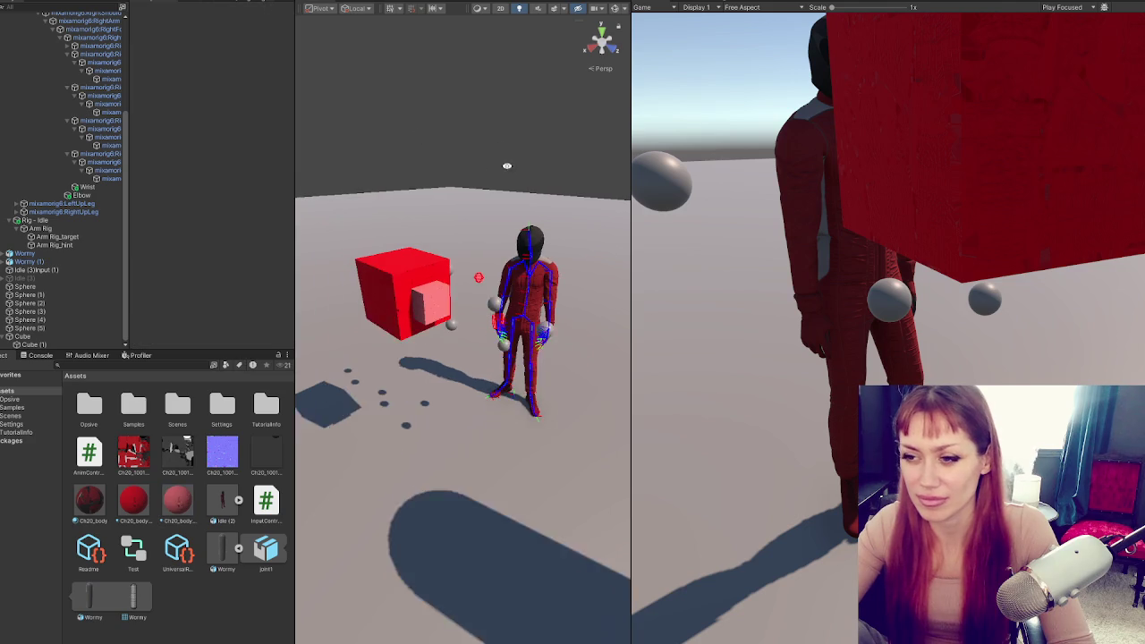
{"action": "key", "text": "ctrl+p"}
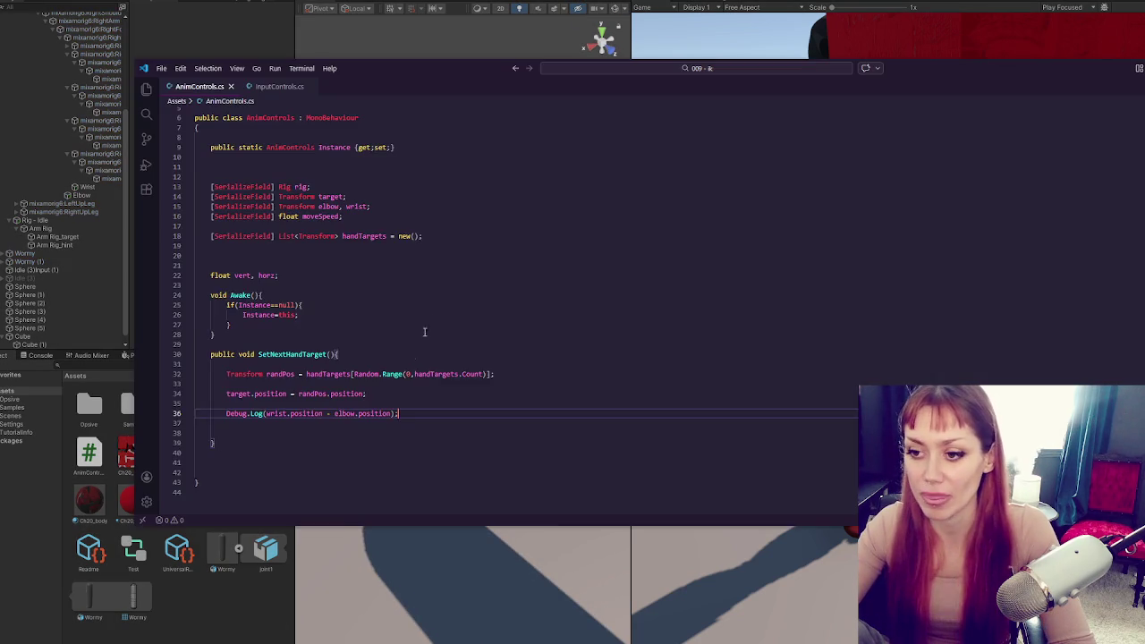
In AnimControls.cs, add a [SerializeField] Transform cube field below the handTargets list
{"action": "key", "text": "alt+Tab"}
{"action": "left_click", "coordinate": [421, 288]}
{"action": "key", "text": "Return"}
{"action": "key", "text": "BackSpace"}
{"action": "key", "text": "Return"}
{"action": "type", "text": "[Seri"}
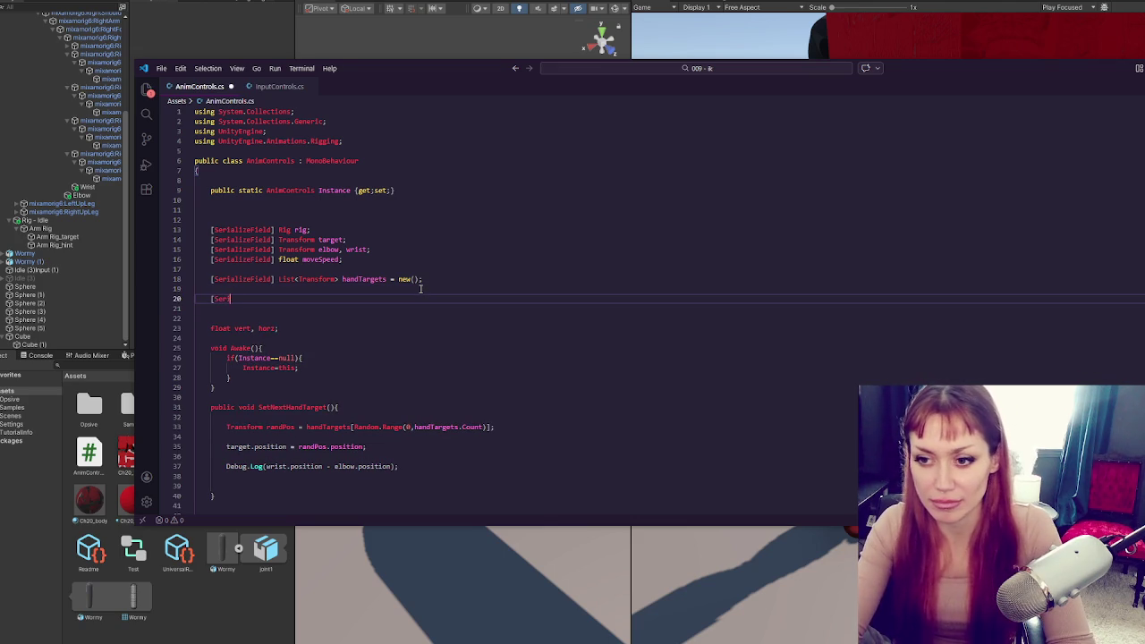
{"action": "type", "text": "alizeField] T"}
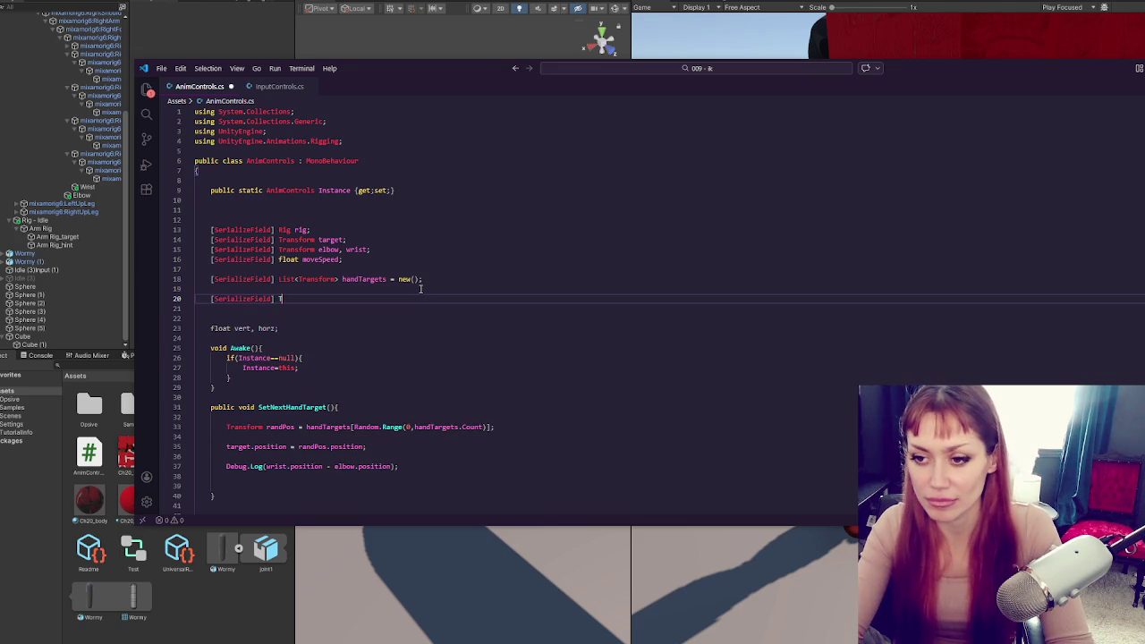
{"action": "type", "text": "ransform m "}
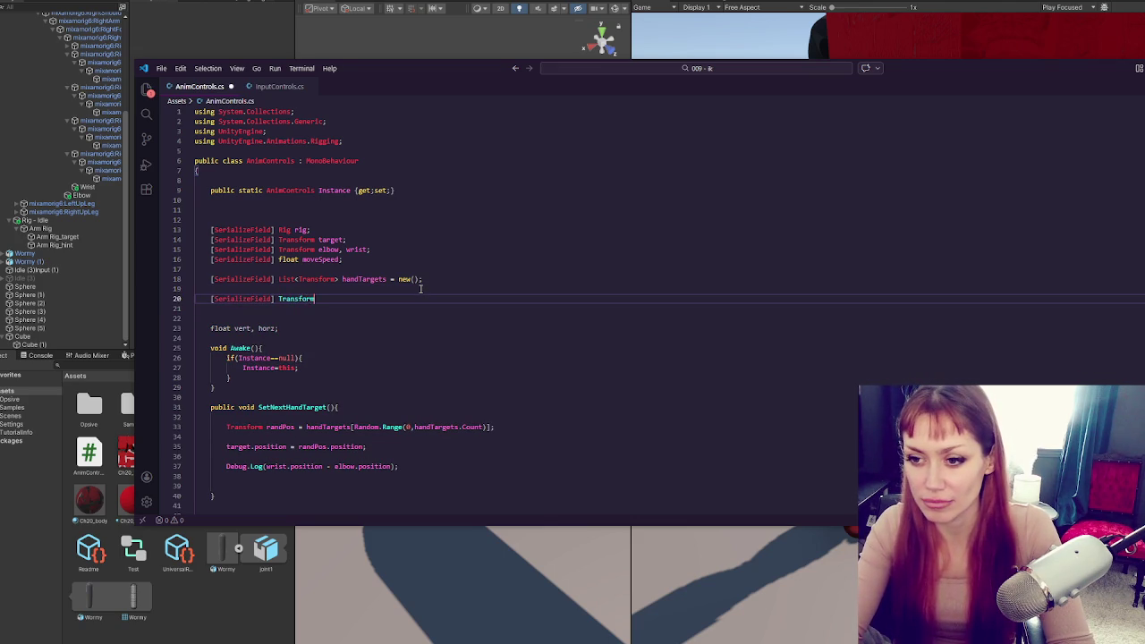
{"action": "type", "text": "cube;"}
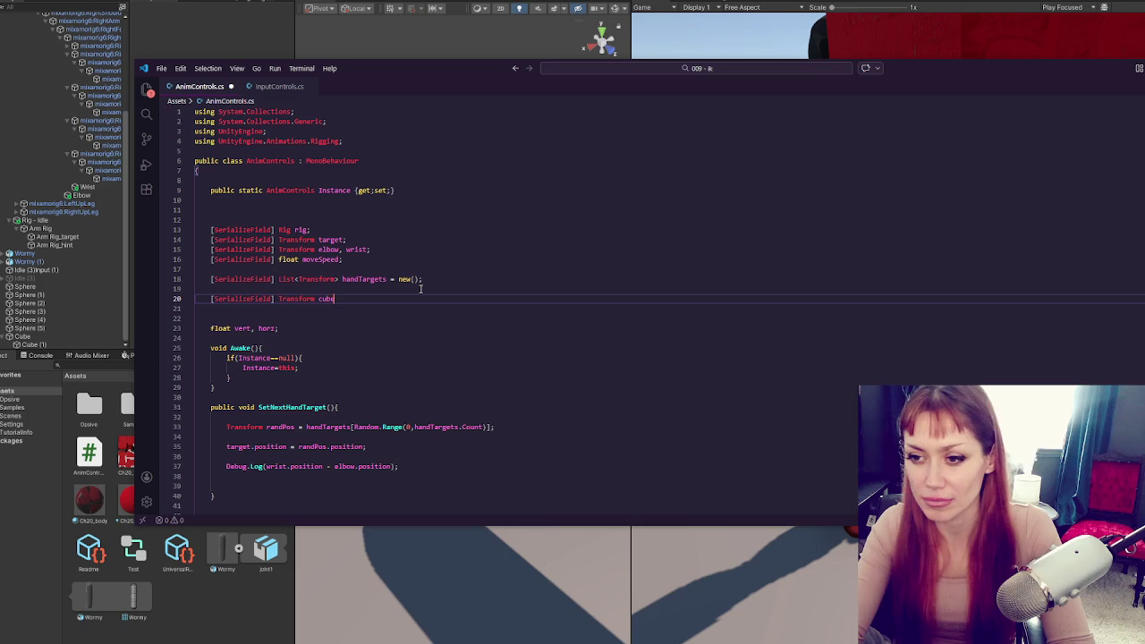
Start a cube.rotation line and declare Vector3 dir = wrist.position - elbow.position above Debug.Log
{"action": "left_click", "coordinate": [321, 485]}
{"action": "type", "text": "cube.rotation ="}
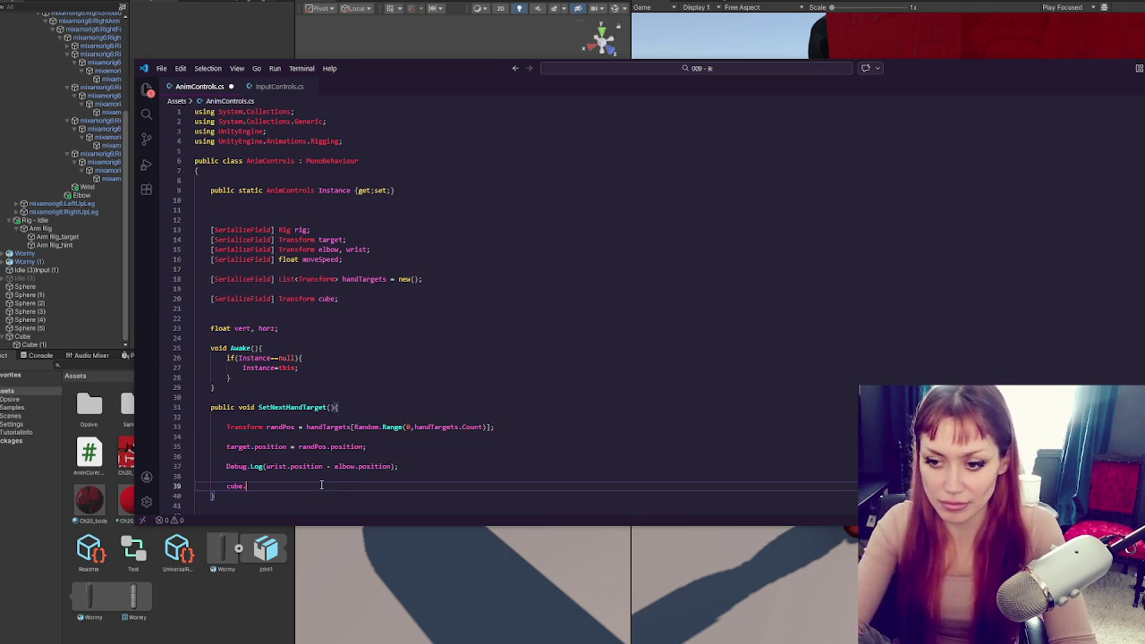
{"action": "scroll", "coordinate": [321, 484], "scroll_direction": "down", "scroll_amount": 4}
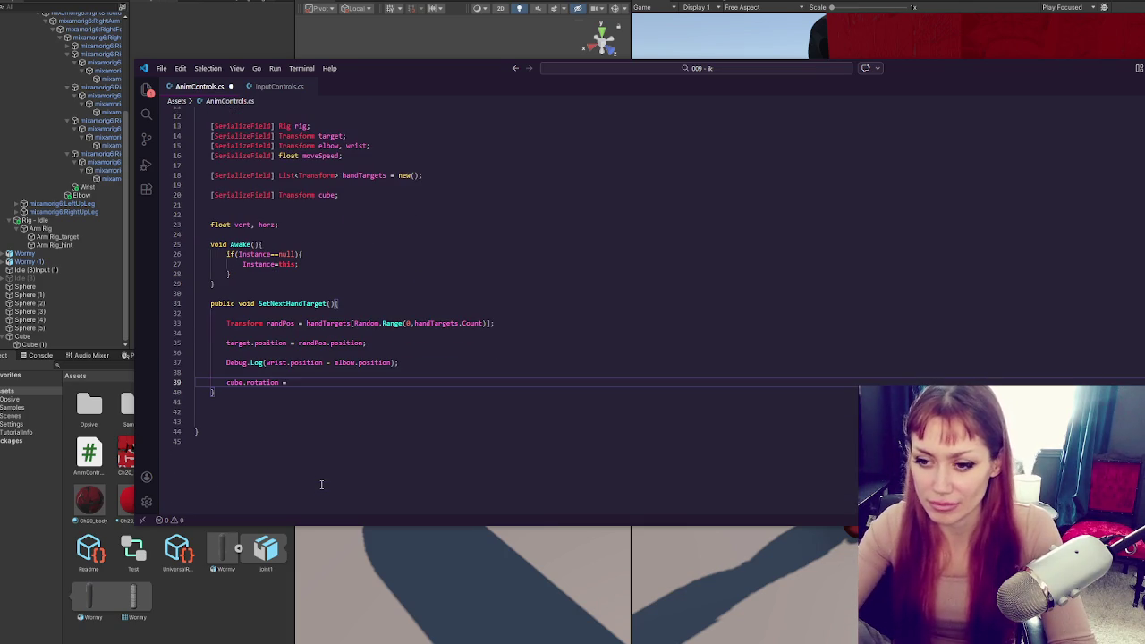
{"action": "left_click", "coordinate": [415, 365]}
{"action": "left_click", "coordinate": [226, 342]}
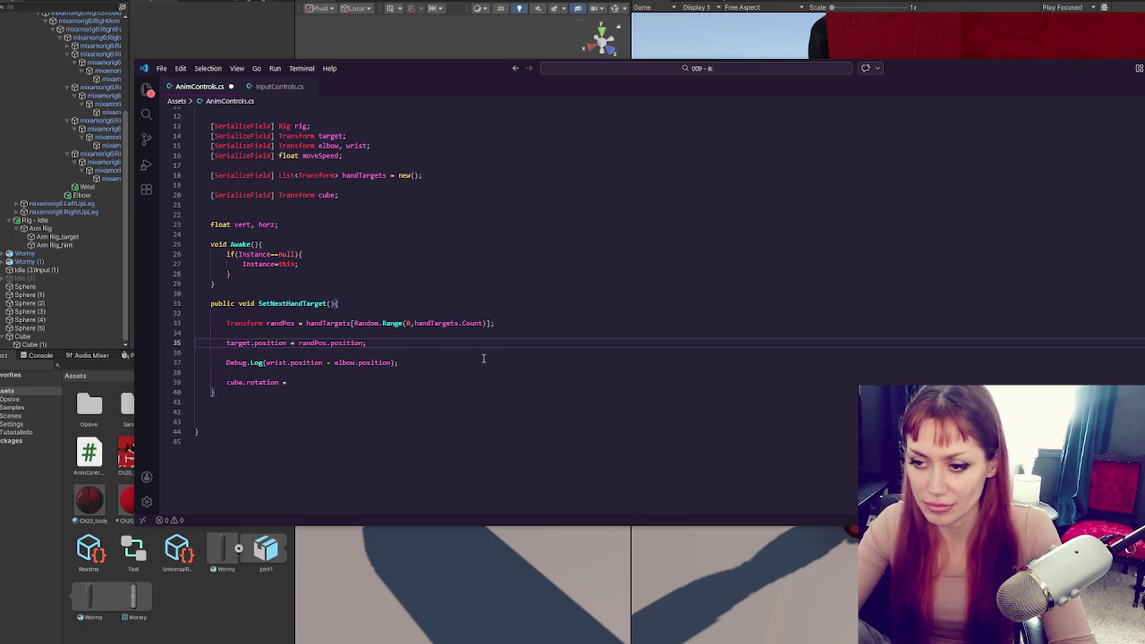
{"action": "left_click", "coordinate": [325, 353]}
{"action": "key", "text": "Return"}
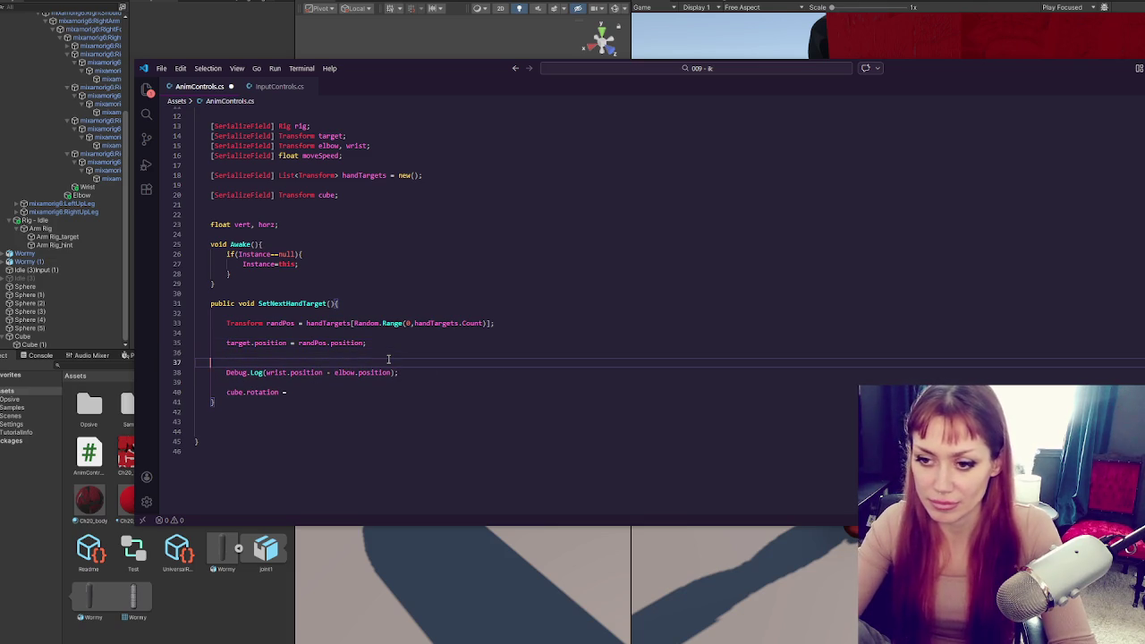
{"action": "type", "text": "Vec"}
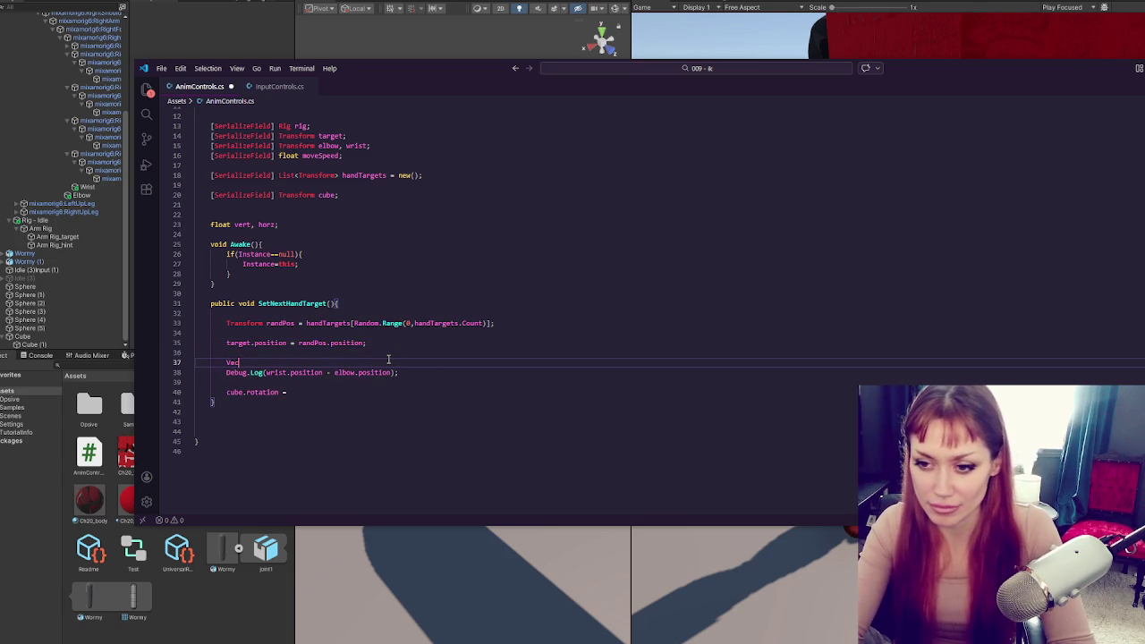
{"action": "type", "text": "tor3 "}
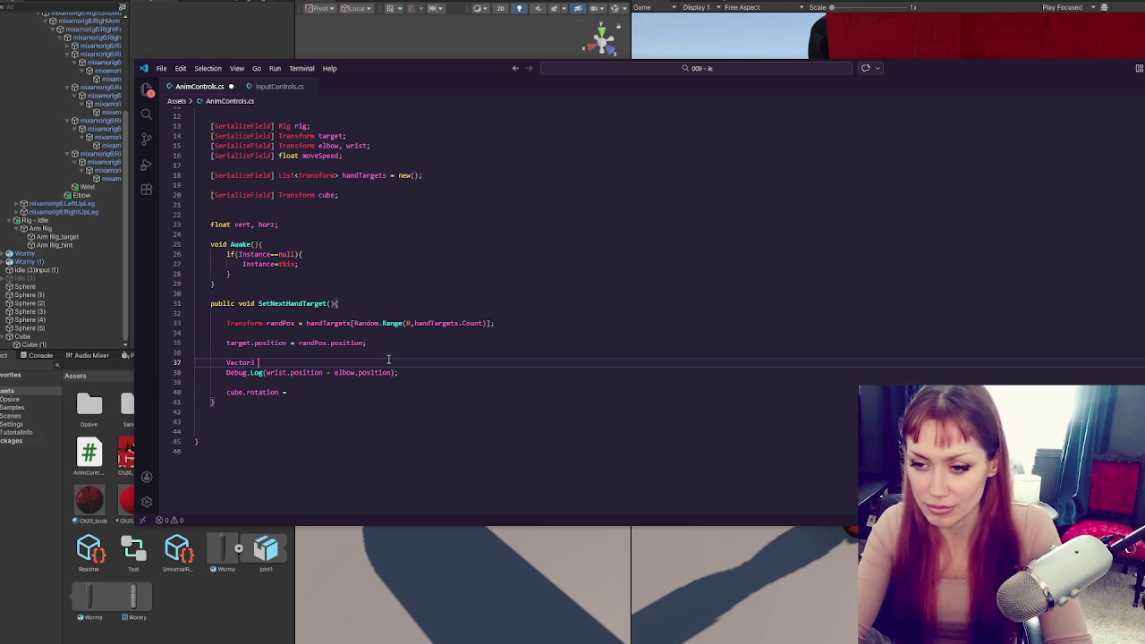
{"action": "type", "text": "di"}
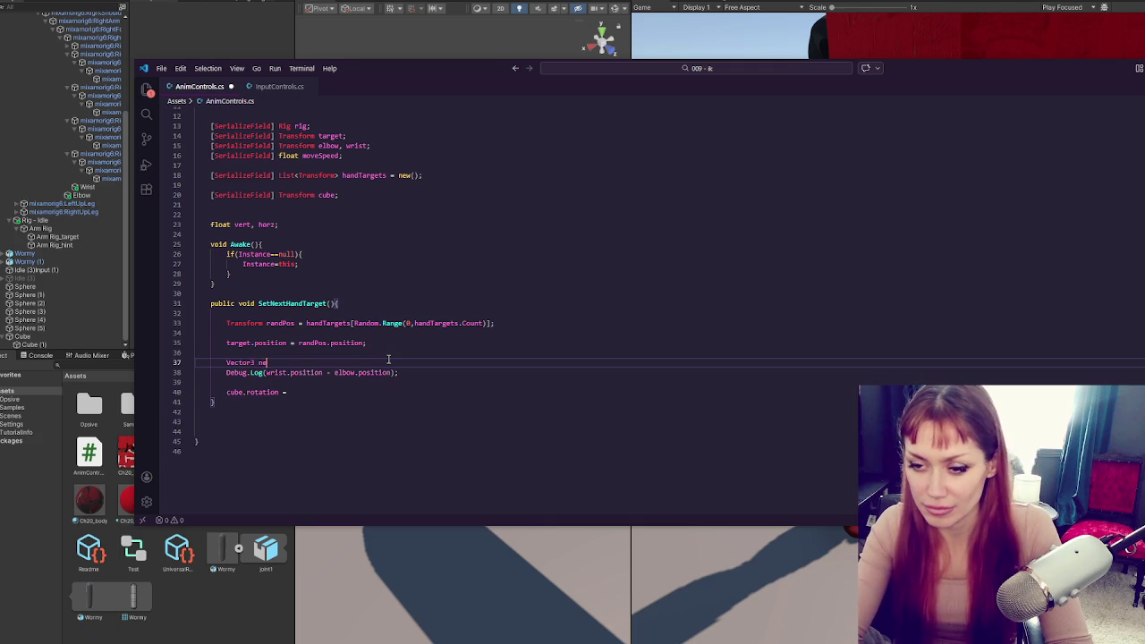
{"action": "type", "text": "r ="}
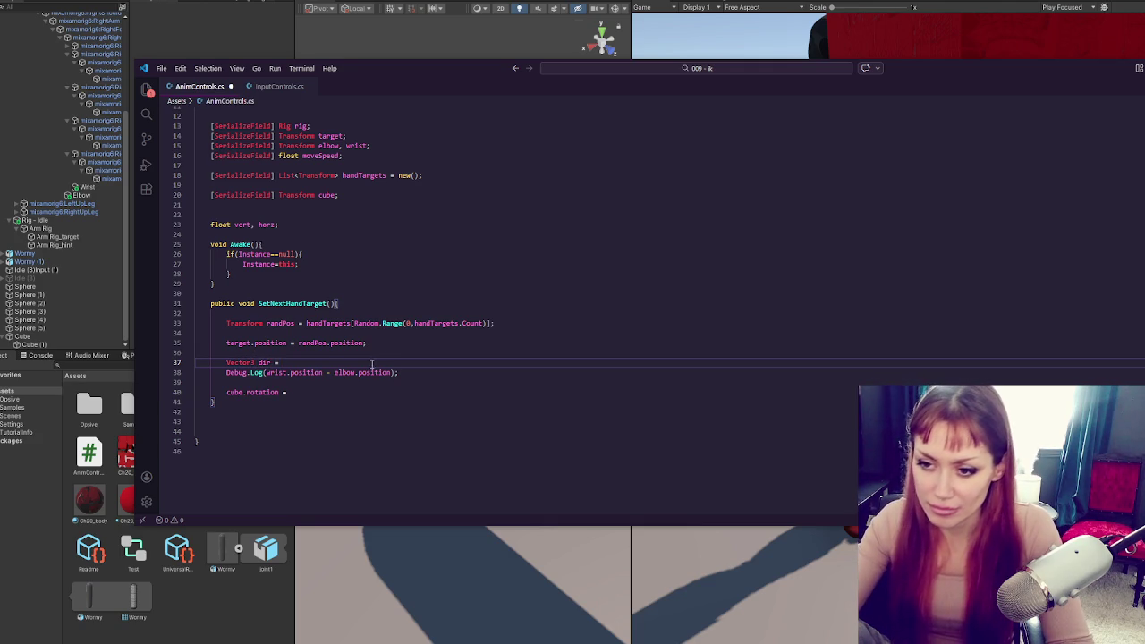
{"action": "left_click_drag", "start_coordinate": [266, 374], "coordinate": [397, 373]}
{"action": "key", "text": "ctrl+x"}
{"action": "left_click", "coordinate": [388, 362]}
{"action": "key", "text": "ctrl+v"}
Log dir, set cube.rotation = Quaternion.Euler(dir), save, and return to Unity
{"action": "left_click", "coordinate": [266, 373]}
{"action": "type", "text": "dir"}
{"action": "left_click", "coordinate": [326, 391]}
{"action": "type", "text": "Quat"}
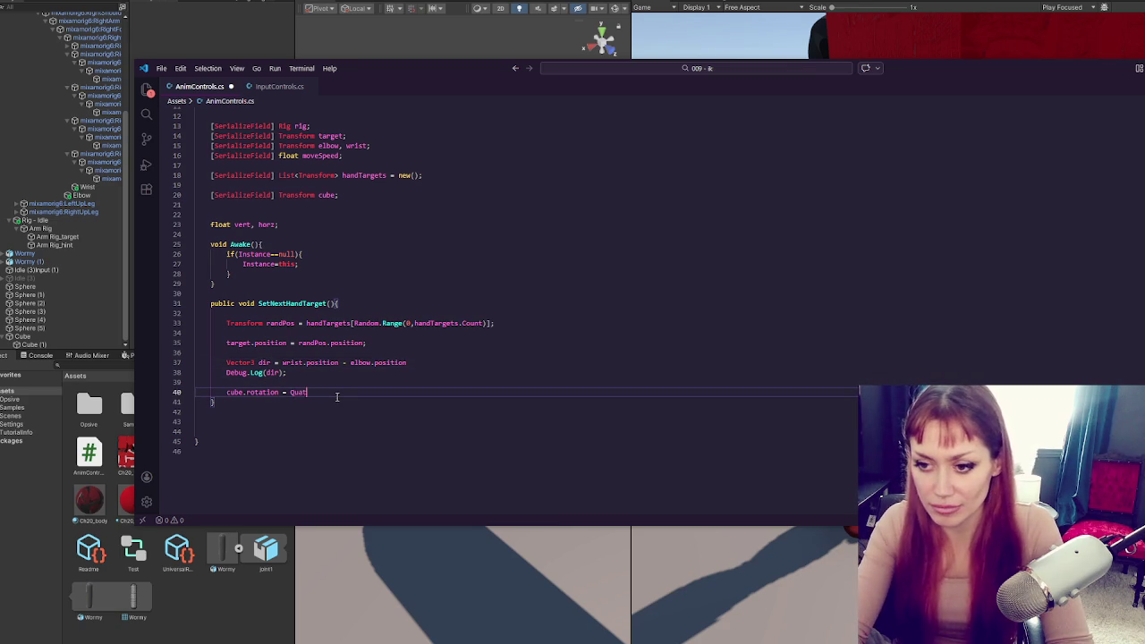
{"action": "type", "text": "ernion.Luler(dir);"}
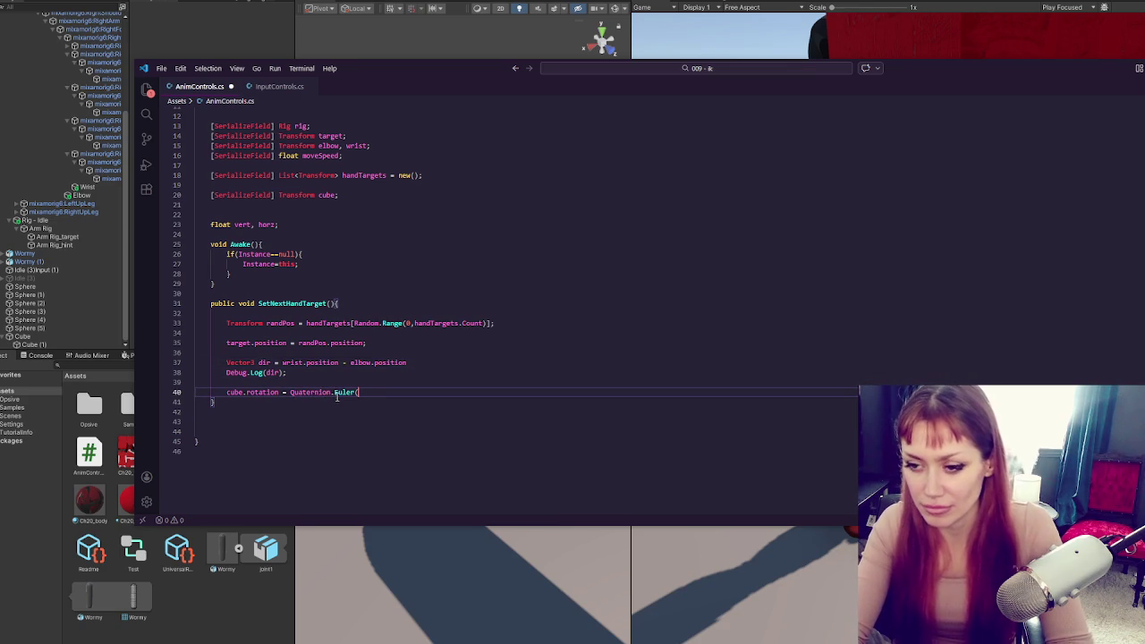
{"action": "left_click", "coordinate": [417, 362]}
{"action": "type", "text": ";"}
{"action": "key", "text": "ctrl+s"}
{"action": "left_click", "coordinate": [203, 581]}
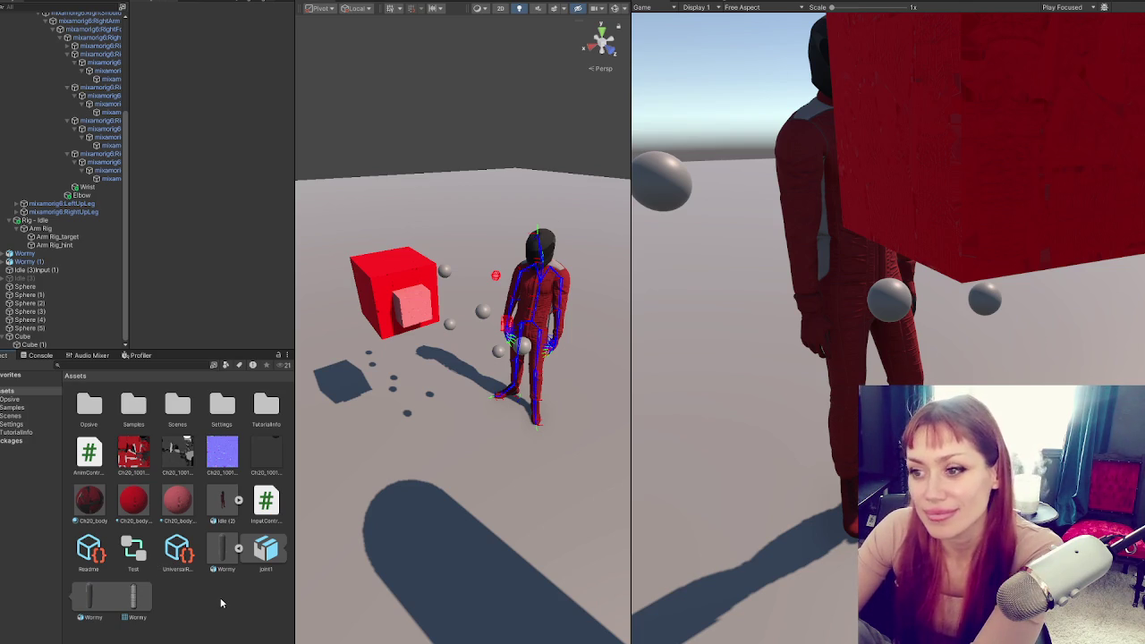
Select CONTROLS and drag the scene Cube into the Anim Controls Cube field, then return to the script
{"action": "scroll", "coordinate": [74, 273], "scroll_direction": "up", "scroll_amount": 10}
{"action": "left_click", "coordinate": [54, 25]}
{"action": "scroll", "coordinate": [62, 179], "scroll_direction": "down", "scroll_amount": 10}
{"action": "mouse_move", "coordinate": [27, 340]}
{"action": "left_mouse_down"}
{"action": "mouse_move", "coordinate": [278, 158]}
{"action": "mouse_move", "coordinate": [246, 172]}
{"action": "left_mouse_up"}
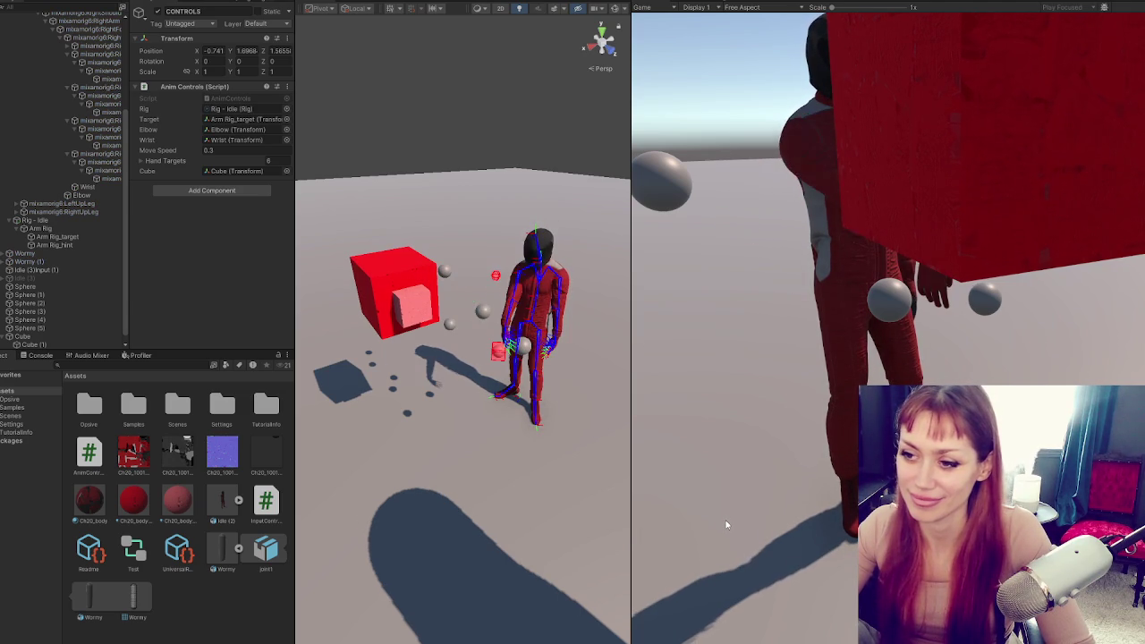
{"action": "key", "text": "alt+Tab"}
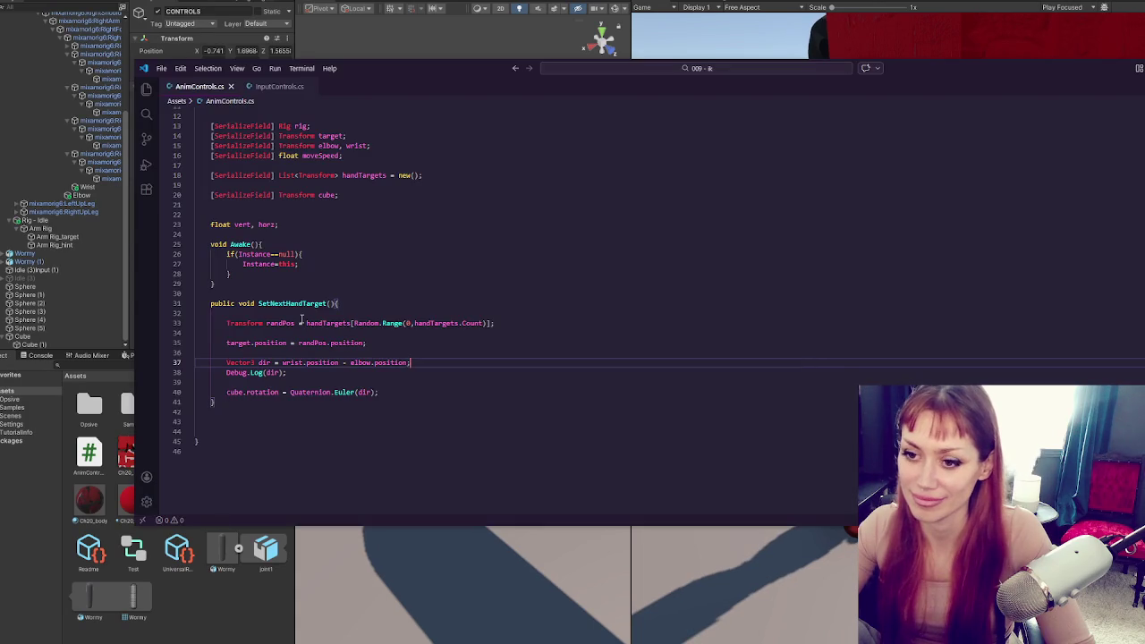
Review the cube.rotation line unchanged, then return to Unity and locate the Wrist reference
{"action": "left_click", "coordinate": [231, 392]}
{"action": "left_click", "coordinate": [410, 393]}
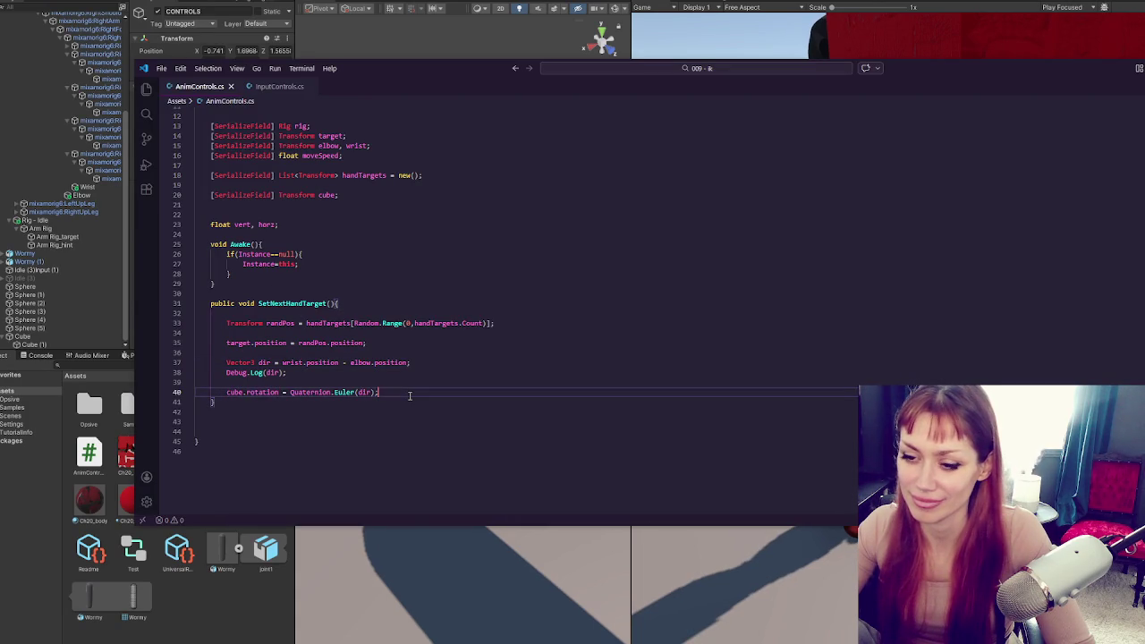
{"action": "key", "text": "Up"}
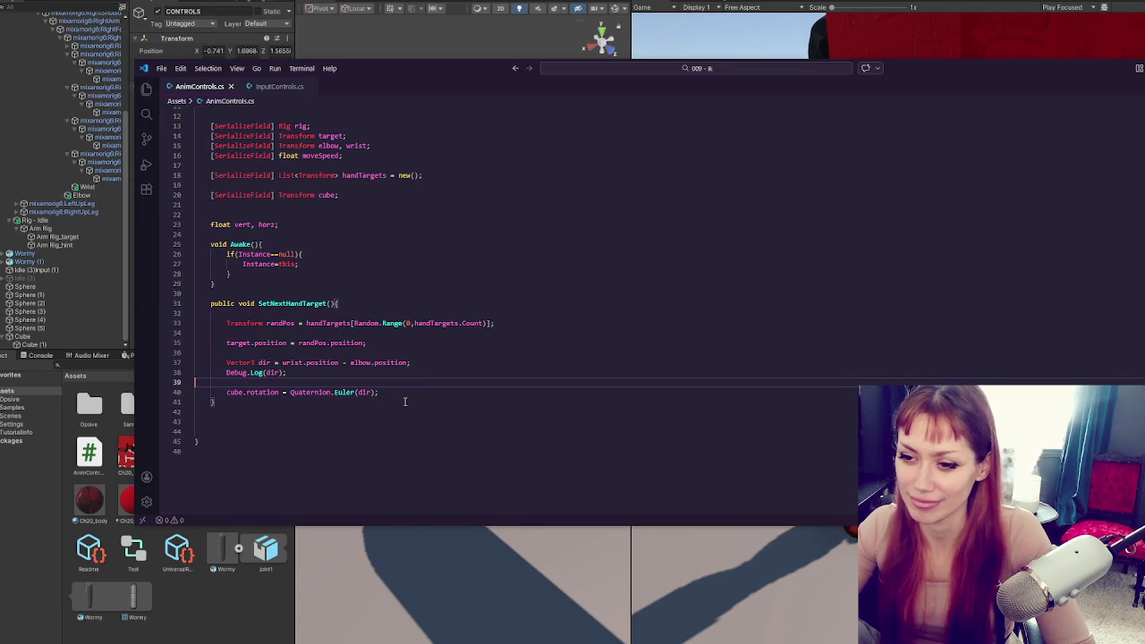
{"action": "left_click", "coordinate": [396, 391]}
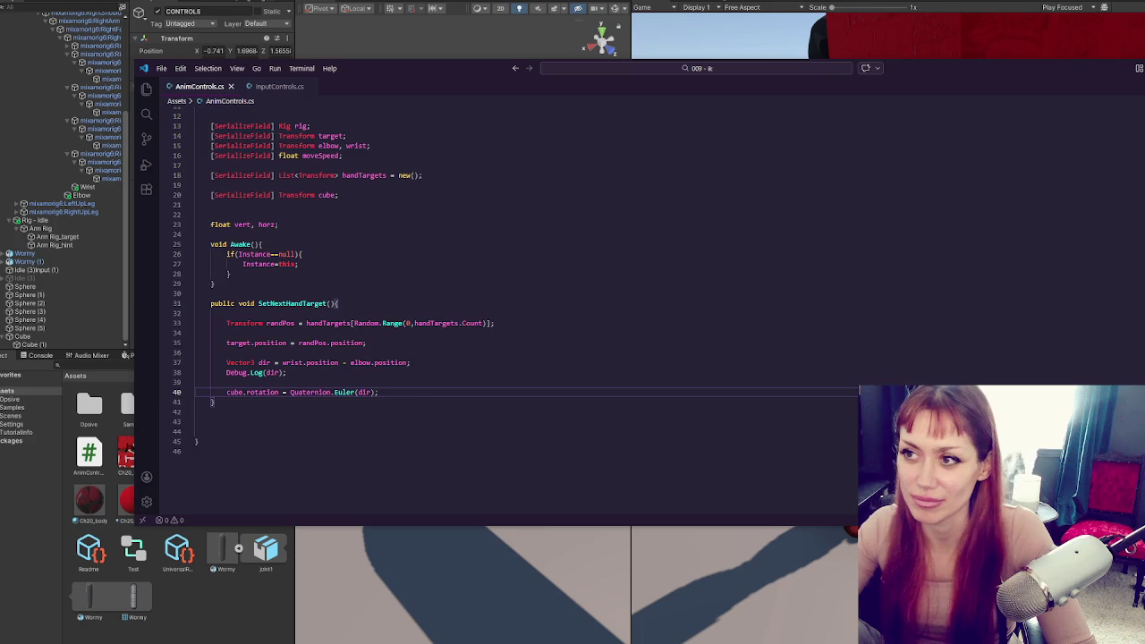
{"action": "key", "text": "alt+Tab"}
{"action": "left_click", "coordinate": [265, 139]}
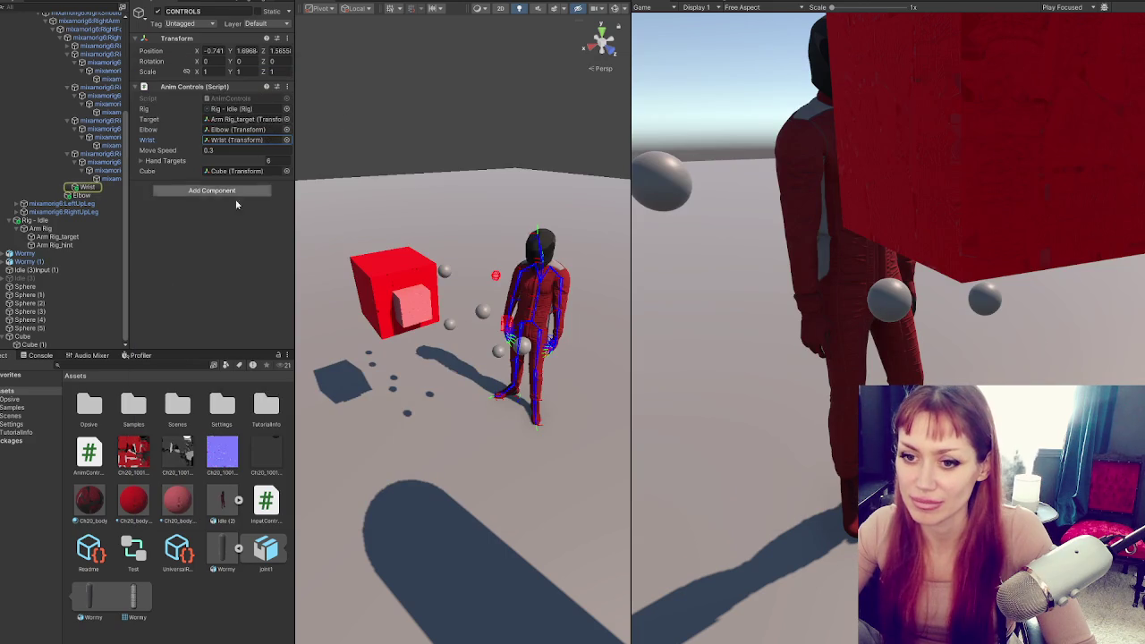
Check the Console's logged dir vectors and the Cube's Transform rotation, then return to the script
{"action": "left_click", "coordinate": [40, 356]}
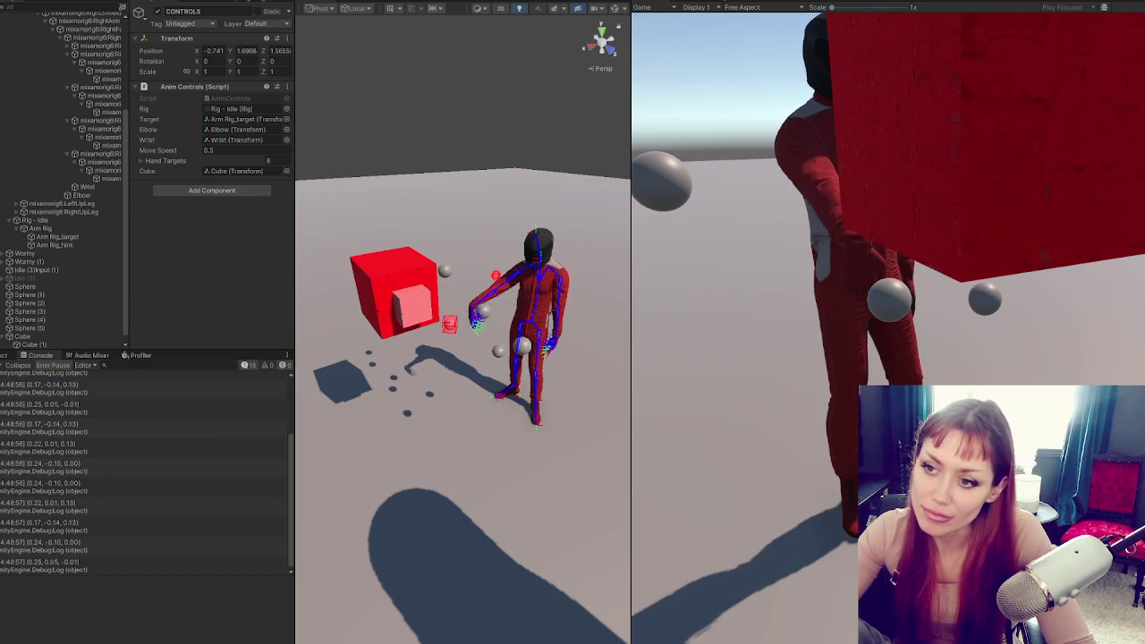
{"action": "scroll", "coordinate": [427, 315], "scroll_direction": "up", "scroll_amount": 3}
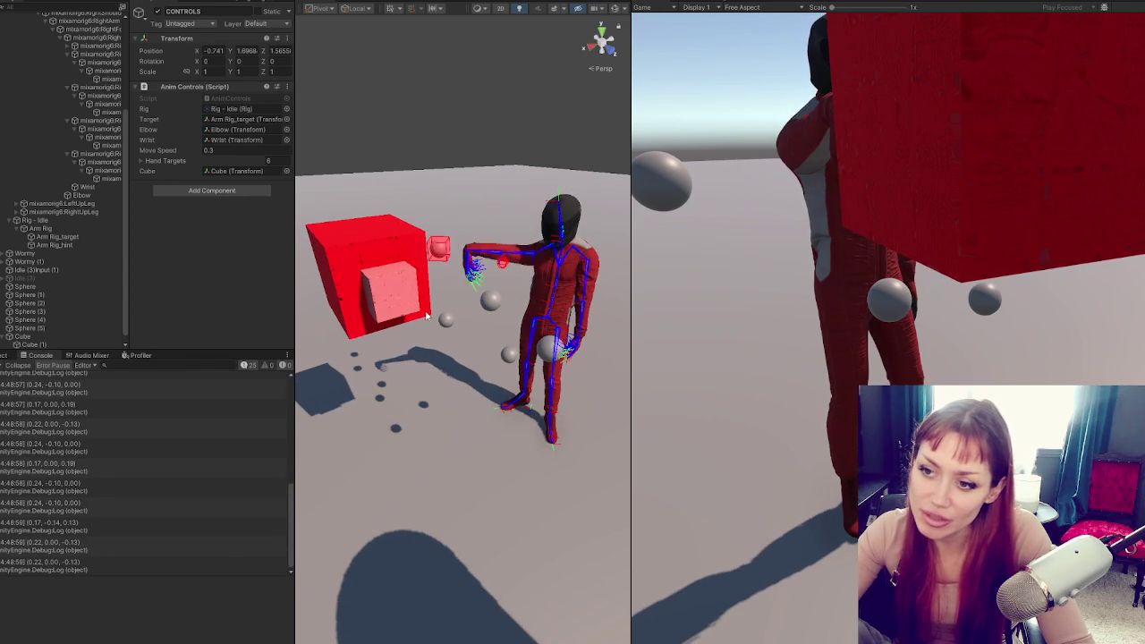
{"action": "scroll", "coordinate": [427, 315], "scroll_direction": "up", "scroll_amount": 3}
{"action": "scroll", "coordinate": [412, 332], "scroll_direction": "up", "scroll_amount": 2}
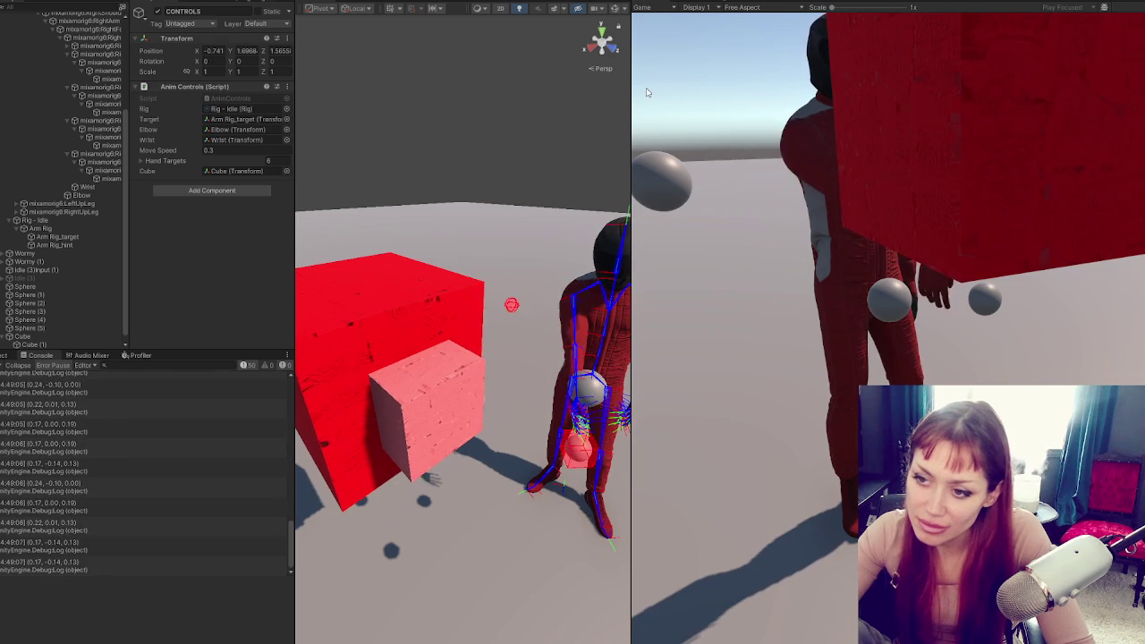
{"action": "left_click", "coordinate": [102, 336]}
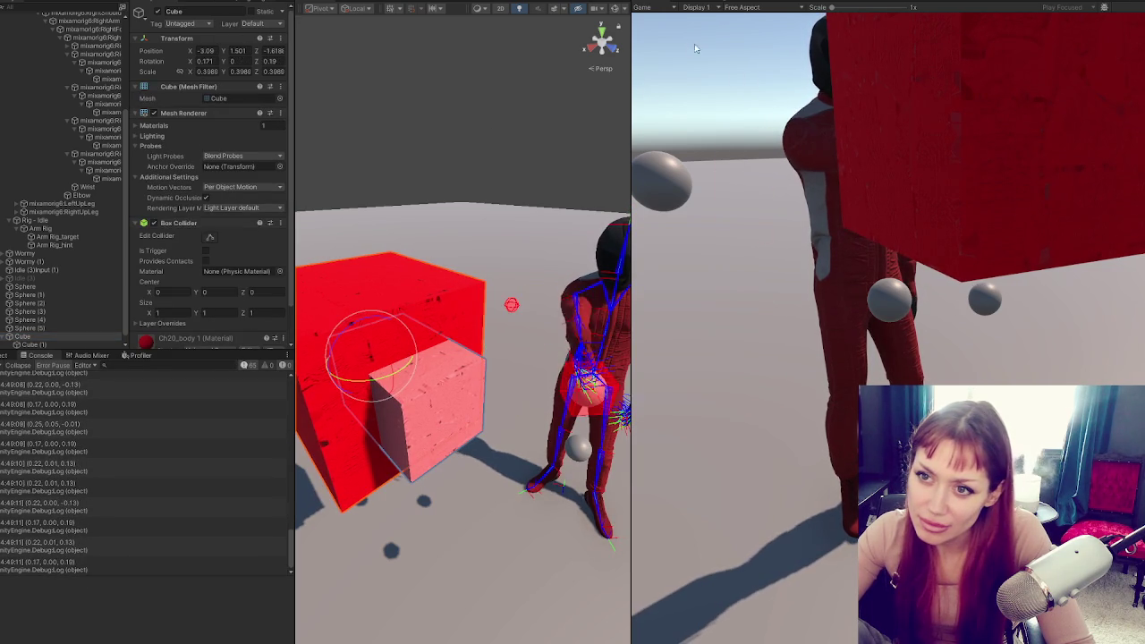
{"action": "key", "text": "alt+Tab"}
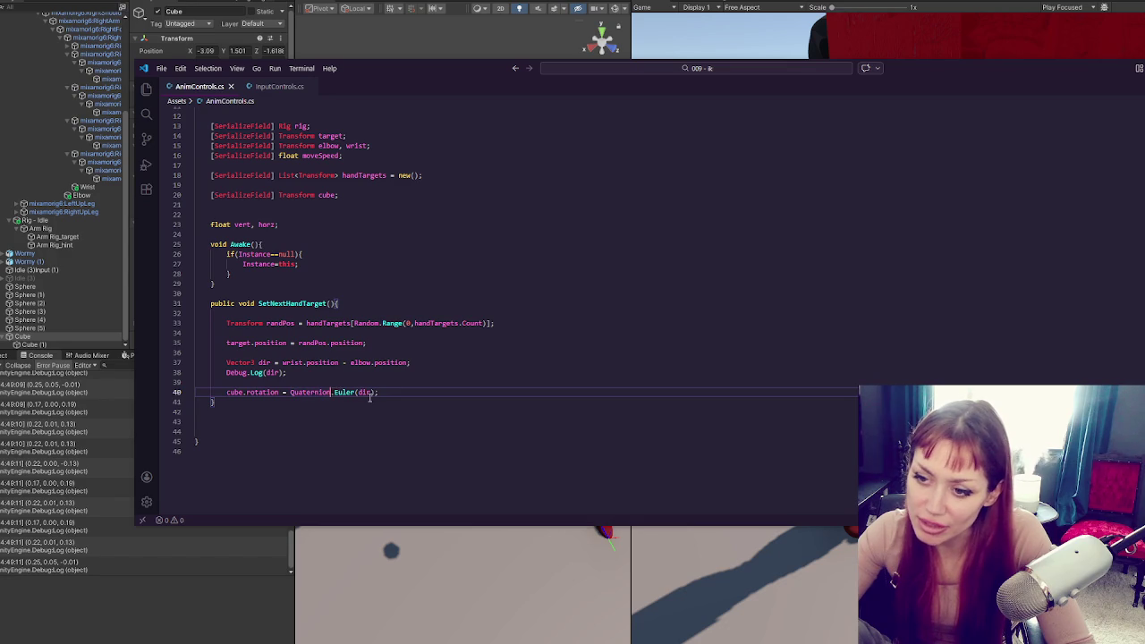
Change the rotation to Quaternion.LookRotation(dir, Vector3.up), save, and recompile in Unity
{"action": "double_click", "coordinate": [344, 392]}
{"action": "type", "text": "LookR"}
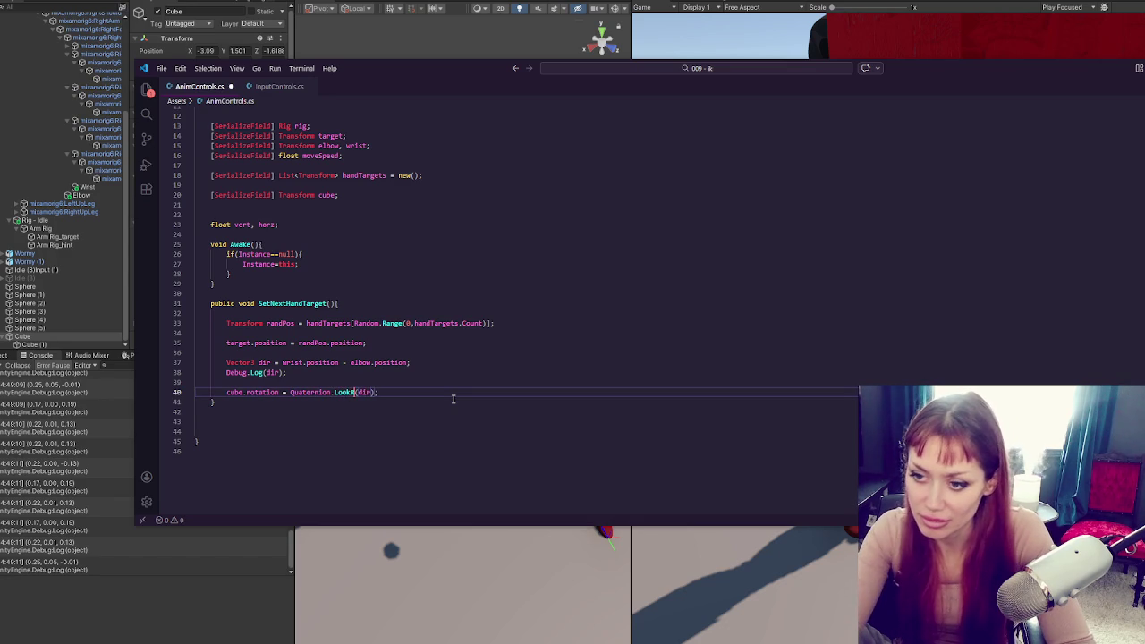
{"action": "type", "text": "otation(dir"}
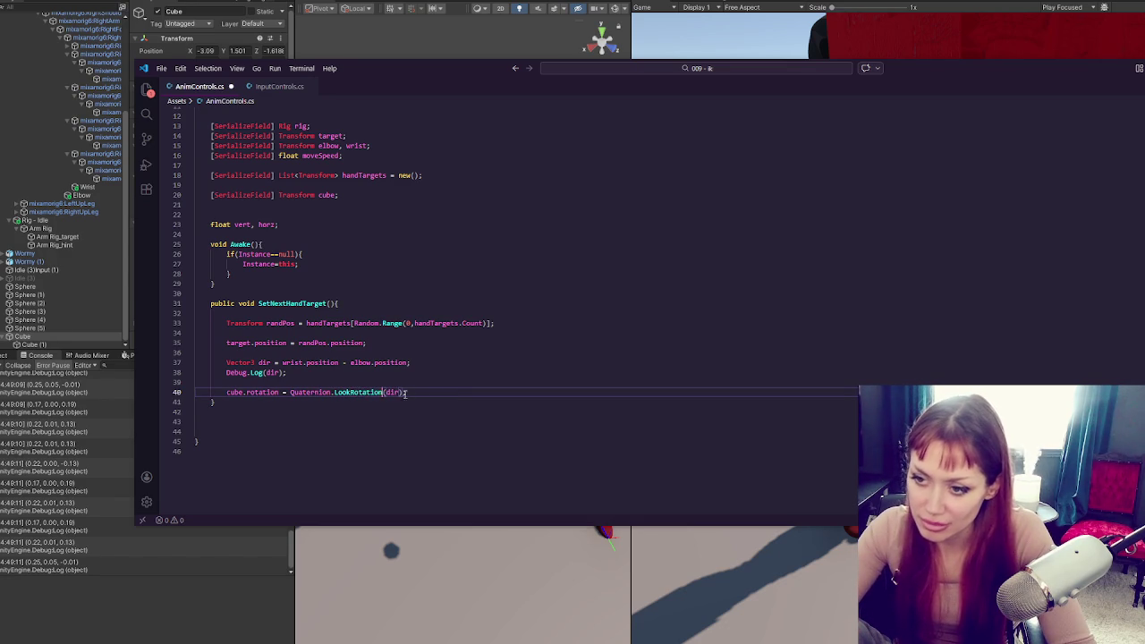
{"action": "type", "text": ", Vector3"}
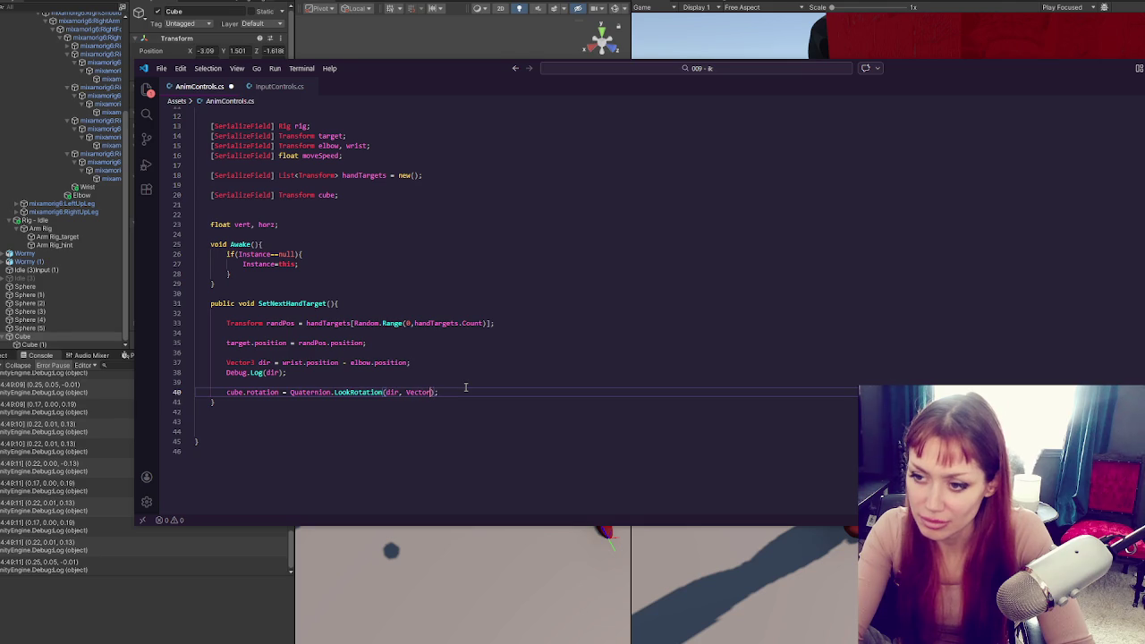
{"action": "key", "text": "ctrl+s"}
{"action": "key", "text": "alt+Tab"}
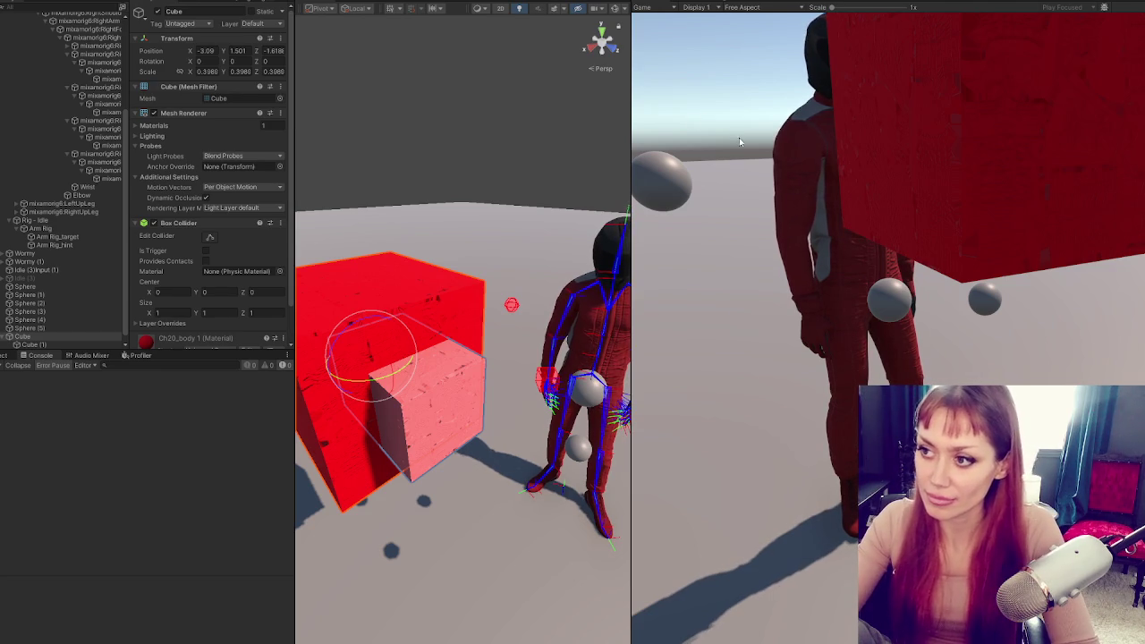
Zoom out and orbit the Scene view to watch the cube turn with the arm, then return to the script
{"action": "left_click_drag", "start_coordinate": [740, 141], "coordinate": [684, 113]}
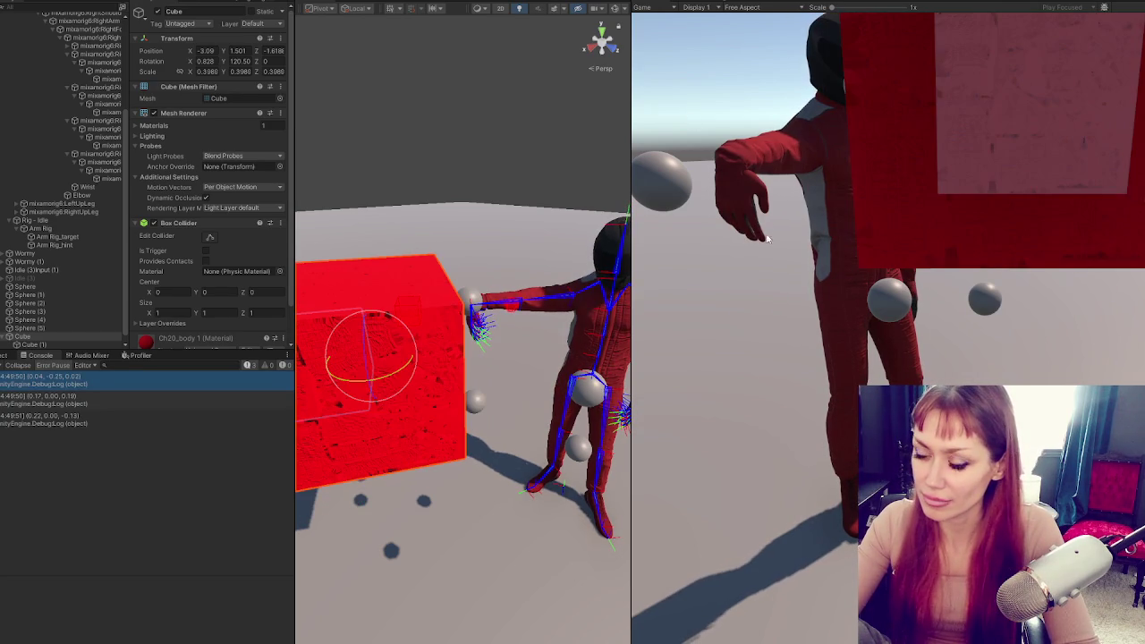
{"action": "scroll", "coordinate": [520, 275], "scroll_direction": "down", "scroll_amount": 3}
{"action": "left_click_drag", "start_coordinate": [520, 275], "coordinate": [546, 313]}
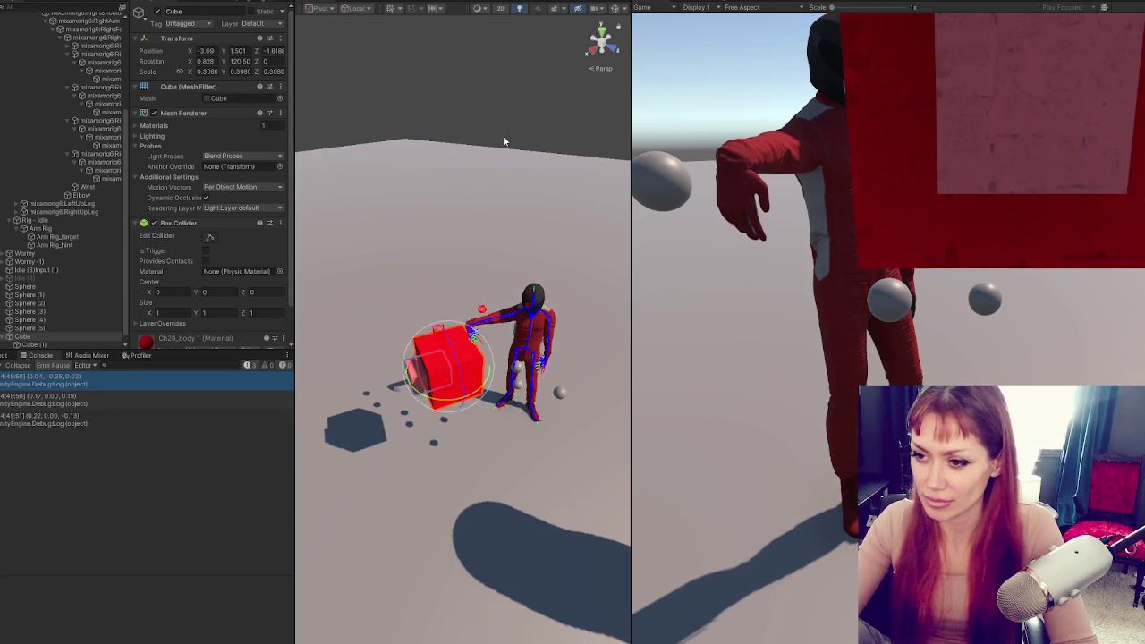
{"action": "left_click_drag", "start_coordinate": [707, 125], "coordinate": [669, 104]}
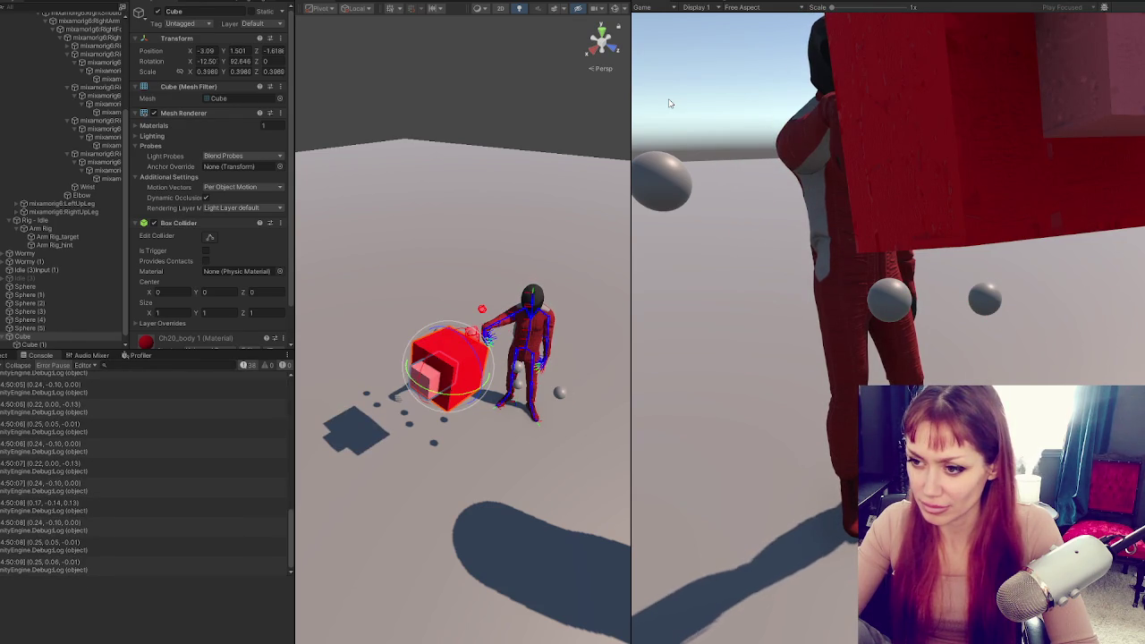
{"action": "key", "text": "alt+Tab"}
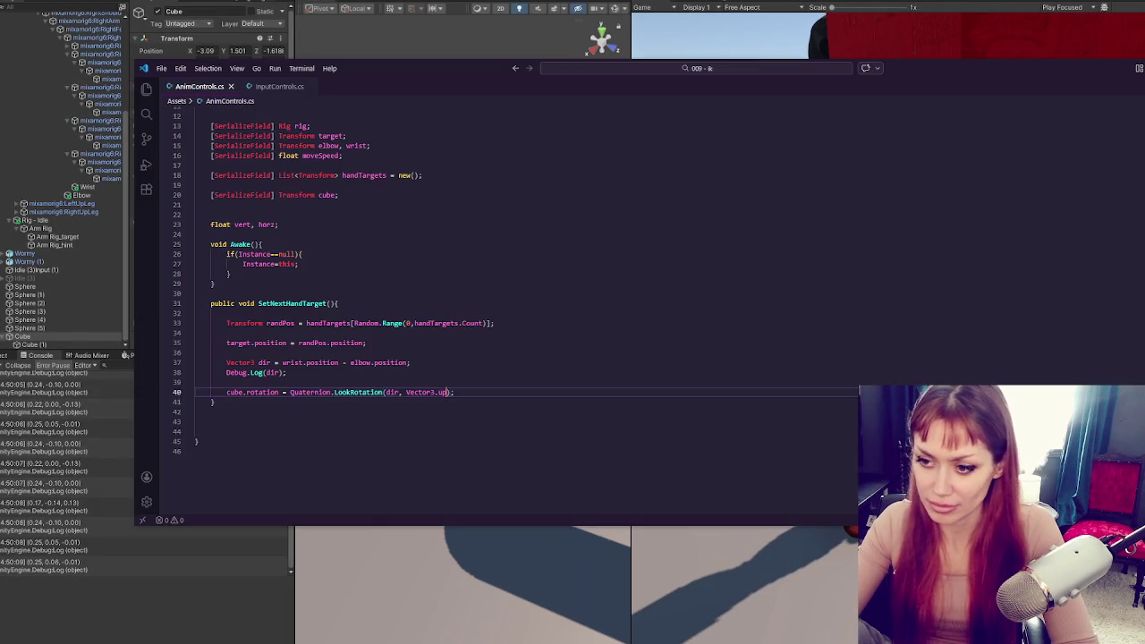
Rewrite dir as (wrist.position - elbow.position).normalized, save, and return to Unity
{"action": "left_click", "coordinate": [409, 362]}
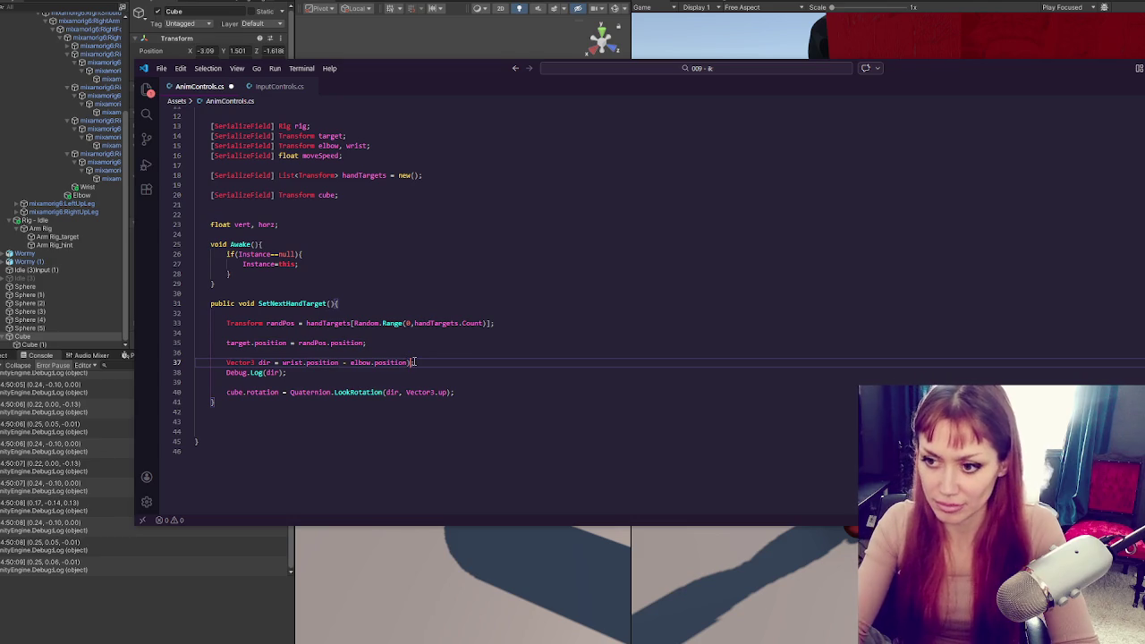
{"action": "type", "text": "ed"}
{"action": "left_click", "coordinate": [281, 362]}
{"action": "type", "text": "("}
{"action": "key", "text": "ctrl+s"}
{"action": "left_click", "coordinate": [505, 8]}
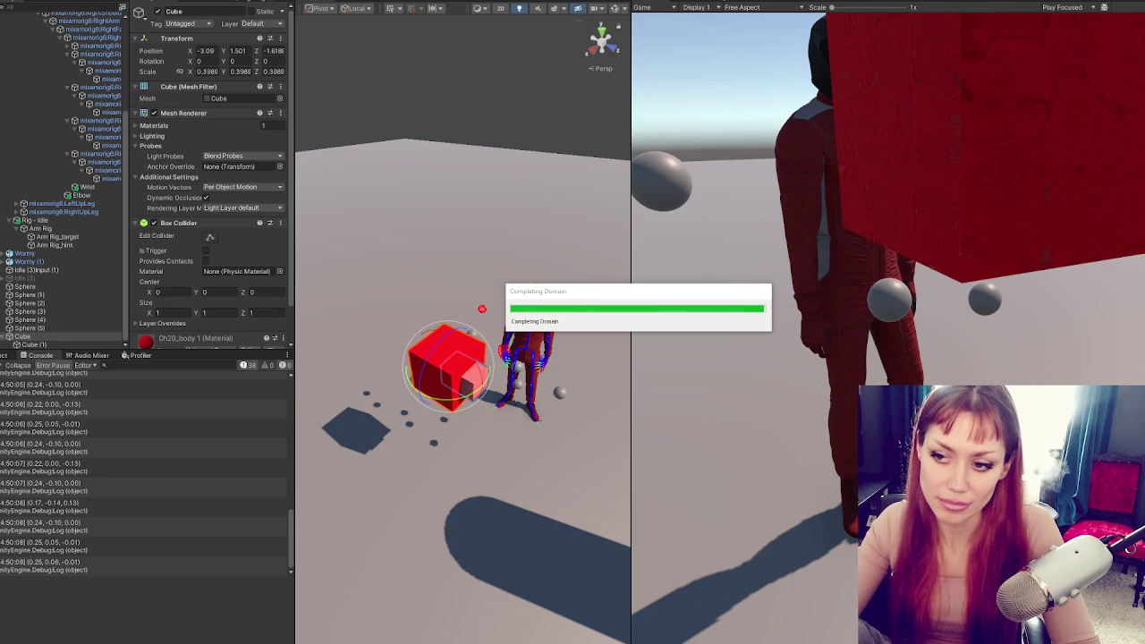
Play the scene and orbit the Scene view to watch the red cube rotate as the arm moves
{"action": "key", "text": "ctrl+p"}
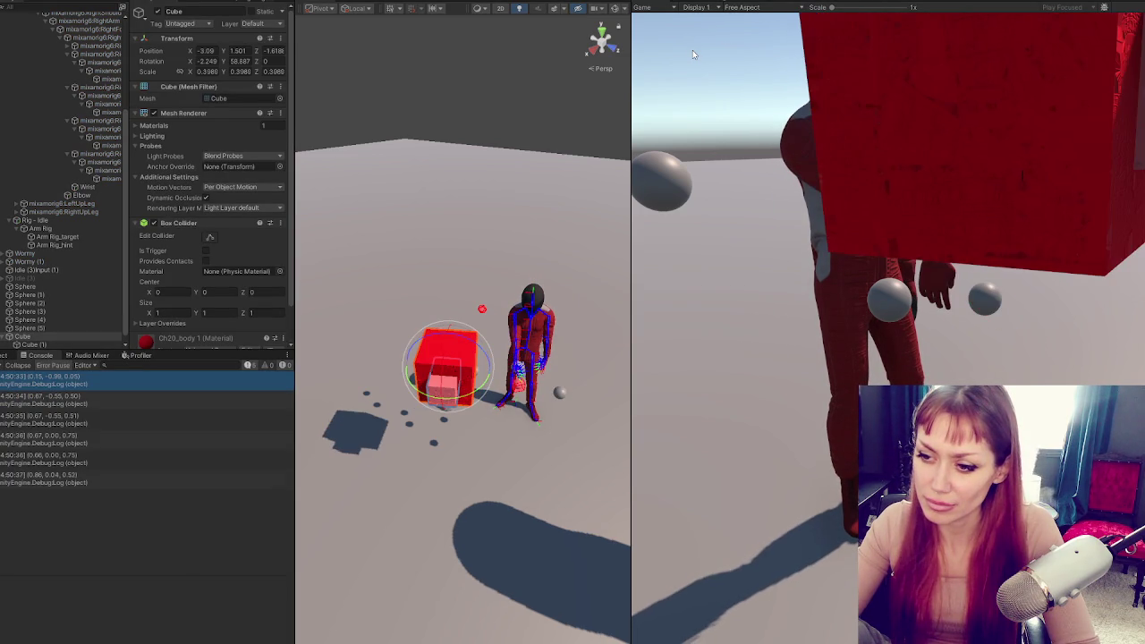
{"action": "mouse_move", "coordinate": [497, 124]}
{"action": "left_mouse_down"}
{"action": "mouse_move", "coordinate": [508, 269]}
{"action": "mouse_move", "coordinate": [473, 140]}
{"action": "mouse_move", "coordinate": [317, 90]}
{"action": "mouse_move", "coordinate": [309, 59]}
{"action": "mouse_move", "coordinate": [295, 187]}
{"action": "mouse_move", "coordinate": [396, 205]}
{"action": "mouse_move", "coordinate": [539, 260]}
{"action": "mouse_move", "coordinate": [632, 254]}
{"action": "mouse_move", "coordinate": [552, 187]}
{"action": "mouse_move", "coordinate": [373, 194]}
{"action": "mouse_move", "coordinate": [409, 278]}
{"action": "mouse_move", "coordinate": [394, 251]}
{"action": "mouse_move", "coordinate": [468, 179]}
{"action": "mouse_move", "coordinate": [442, 227]}
{"action": "mouse_move", "coordinate": [313, 107]}
{"action": "mouse_move", "coordinate": [322, 66]}
{"action": "mouse_move", "coordinate": [435, 84]}
{"action": "mouse_move", "coordinate": [498, 120]}
{"action": "mouse_move", "coordinate": [503, 141]}
{"action": "mouse_move", "coordinate": [692, 132]}
{"action": "left_mouse_up"}
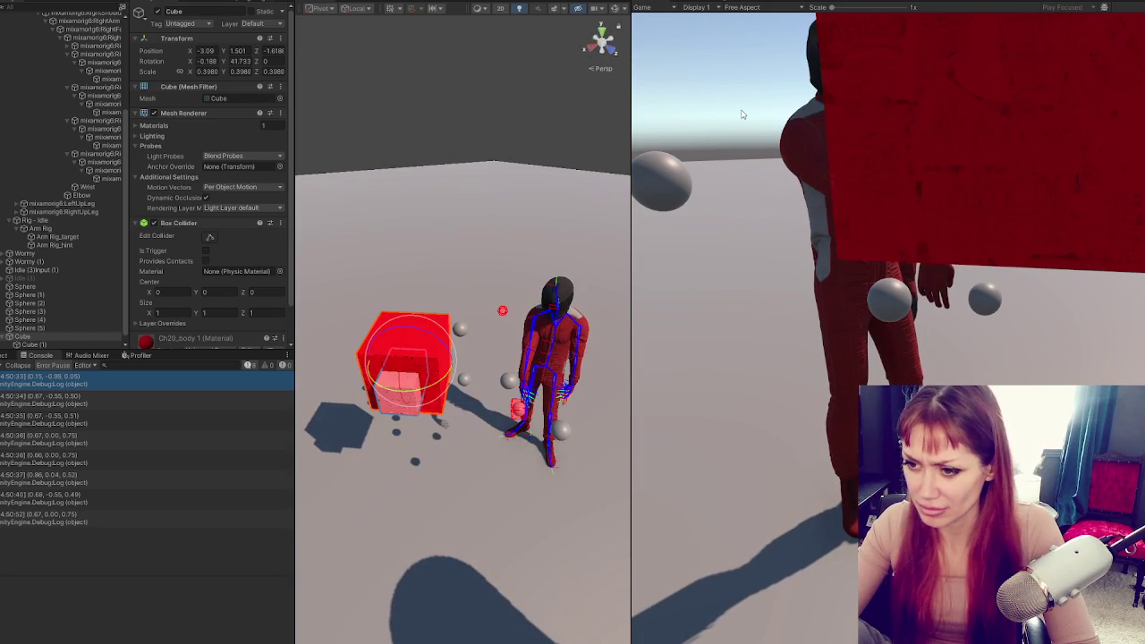
{"action": "mouse_move", "coordinate": [411, 161]}
{"action": "left_mouse_down"}
{"action": "mouse_move", "coordinate": [383, 173]}
{"action": "mouse_move", "coordinate": [322, 149]}
{"action": "mouse_move", "coordinate": [310, 256]}
{"action": "mouse_move", "coordinate": [486, 263]}
{"action": "mouse_move", "coordinate": [465, 207]}
{"action": "left_mouse_up"}
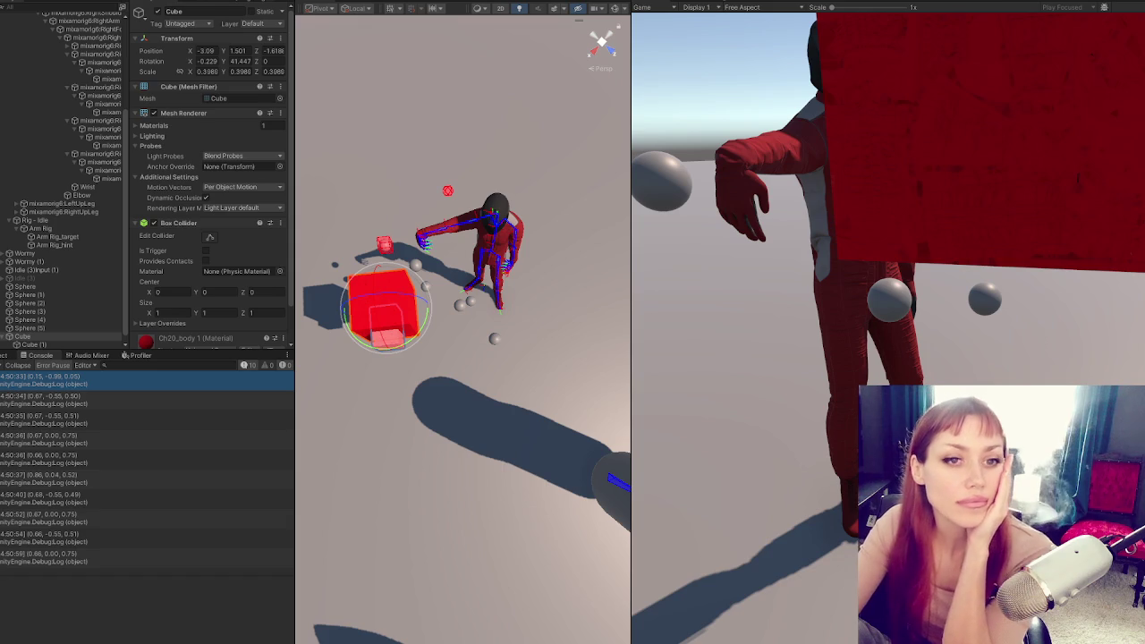
{"action": "key", "text": "alt+Tab"}
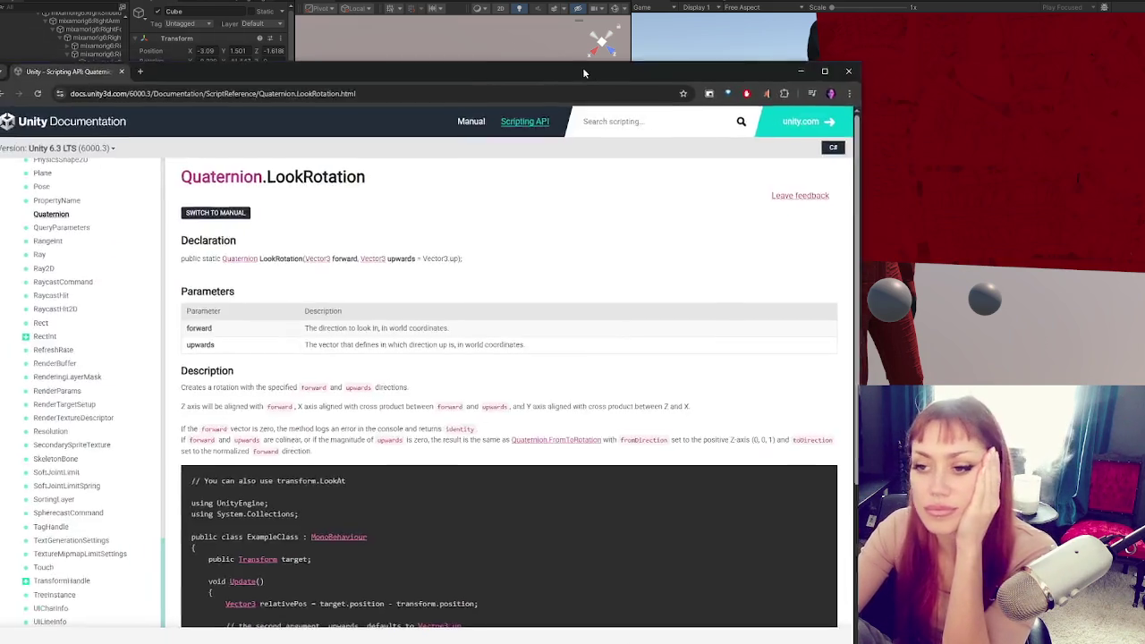
{"action": "scroll", "coordinate": [675, 219], "scroll_direction": "down", "scroll_amount": 2}
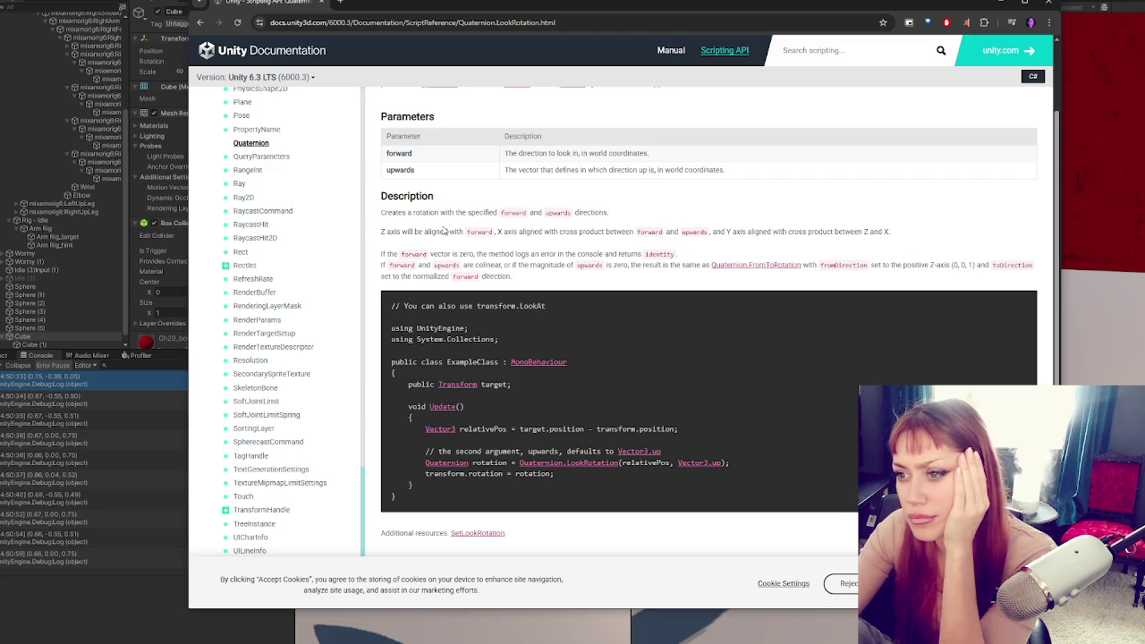
{"action": "scroll", "coordinate": [445, 230], "scroll_direction": "up", "scroll_amount": 2}
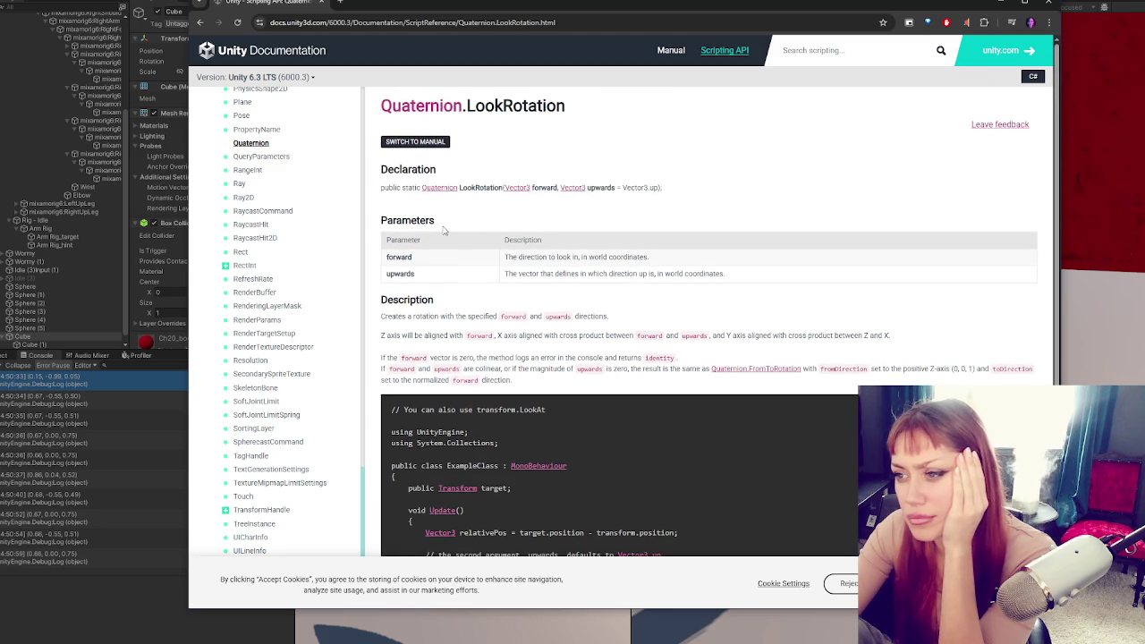
{"action": "scroll", "coordinate": [444, 231], "scroll_direction": "down", "scroll_amount": 2}
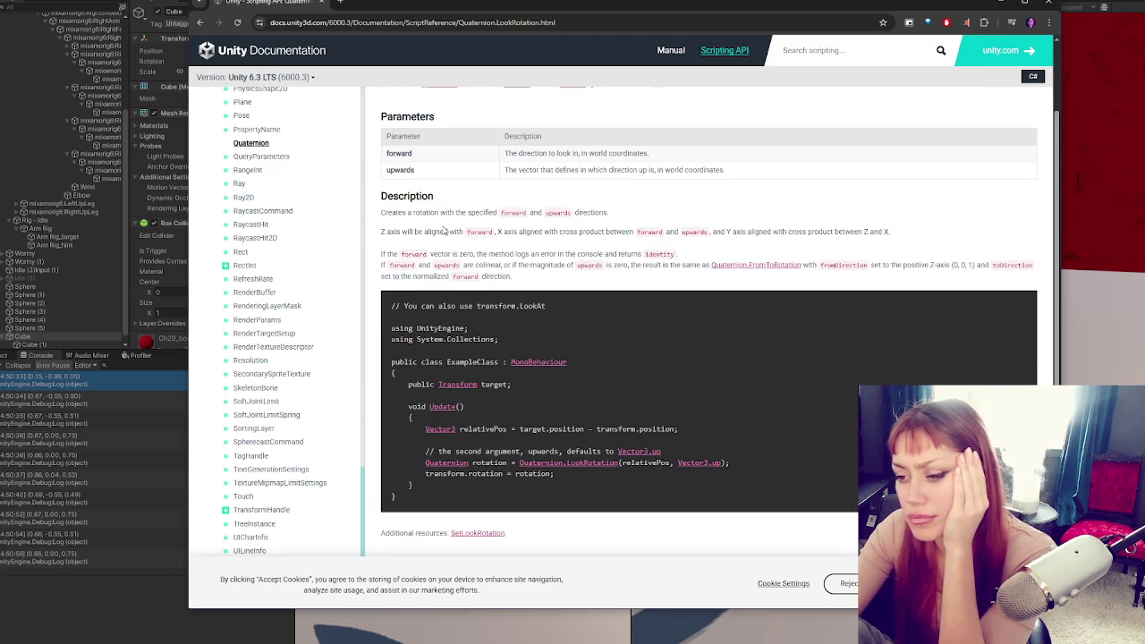
{"action": "scroll", "coordinate": [445, 230], "scroll_direction": "down", "scroll_amount": 2}
{"action": "scroll", "coordinate": [445, 228], "scroll_direction": "up", "scroll_amount": 2}
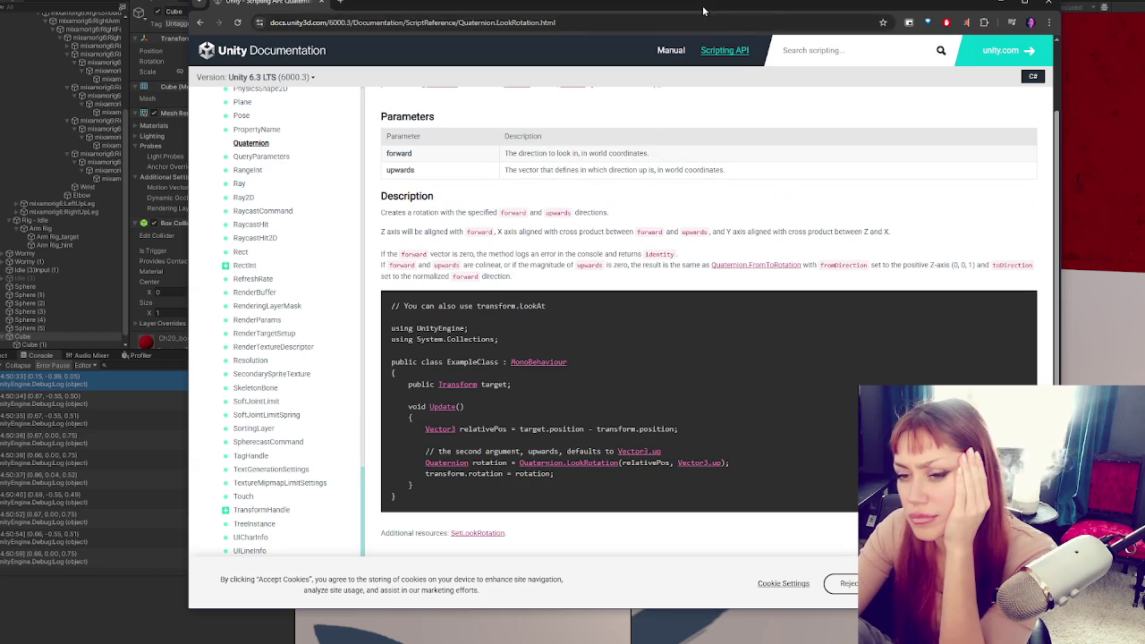
{"action": "key", "text": "alt+Tab"}
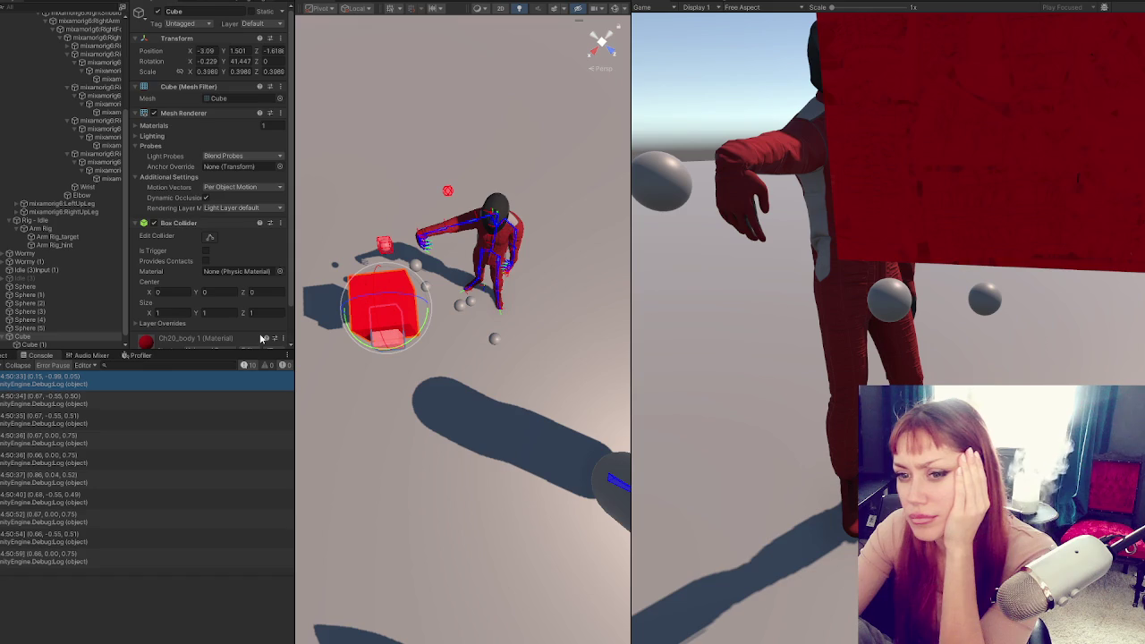
Add a cube as a child of Wrist and scale it to 0.1, 0.1, 0.1
{"action": "left_click", "coordinate": [99, 196]}
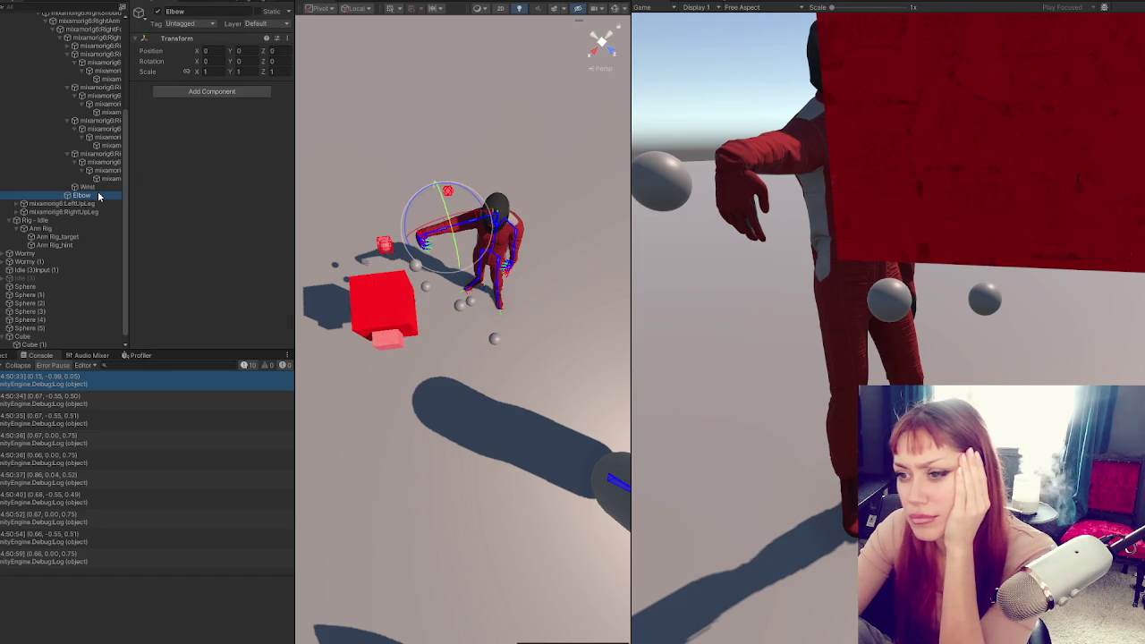
{"action": "left_click", "coordinate": [87, 187]}
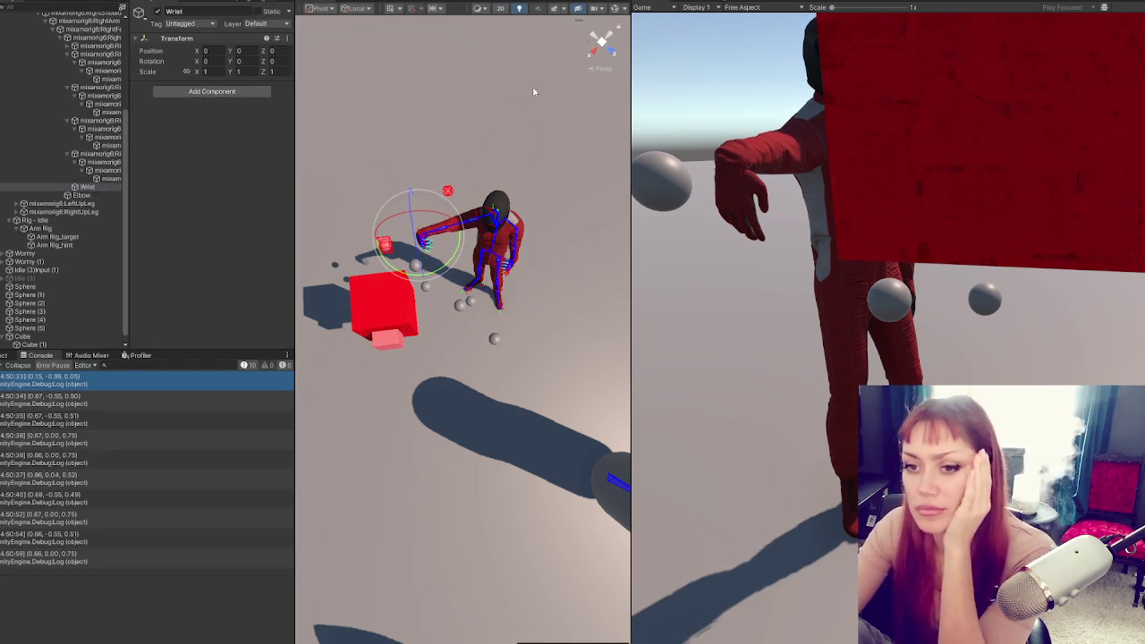
{"action": "right_click", "coordinate": [89, 187]}
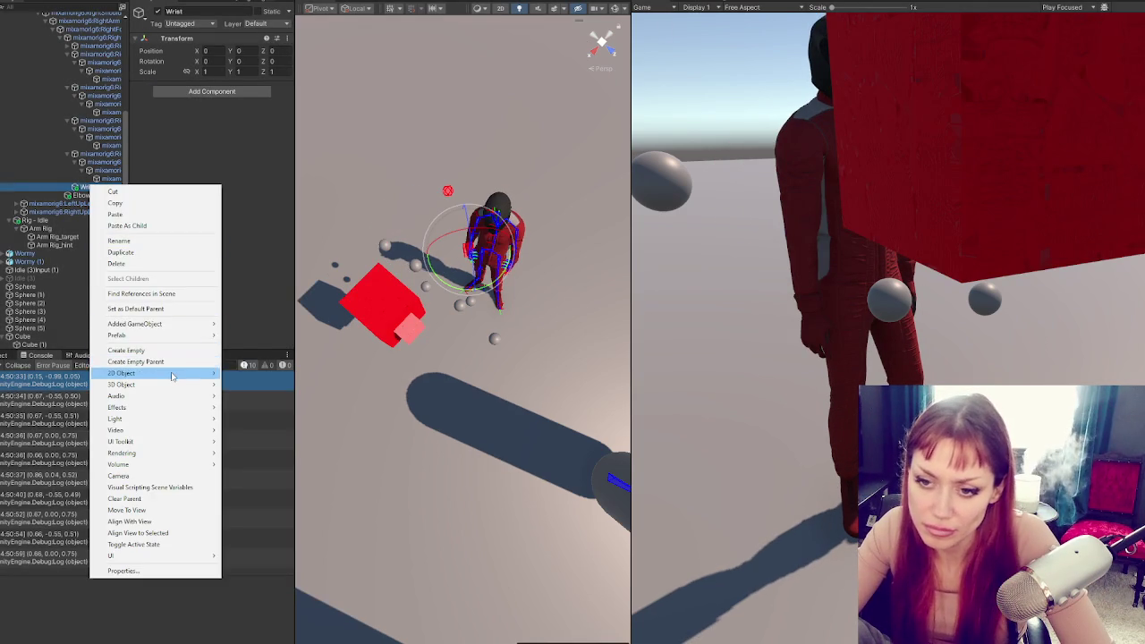
{"action": "mouse_move", "coordinate": [201, 384]}
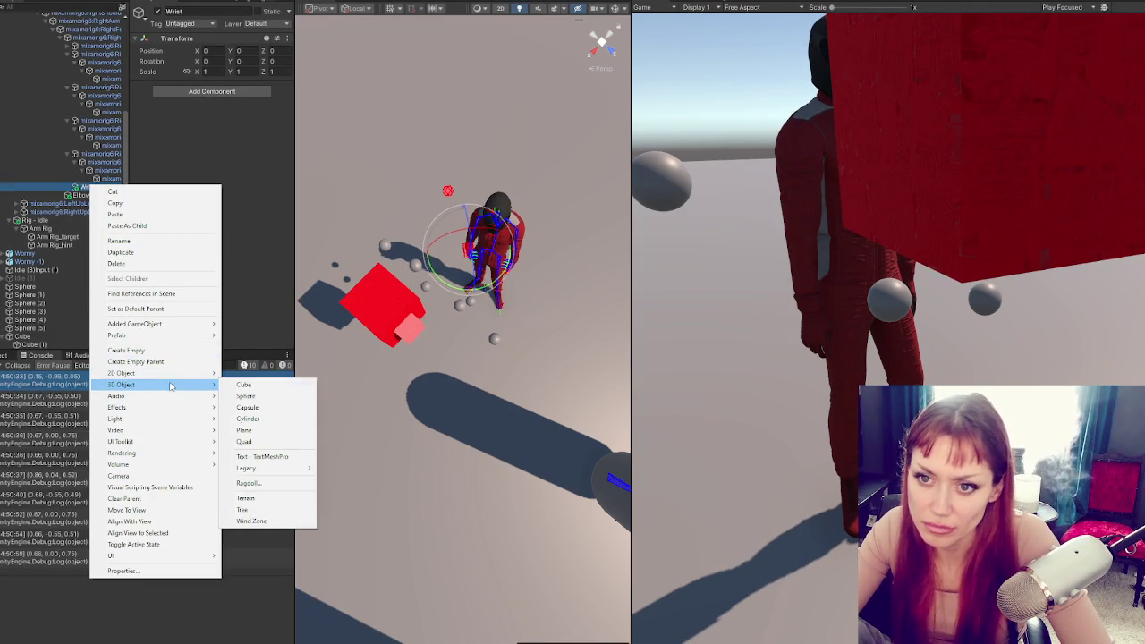
{"action": "left_click", "coordinate": [255, 386]}
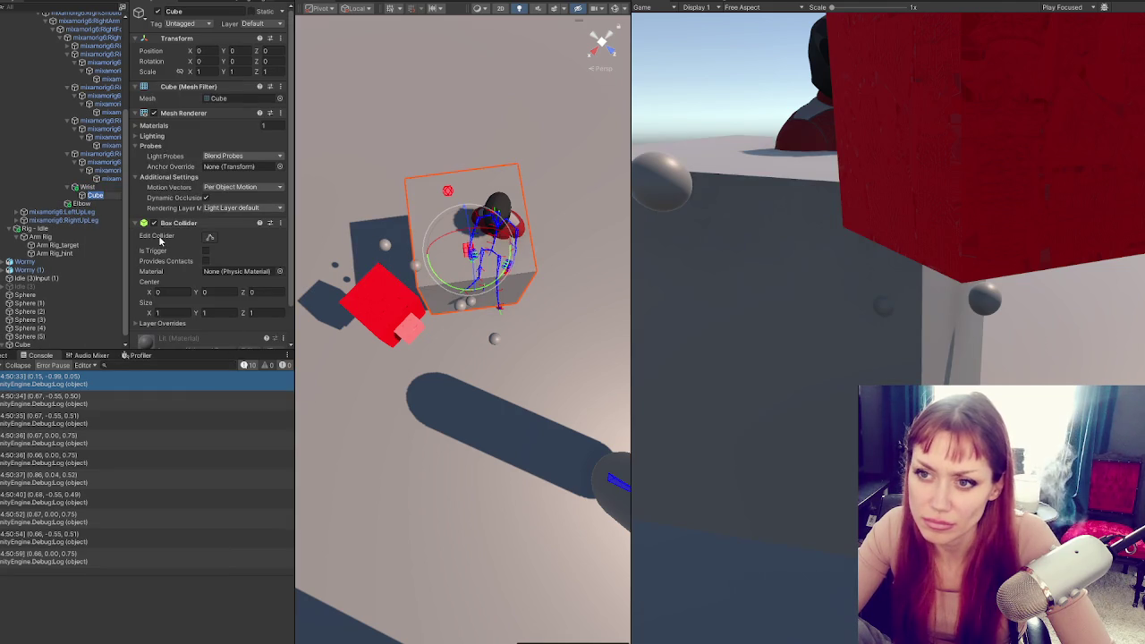
{"action": "left_click", "coordinate": [199, 71]}
{"action": "type", "text": "0.1"}
{"action": "key", "text": "Tab"}
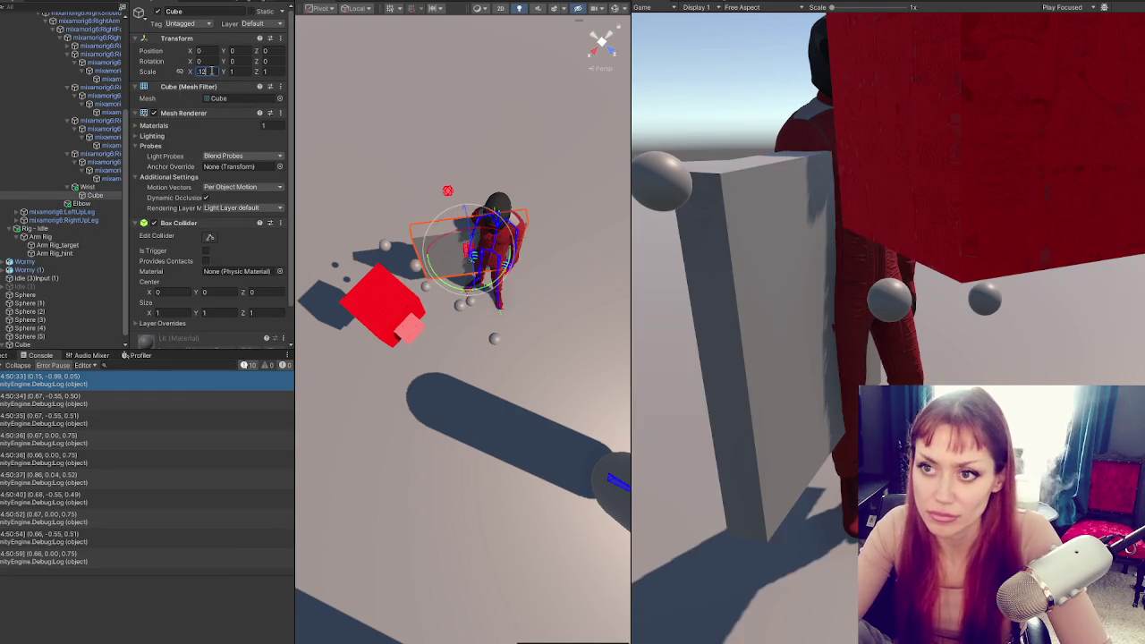
{"action": "type", "text": "0.1"}
{"action": "key", "text": "Tab"}
{"action": "type", "text": "0.1"}
{"action": "key", "text": "Return"}
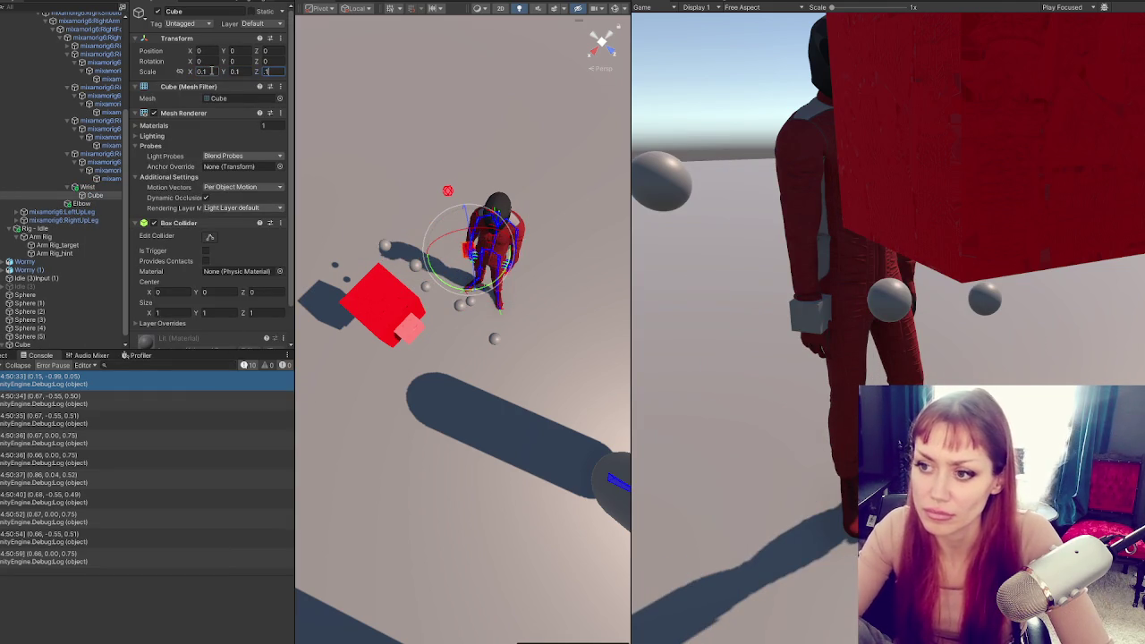
Add a cube as a child of Elbow and scale it to 0.1, 0.1, 0.1
{"action": "left_click", "coordinate": [105, 204]}
{"action": "right_click", "coordinate": [105, 204]}
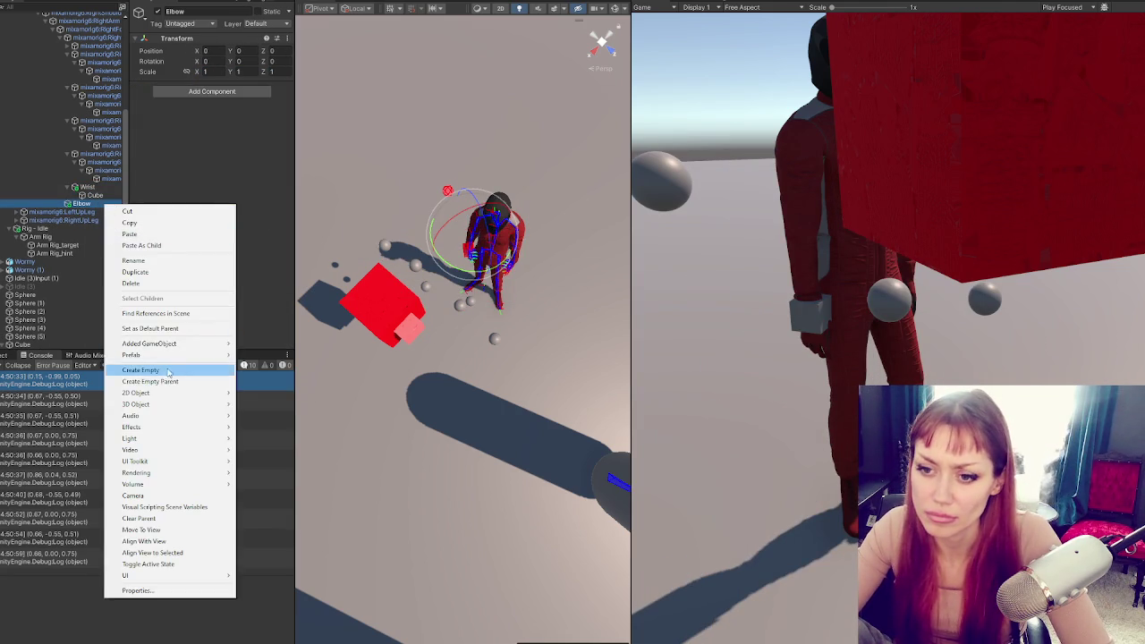
{"action": "mouse_move", "coordinate": [198, 407]}
{"action": "left_click", "coordinate": [262, 404]}
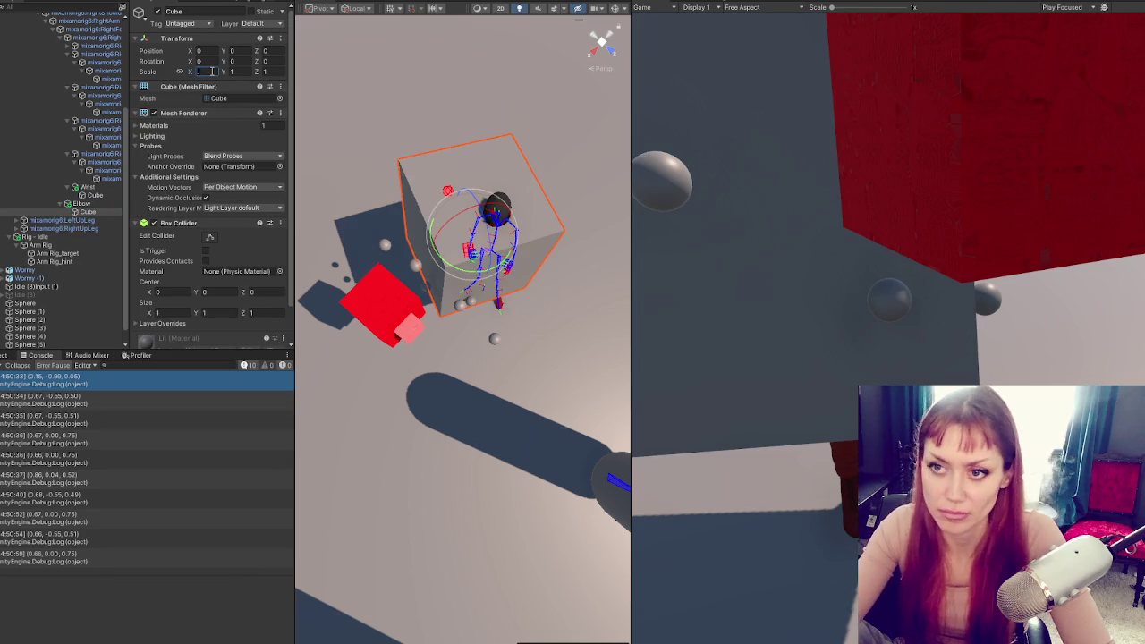
{"action": "left_click", "coordinate": [200, 72]}
{"action": "type", "text": "0.1"}
{"action": "key", "text": "Tab"}
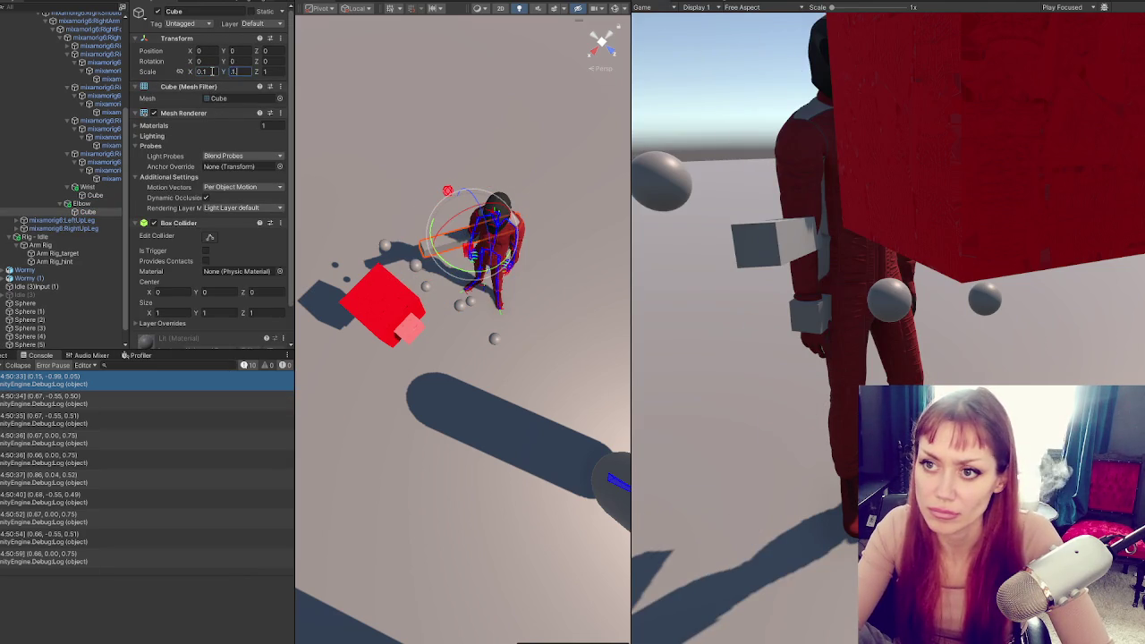
{"action": "type", "text": "0.1"}
{"action": "key", "text": "Tab"}
{"action": "type", "text": "0.1"}
{"action": "key", "text": "Return"}
Select both small cubes, collapse the Box Collider, and frame them in the Scene view
{"action": "left_click", "coordinate": [111, 195], "text": "ctrl"}
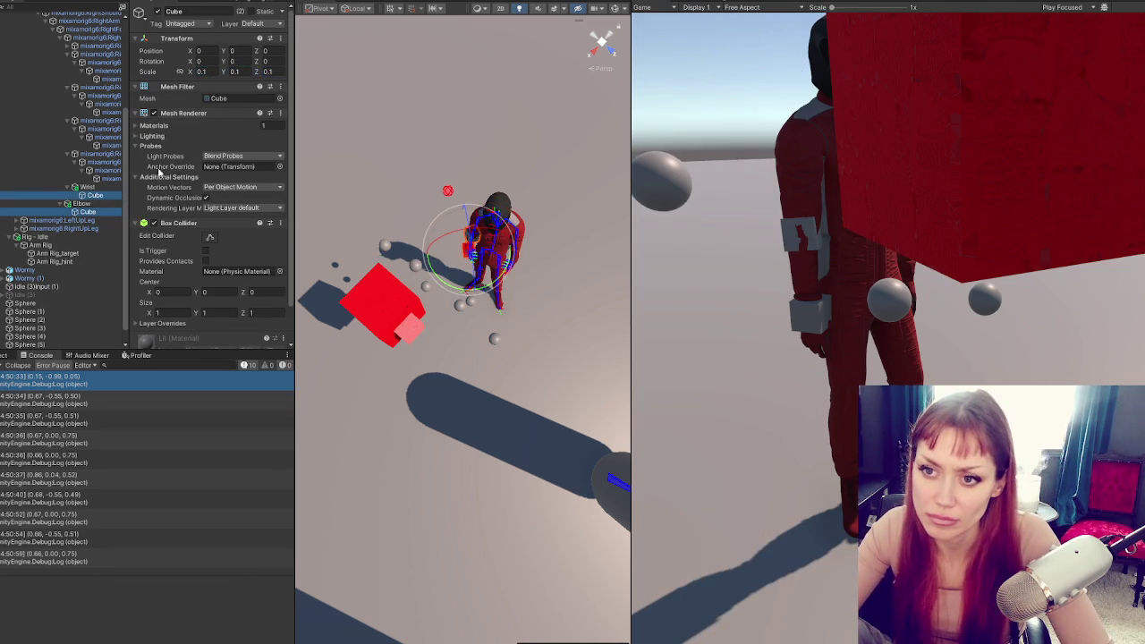
{"action": "left_click", "coordinate": [161, 223]}
{"action": "left_click_drag", "start_coordinate": [466, 268], "coordinate": [492, 243]}
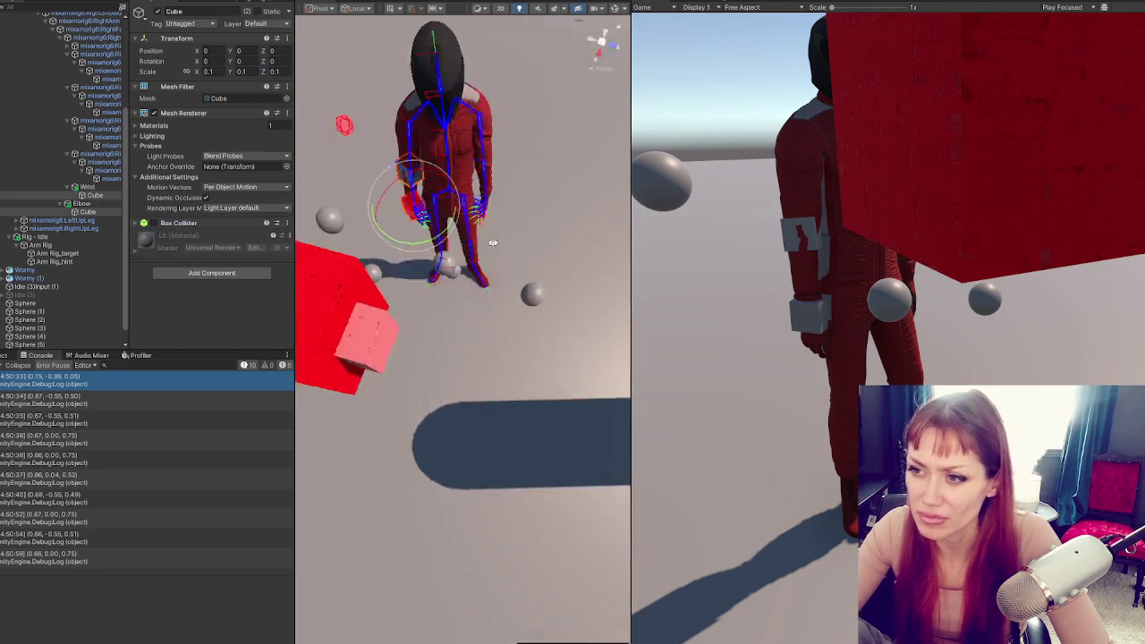
{"action": "key", "text": "f"}
{"action": "scroll", "coordinate": [465, 268], "scroll_direction": "down", "scroll_amount": 5}
{"action": "left_click", "coordinate": [549, 82]}
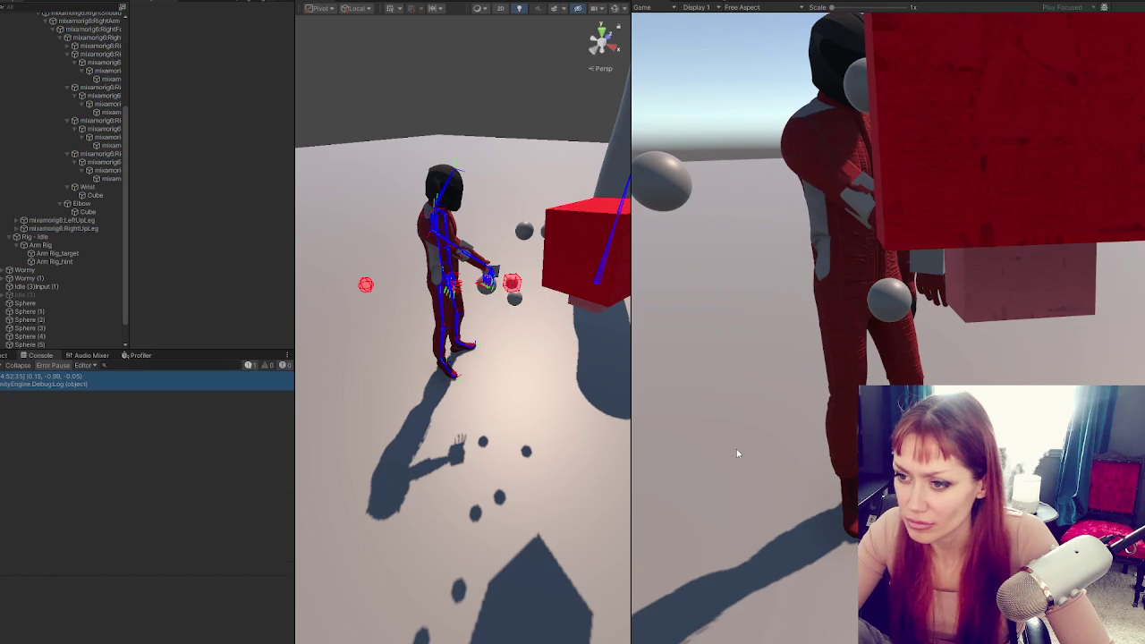
{"action": "mouse_move", "coordinate": [541, 434]}
{"action": "left_mouse_down"}
{"action": "mouse_move", "coordinate": [294, 434]}
{"action": "mouse_move", "coordinate": [211, 499]}
{"action": "mouse_move", "coordinate": [262, 500]}
{"action": "mouse_move", "coordinate": [262, 323]}
{"action": "mouse_move", "coordinate": [171, 348]}
{"action": "mouse_move", "coordinate": [409, 333]}
{"action": "mouse_move", "coordinate": [523, 250]}
{"action": "left_mouse_up"}
{"action": "left_click", "coordinate": [524, 250]}
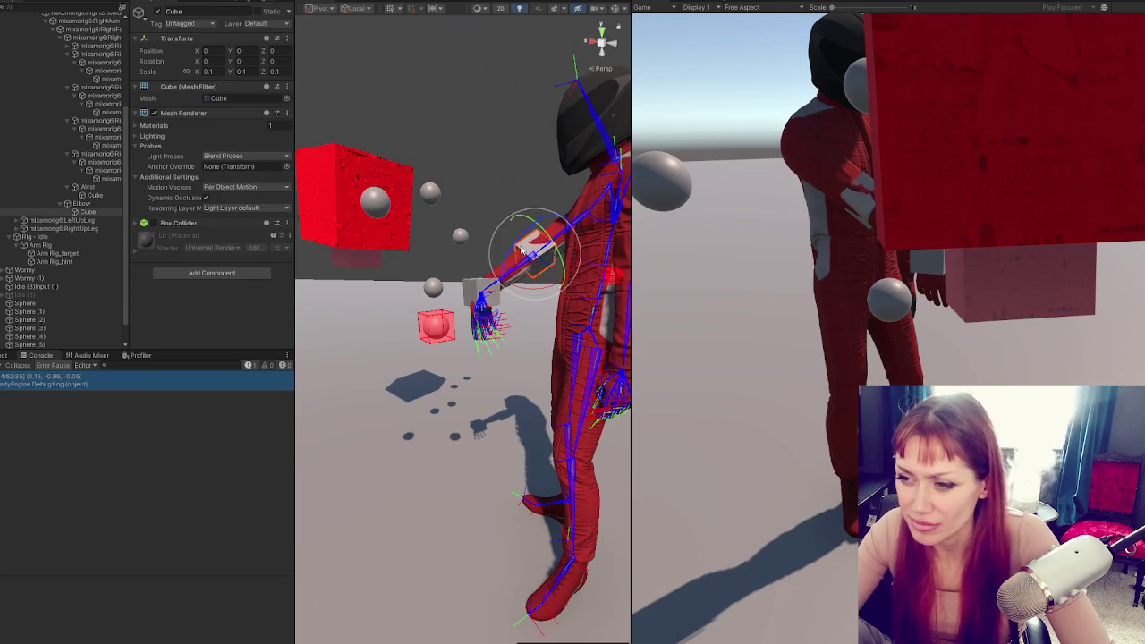
{"action": "left_click", "coordinate": [472, 293]}
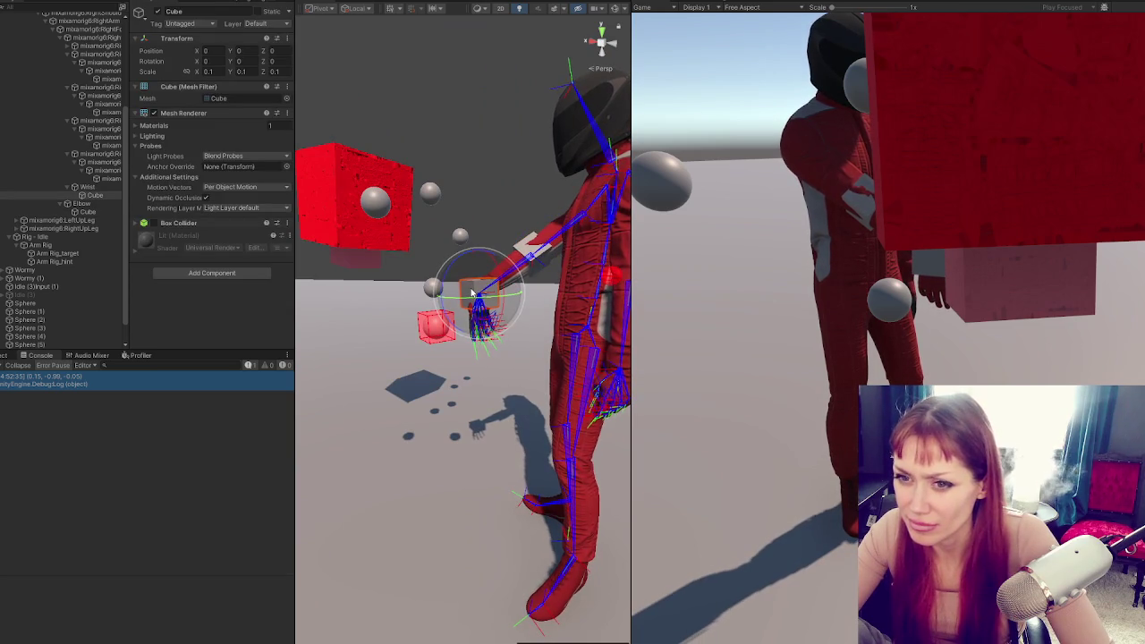
{"action": "left_click", "coordinate": [521, 250]}
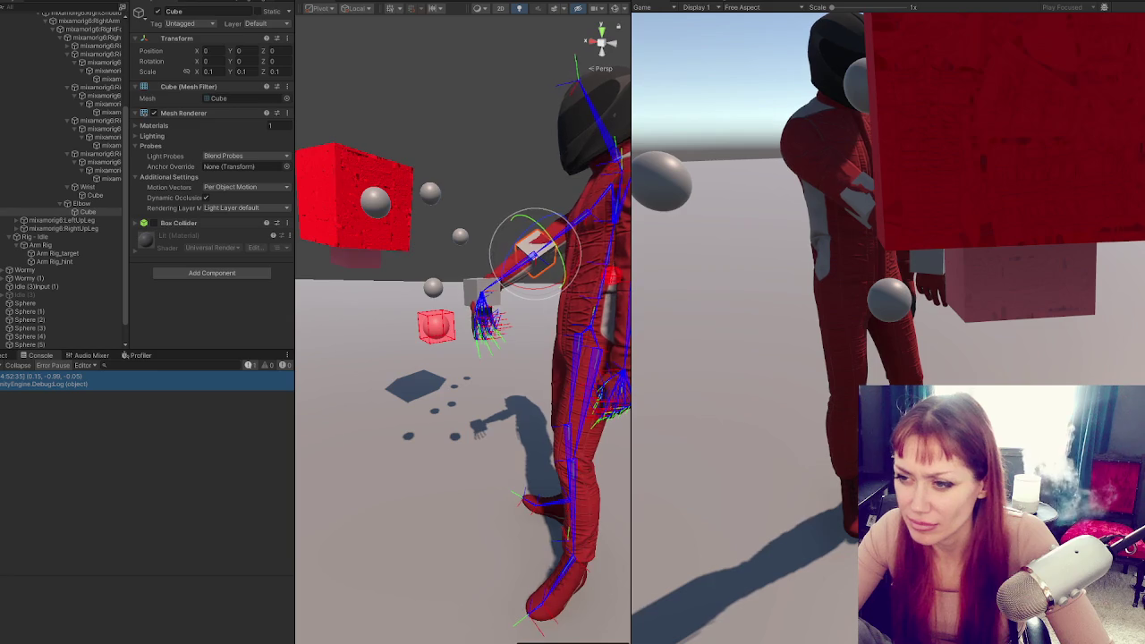
{"action": "left_click", "coordinate": [465, 295]}
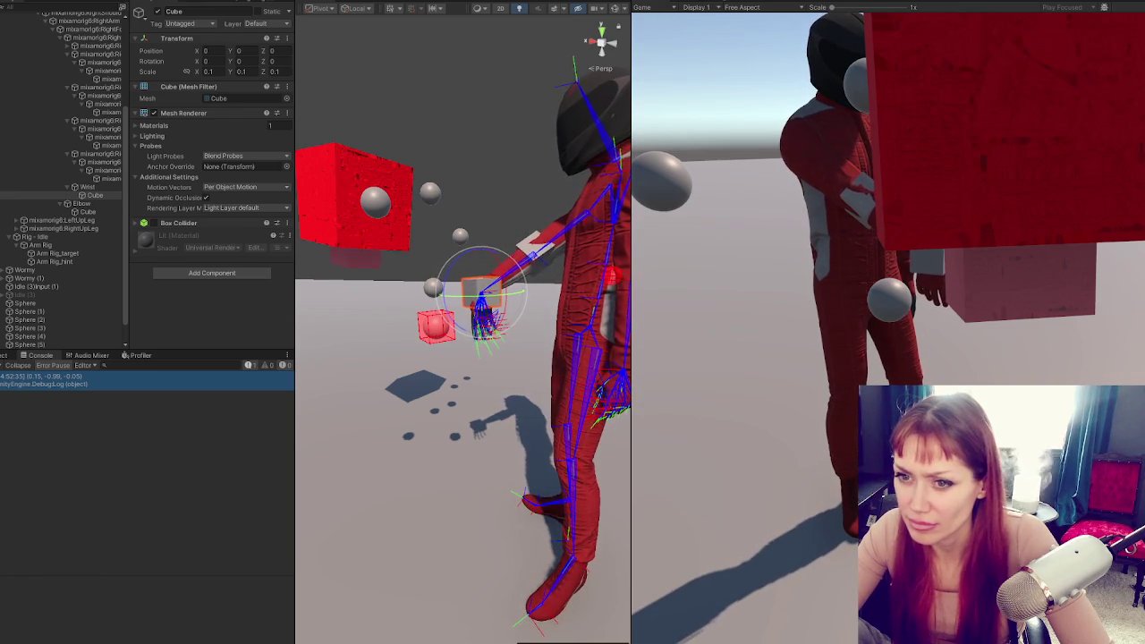
{"action": "scroll", "coordinate": [104, 42], "scroll_direction": "up", "scroll_amount": 5}
{"action": "left_click", "coordinate": [104, 25]}
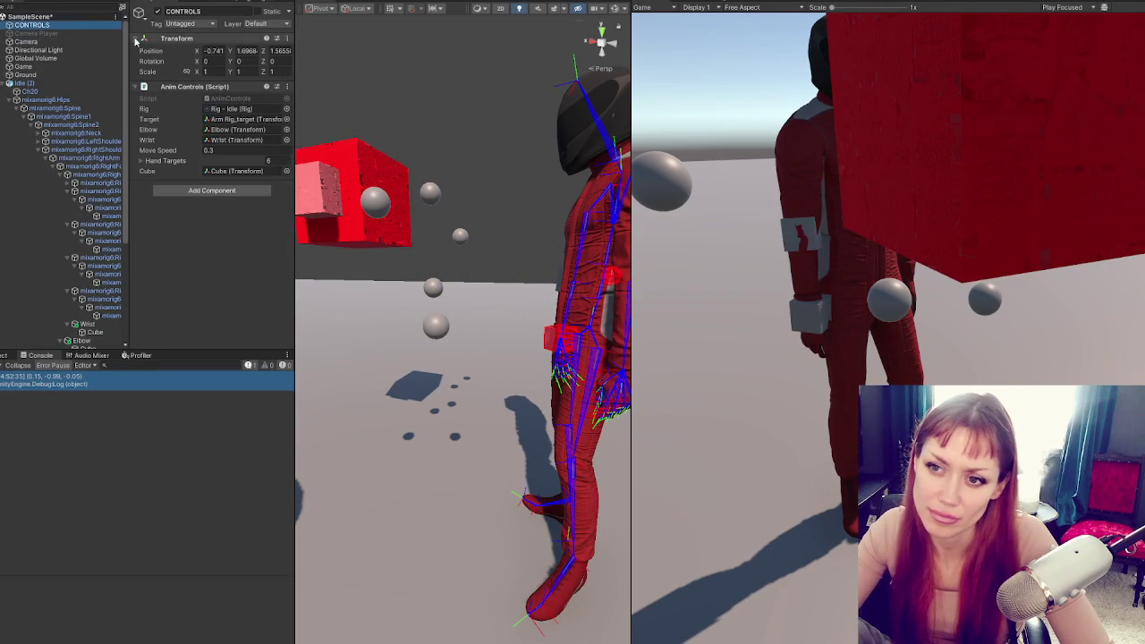
{"action": "left_click", "coordinate": [240, 129]}
{"action": "left_click", "coordinate": [248, 140]}
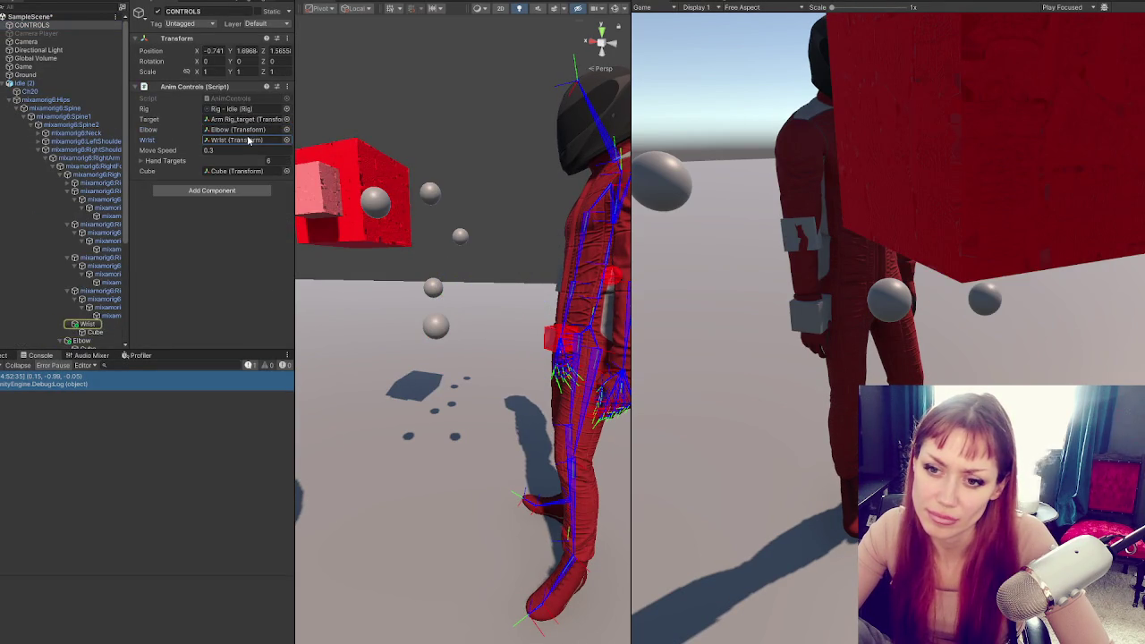
{"action": "scroll", "coordinate": [107, 146], "scroll_direction": "down", "scroll_amount": 5}
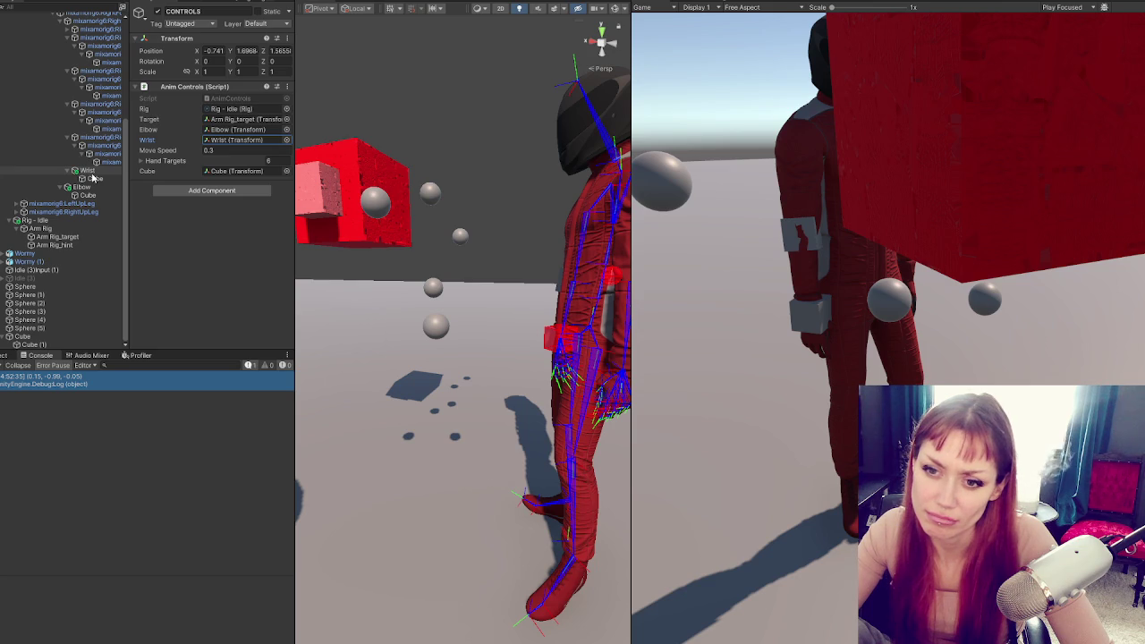
{"action": "left_click", "coordinate": [61, 337]}
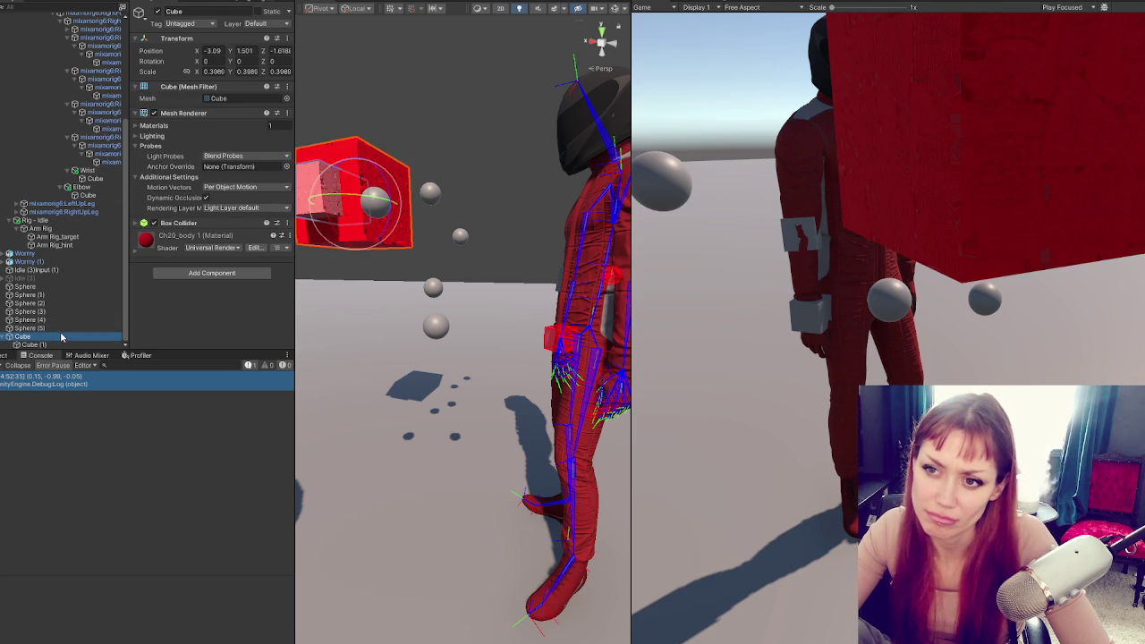
{"action": "left_click", "coordinate": [100, 196]}
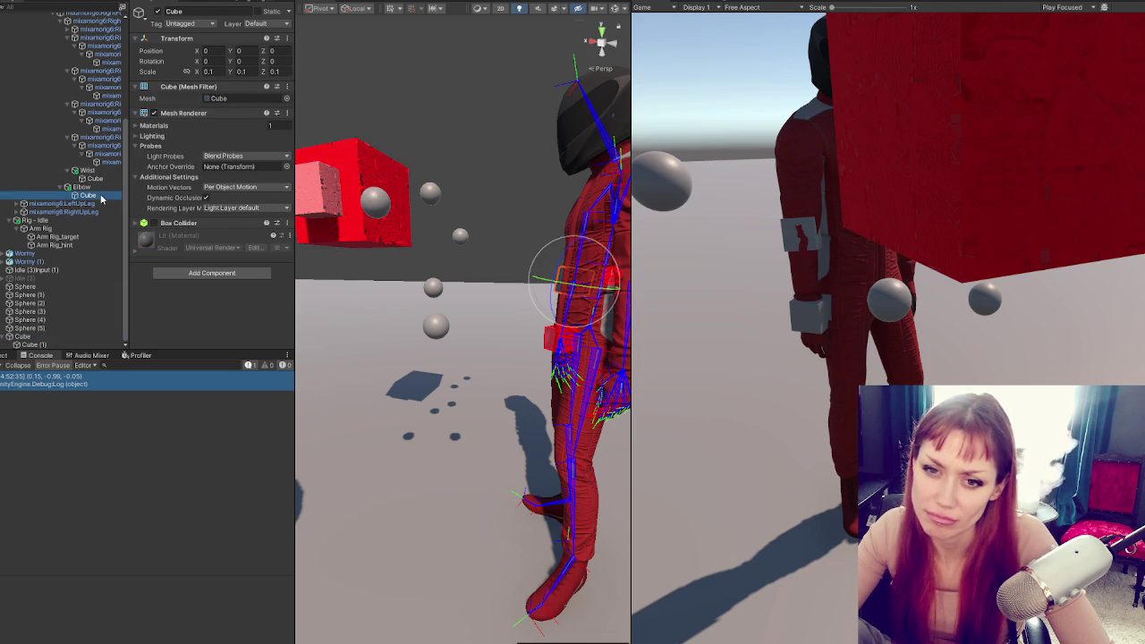
{"action": "left_click", "coordinate": [107, 188]}
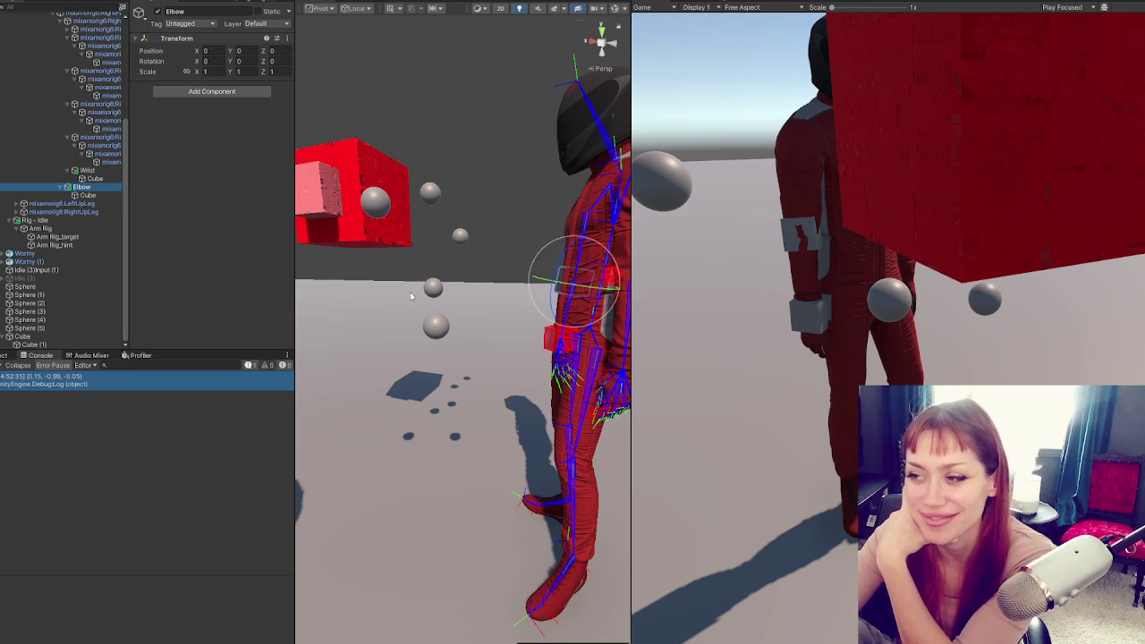
Frame the character and step through the Wrist and Elbow bones in the Hierarchy
{"action": "key", "text": "f"}
{"action": "left_click_drag", "start_coordinate": [410, 292], "coordinate": [362, 210]}
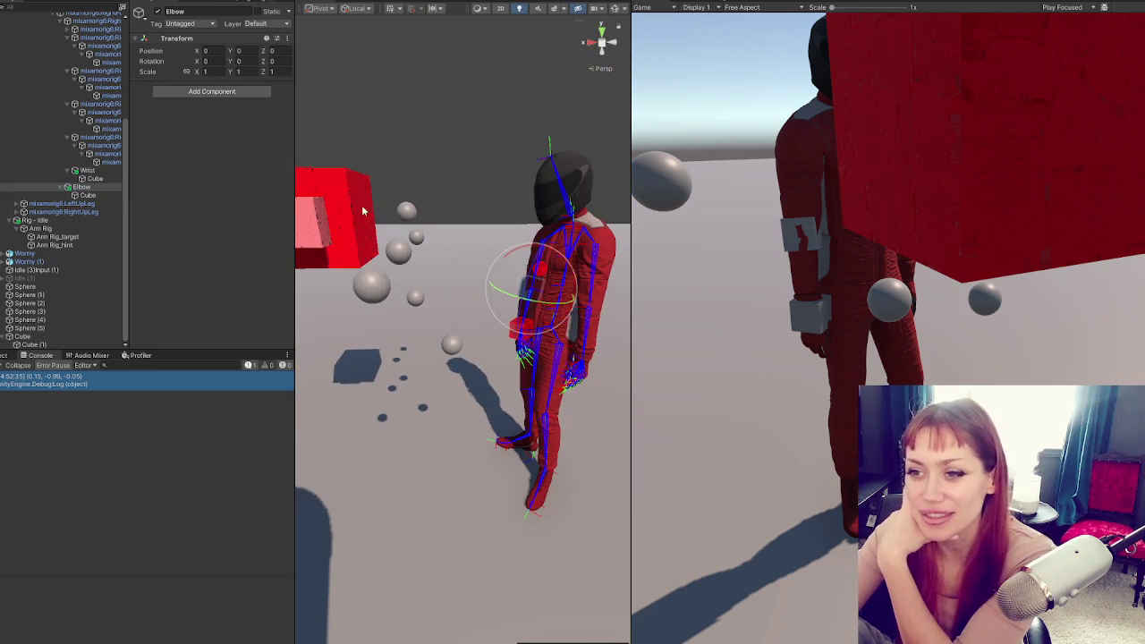
{"action": "left_click", "coordinate": [90, 169]}
{"action": "key", "text": "Down"}
{"action": "key", "text": "Up"}
{"action": "key", "text": "Down"}
{"action": "key", "text": "Down"}
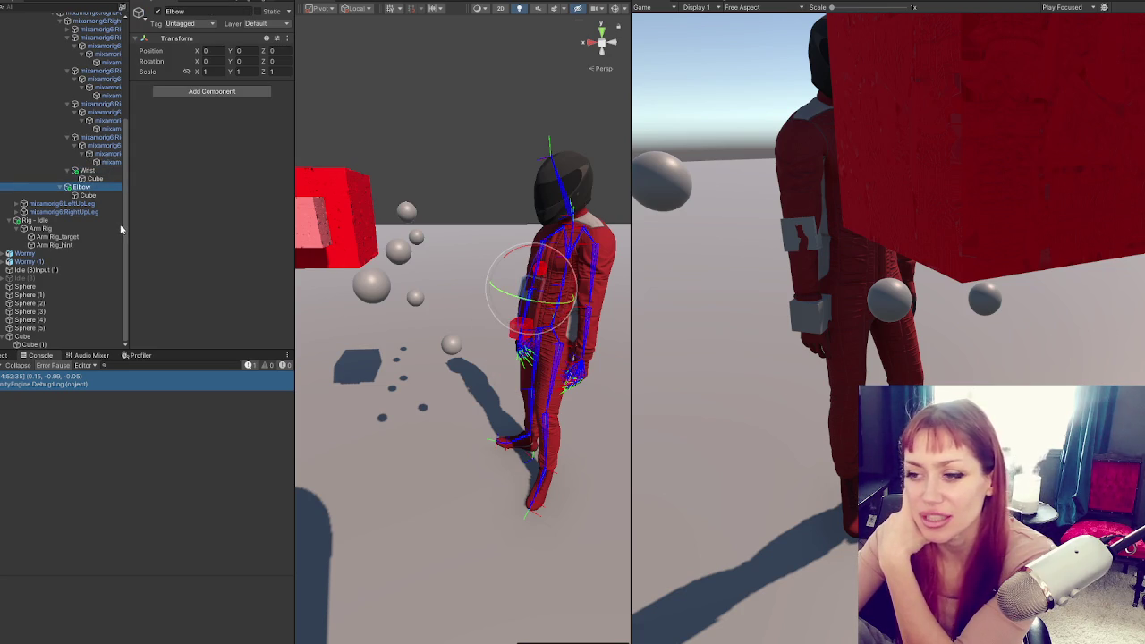
Play the scene and click the Game view repeatedly so the arm reaches new targets and the cube rotates
{"action": "key", "text": "ctrl+p"}
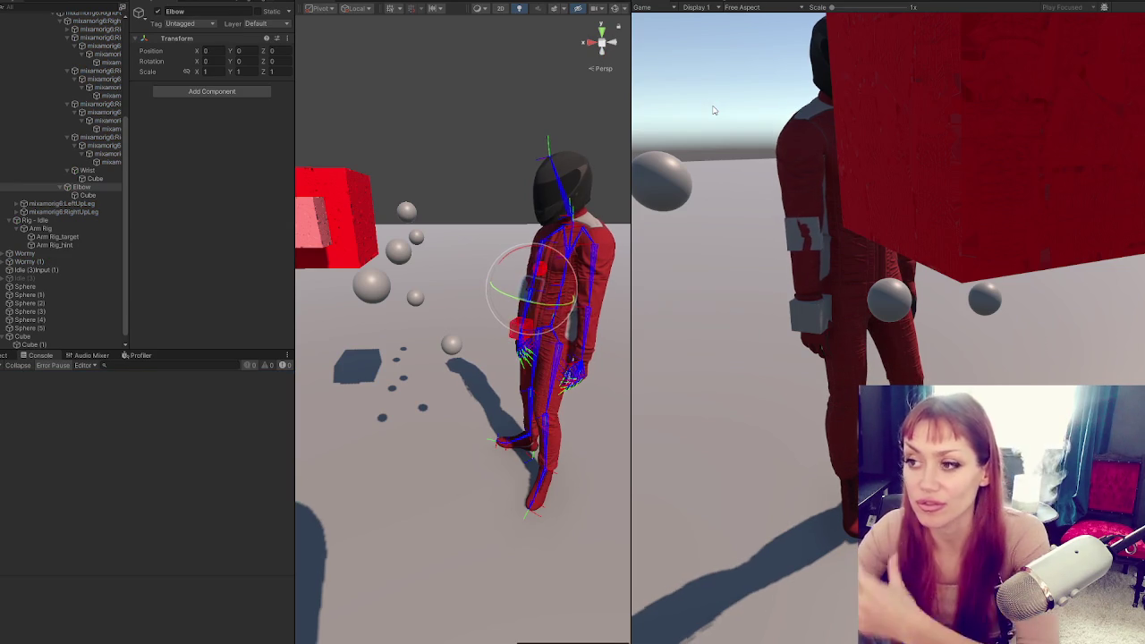
{"action": "scroll", "coordinate": [473, 229], "scroll_direction": "down", "scroll_amount": 2}
{"action": "mouse_move", "coordinate": [473, 205]}
{"action": "left_mouse_down"}
{"action": "mouse_move", "coordinate": [474, 229]}
{"action": "mouse_move", "coordinate": [516, 282]}
{"action": "mouse_move", "coordinate": [508, 292]}
{"action": "left_mouse_up"}
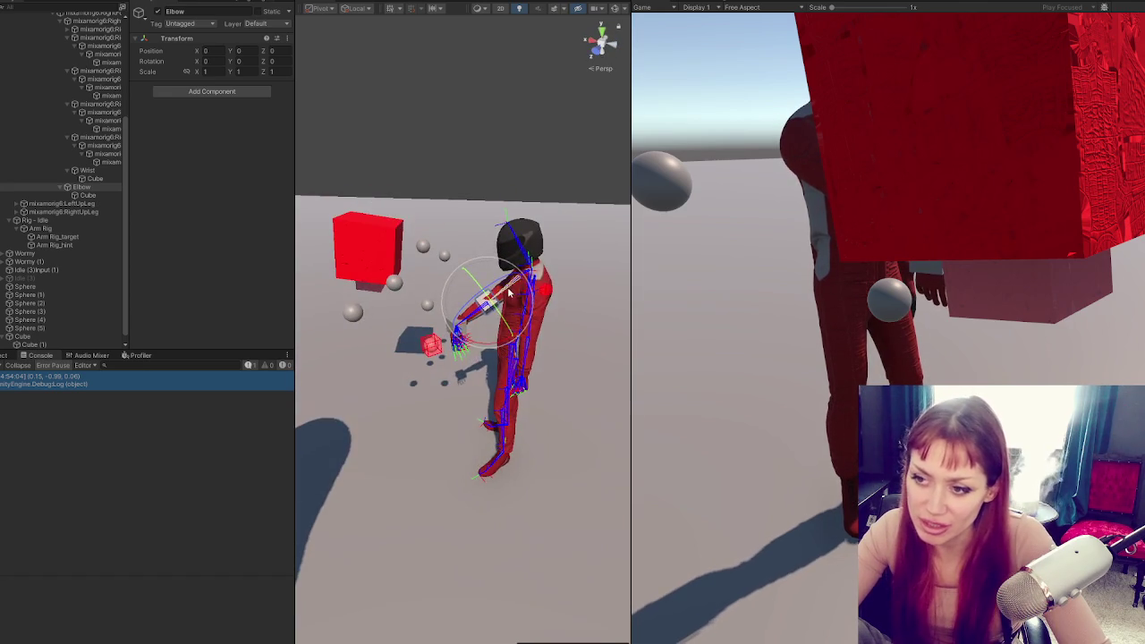
{"action": "left_click", "coordinate": [747, 119]}
{"action": "left_click", "coordinate": [747, 122]}
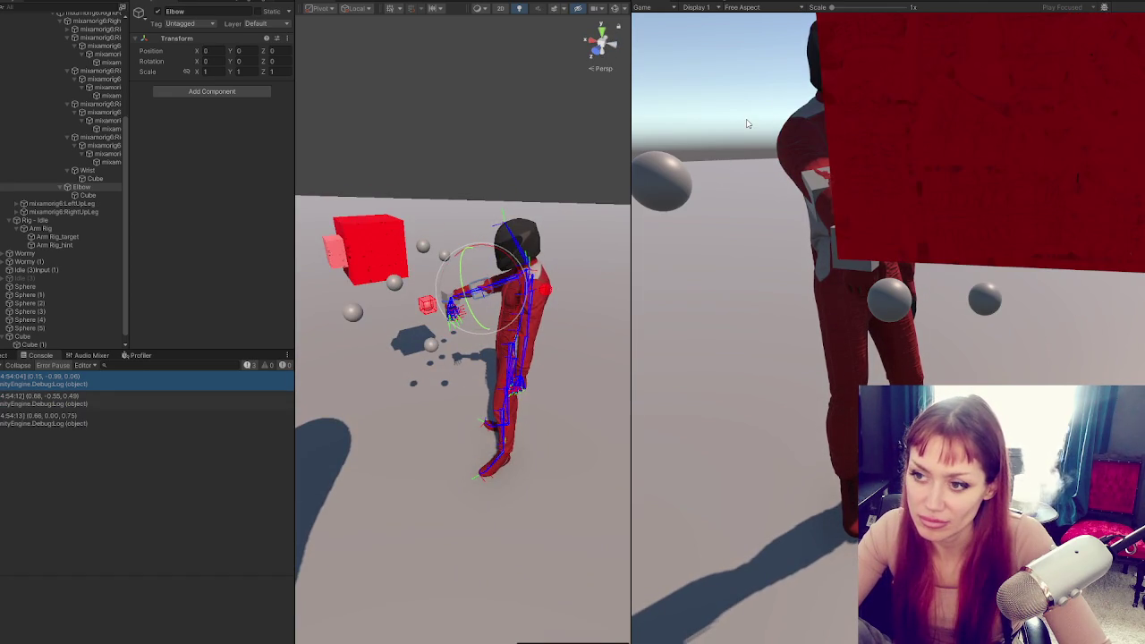
{"action": "mouse_move", "coordinate": [452, 286]}
{"action": "left_mouse_down"}
{"action": "mouse_move", "coordinate": [551, 369]}
{"action": "mouse_move", "coordinate": [407, 373]}
{"action": "left_mouse_up"}
{"action": "left_click", "coordinate": [740, 123]}
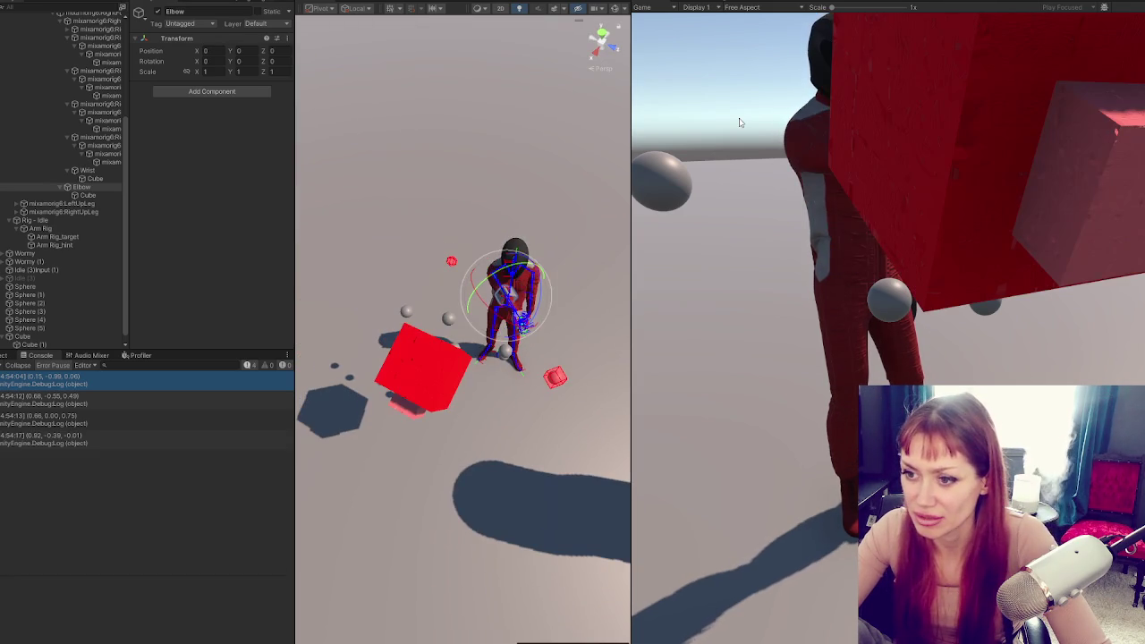
{"action": "left_click", "coordinate": [739, 122]}
{"action": "left_click", "coordinate": [740, 122]}
{"action": "left_click", "coordinate": [740, 123]}
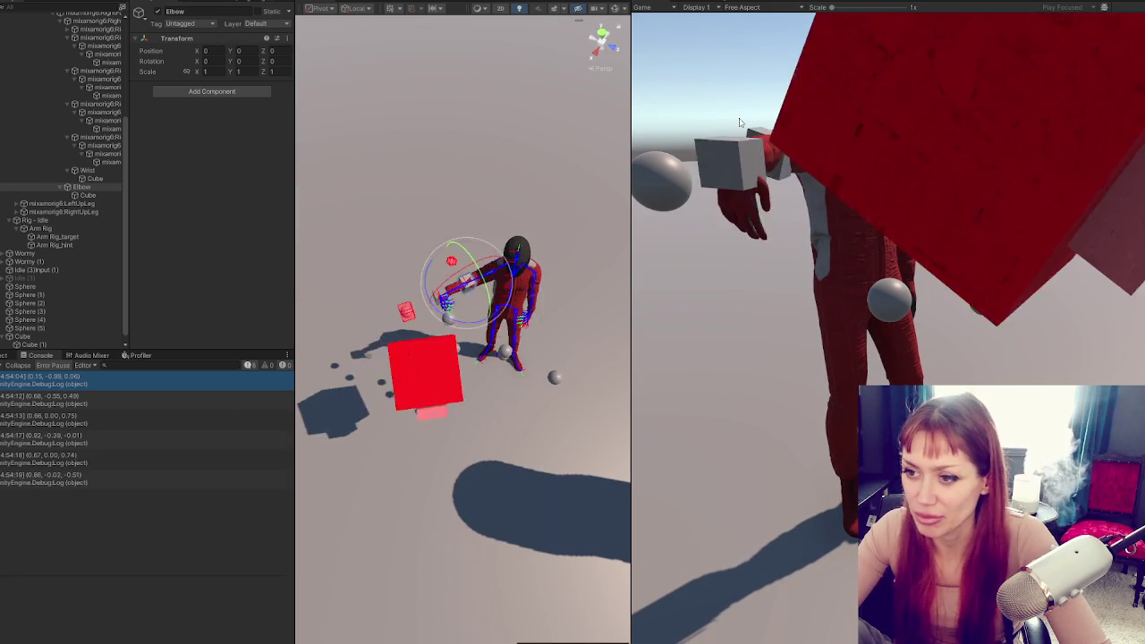
{"action": "left_click", "coordinate": [739, 122]}
{"action": "left_click", "coordinate": [740, 123]}
{"action": "left_click", "coordinate": [740, 122]}
{"action": "key", "text": "alt+Tab"}
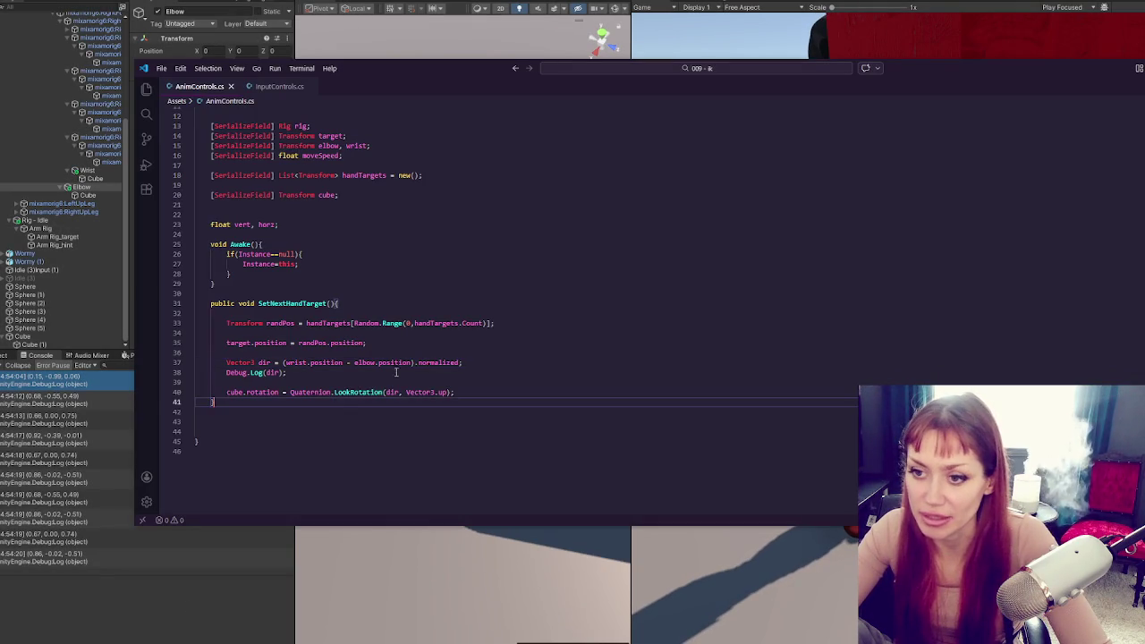
Add an empty IEnumerator Set() method below SetNextHandTarget
{"action": "left_click", "coordinate": [402, 402]}
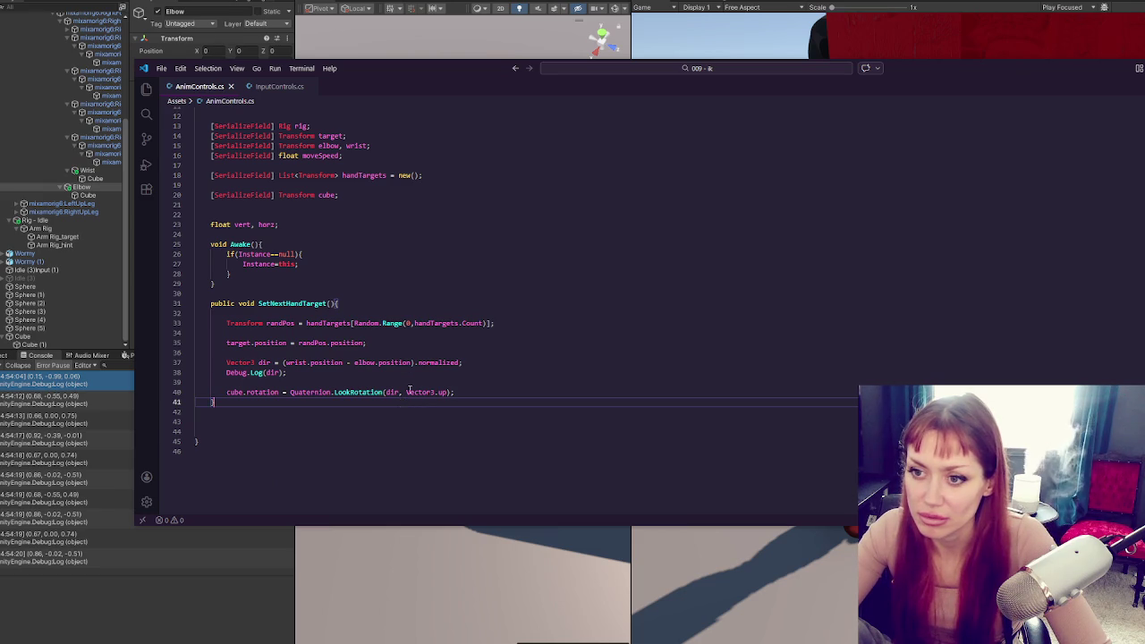
{"action": "key", "text": "Return"}
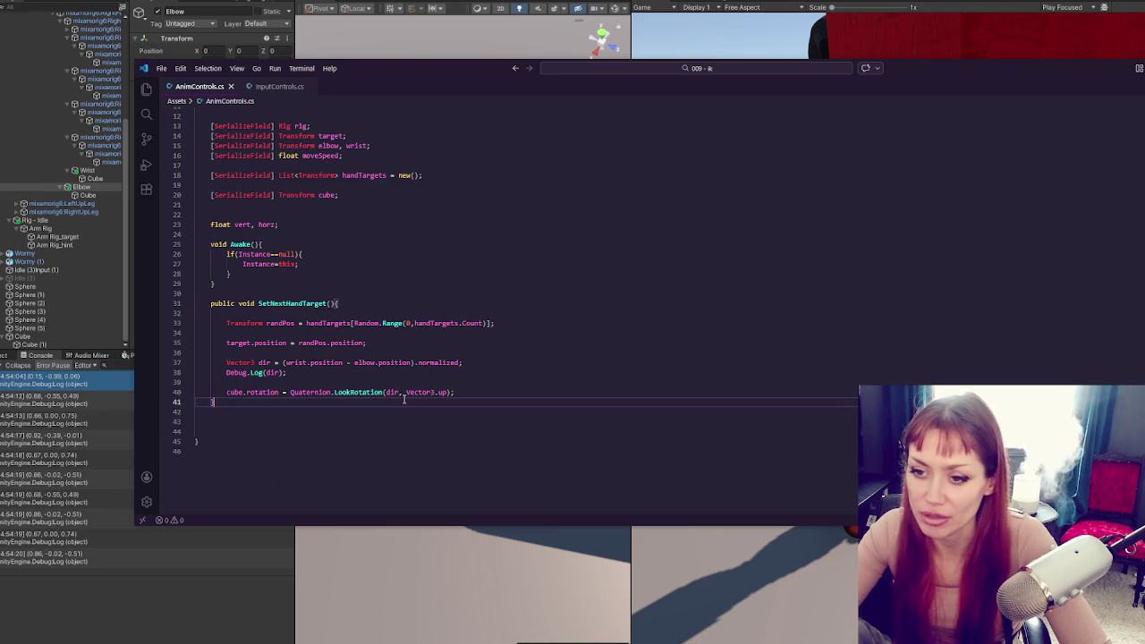
{"action": "key", "text": "Return"}
{"action": "type", "text": "p"}
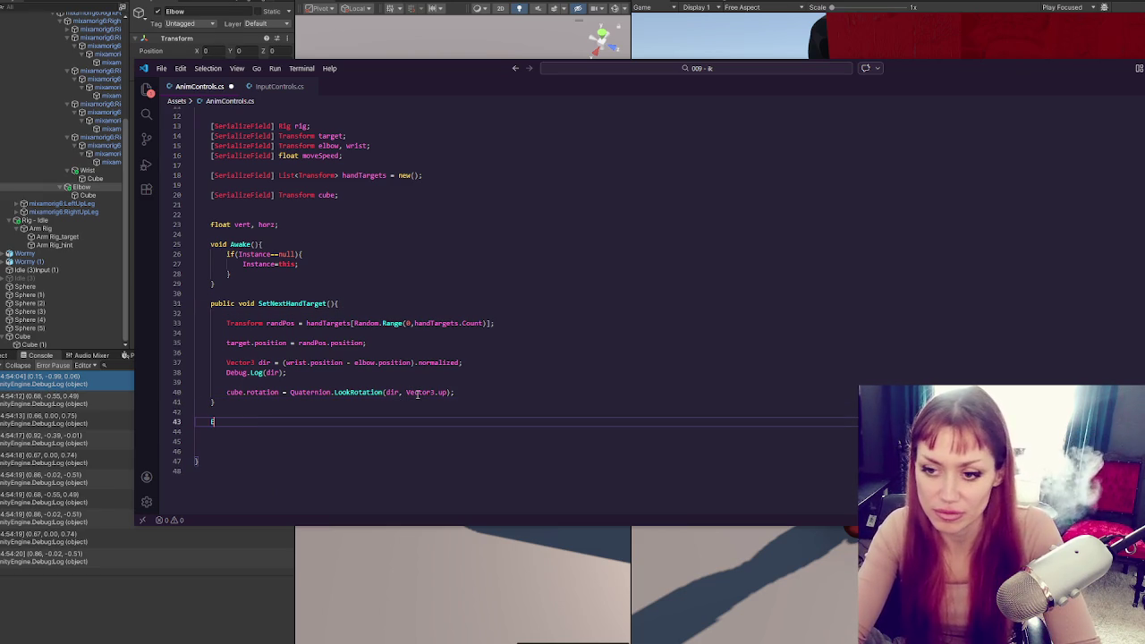
{"action": "key", "text": "BackSpace"}
{"action": "type", "text": "numerator(){"}
{"action": "key", "text": "Return"}
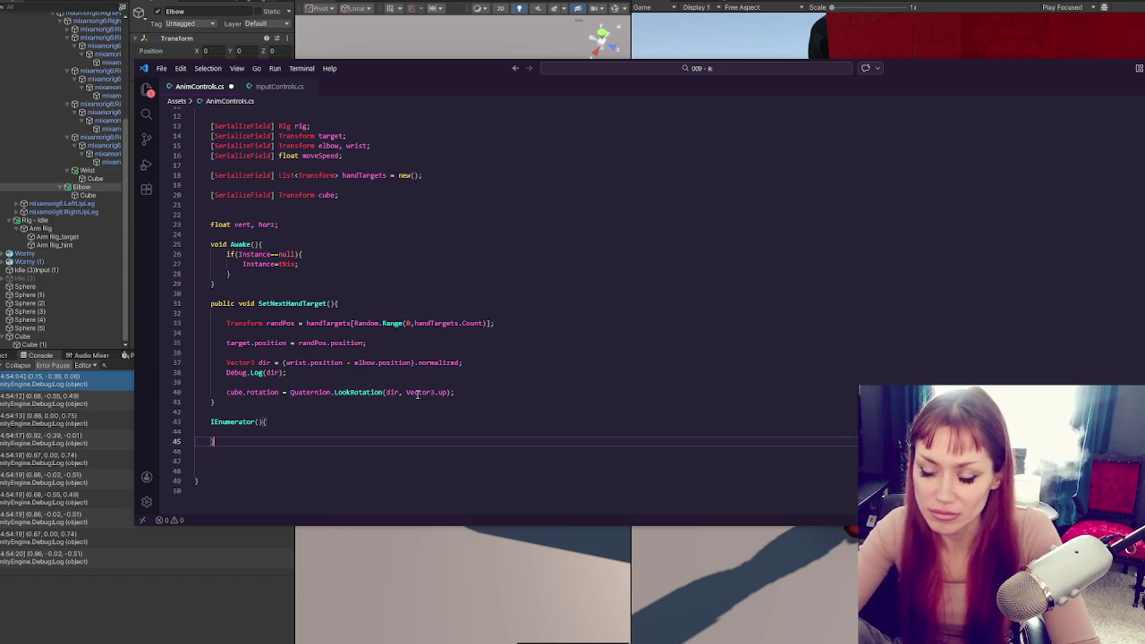
{"action": "left_click", "coordinate": [255, 421]}
{"action": "type", "text": "Set"}
{"action": "key", "text": "End"}
Call StartCoroutine(Set()) from SetNextHandTarget and move the target and cube-rotation code into Set
{"action": "left_click", "coordinate": [486, 392]}
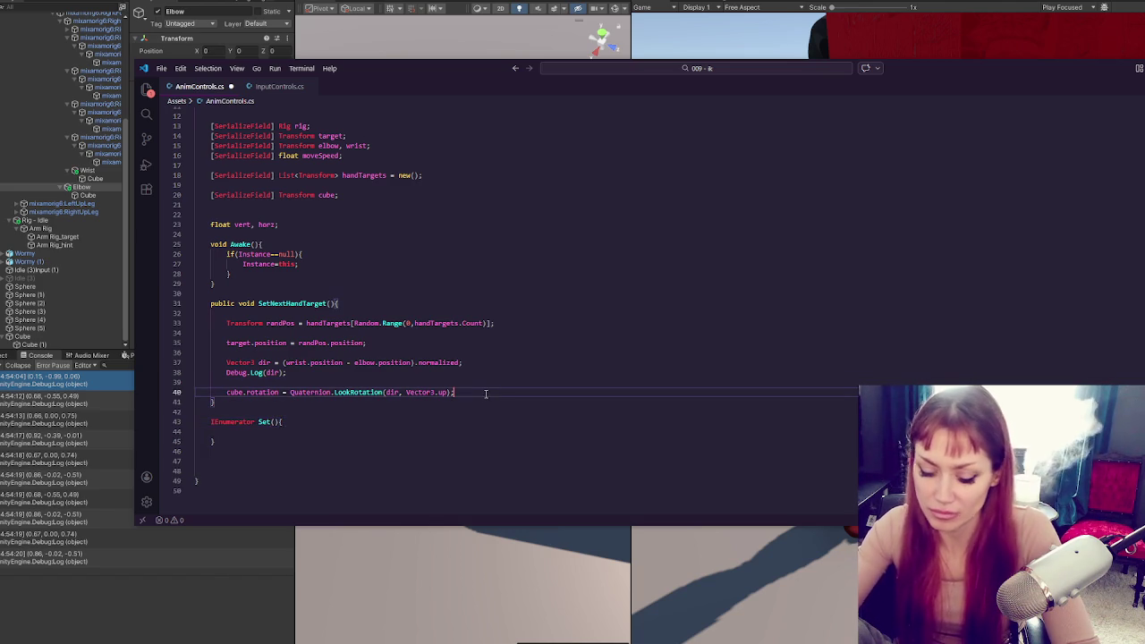
{"action": "key", "text": "Return"}
{"action": "type", "text": "StartCoro"}
{"action": "key", "text": "Tab"}
{"action": "type", "text": "("}
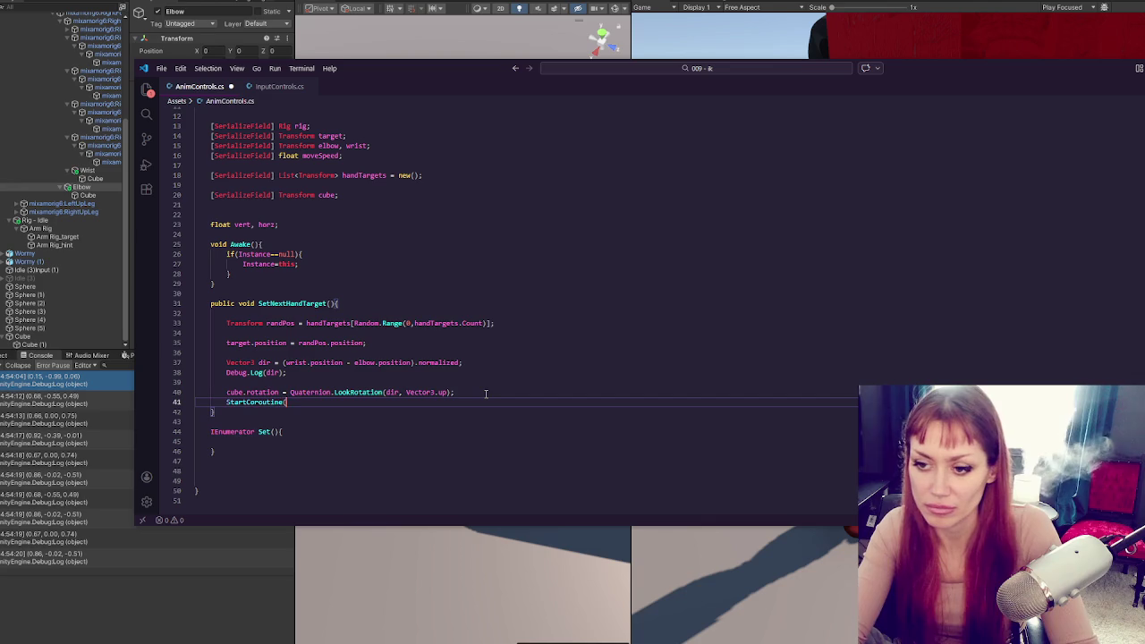
{"action": "type", "text": "Set()"}
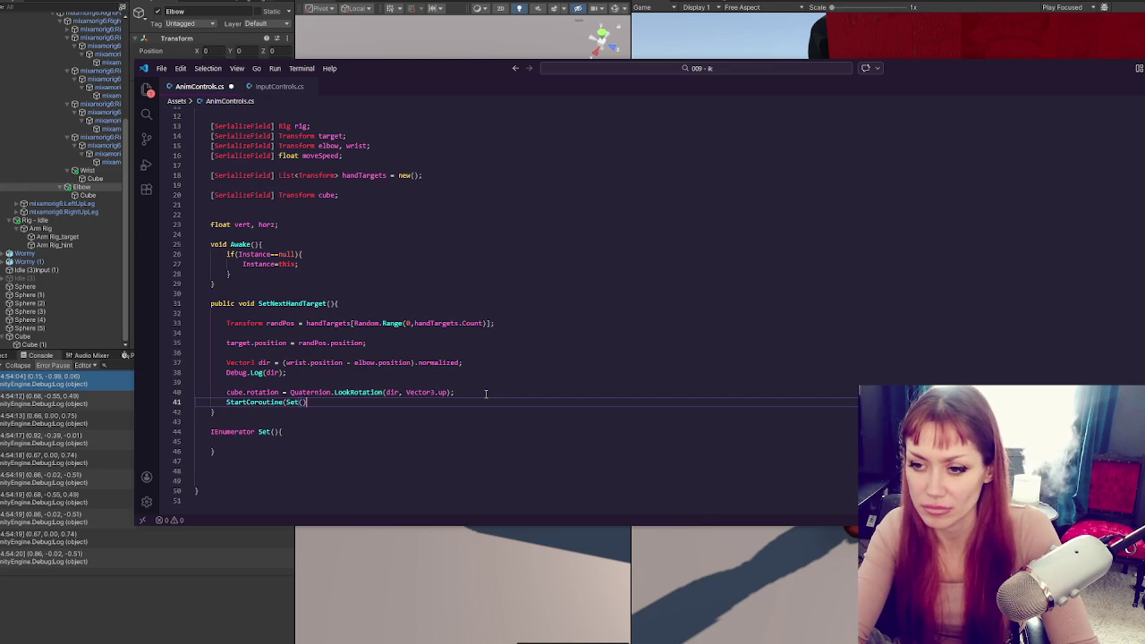
{"action": "type", "text": ")"}
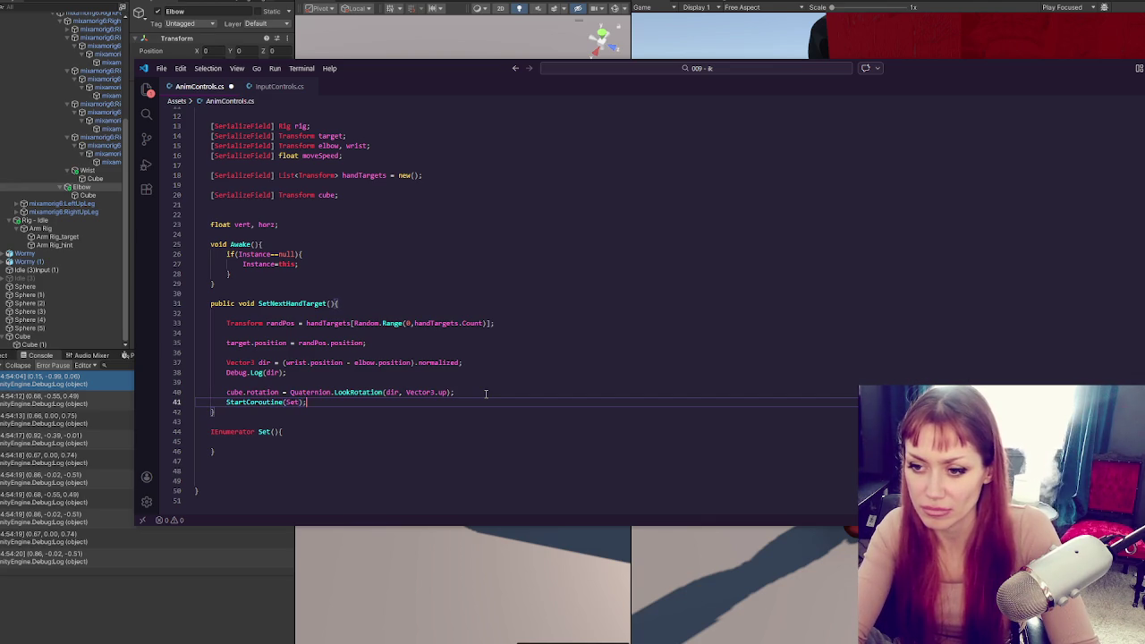
{"action": "type", "text": "("}
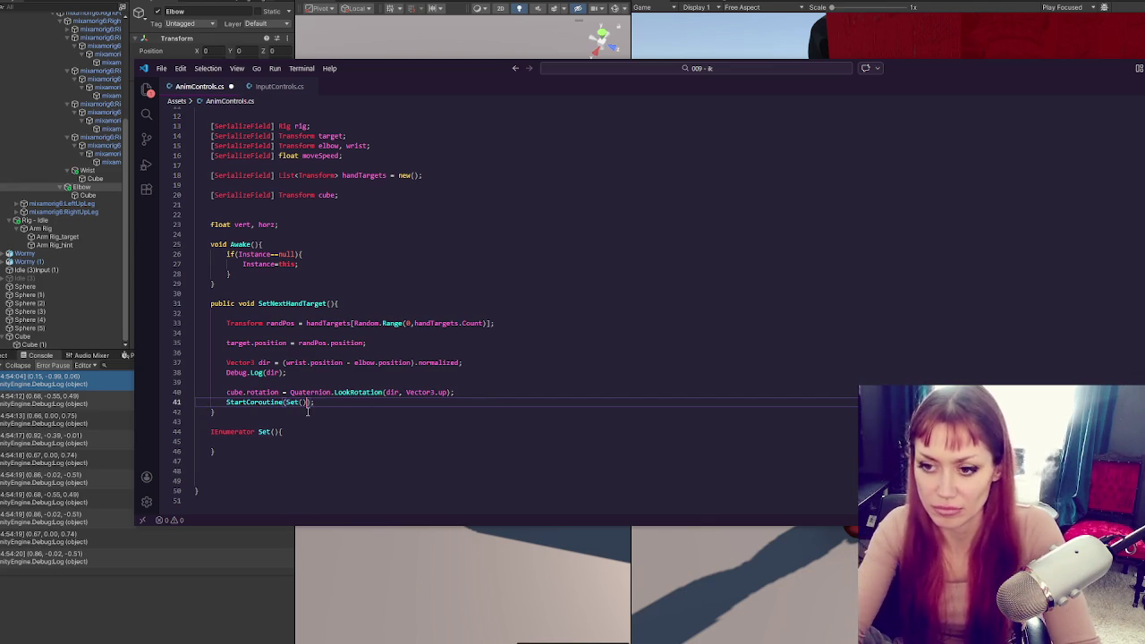
{"action": "left_click_drag", "start_coordinate": [470, 397], "coordinate": [472, 310]}
{"action": "key", "text": "ctrl+c"}
{"action": "key", "text": "BackSpace"}
{"action": "left_click", "coordinate": [327, 355]}
{"action": "key", "text": "ctrl+v"}
Insert yield return new WaitForEndOfFrame() after the target assignment and save the script
{"action": "left_click", "coordinate": [398, 393]}
{"action": "key", "text": "Return"}
{"action": "key", "text": "Return"}
{"action": "type", "text": "yiel ret"}
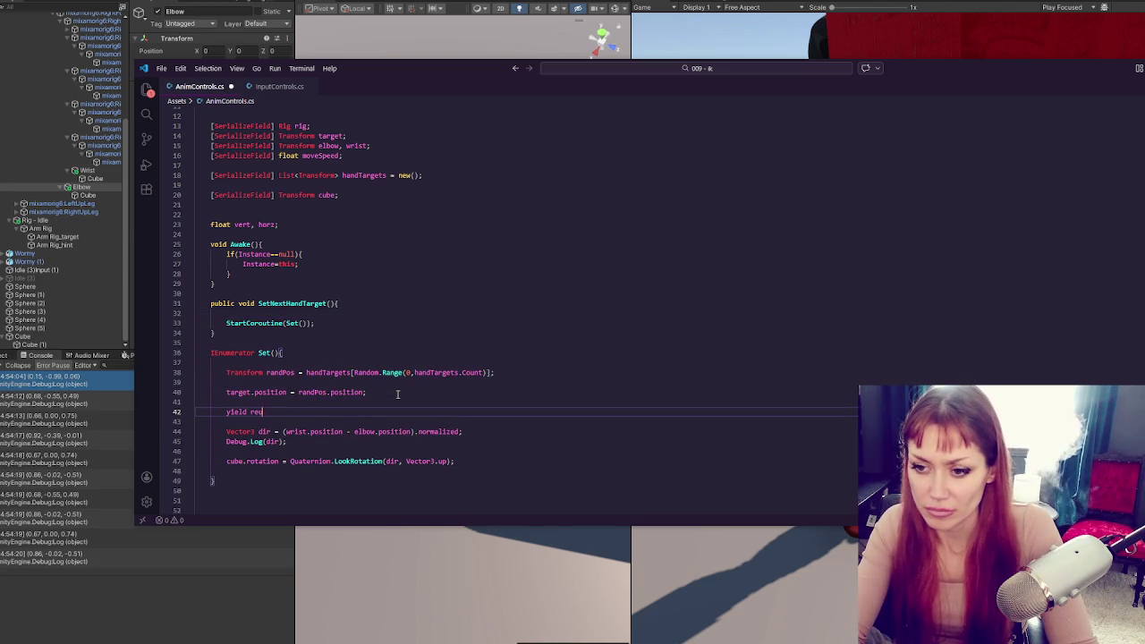
{"action": "type", "text": "turn new Wait"}
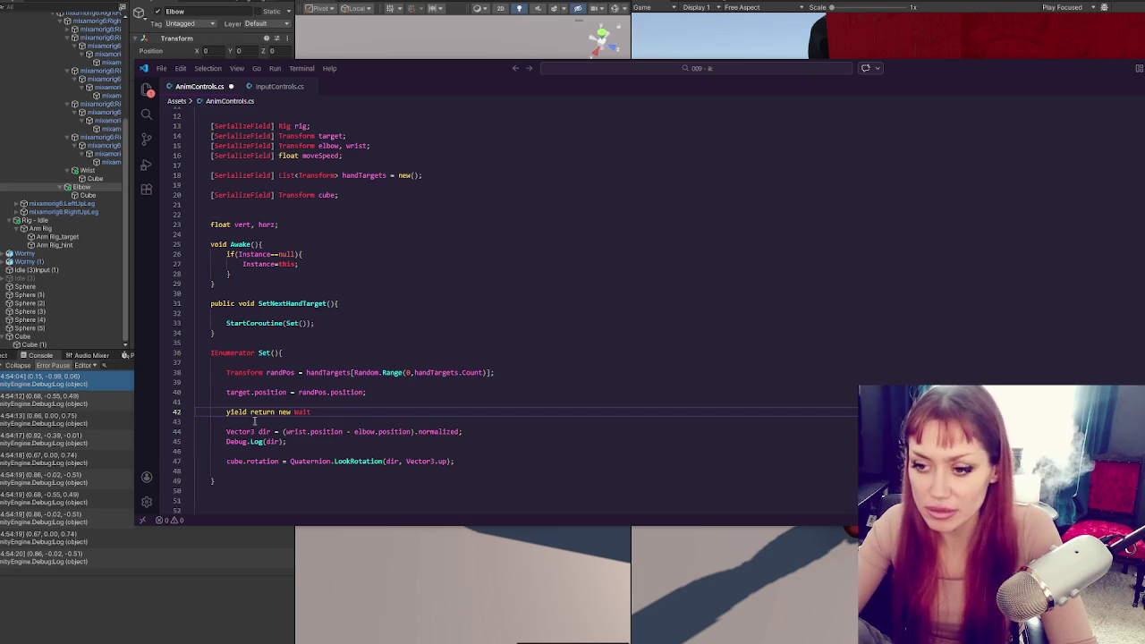
{"action": "type", "text": "ForEndOfFram"}
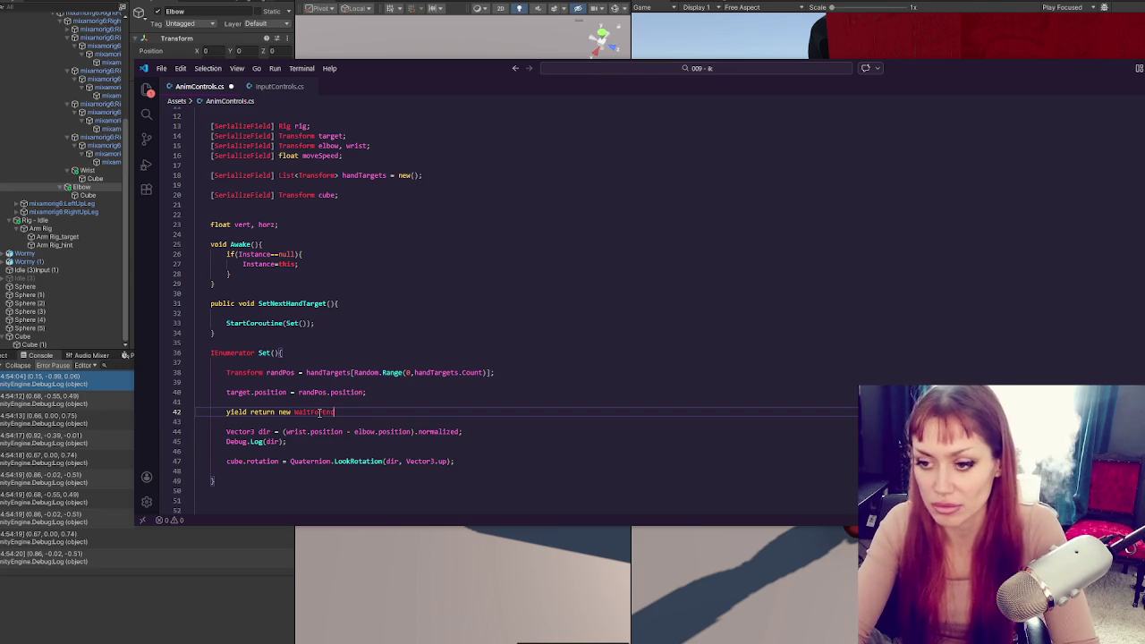
{"action": "type", "text": "e();"}
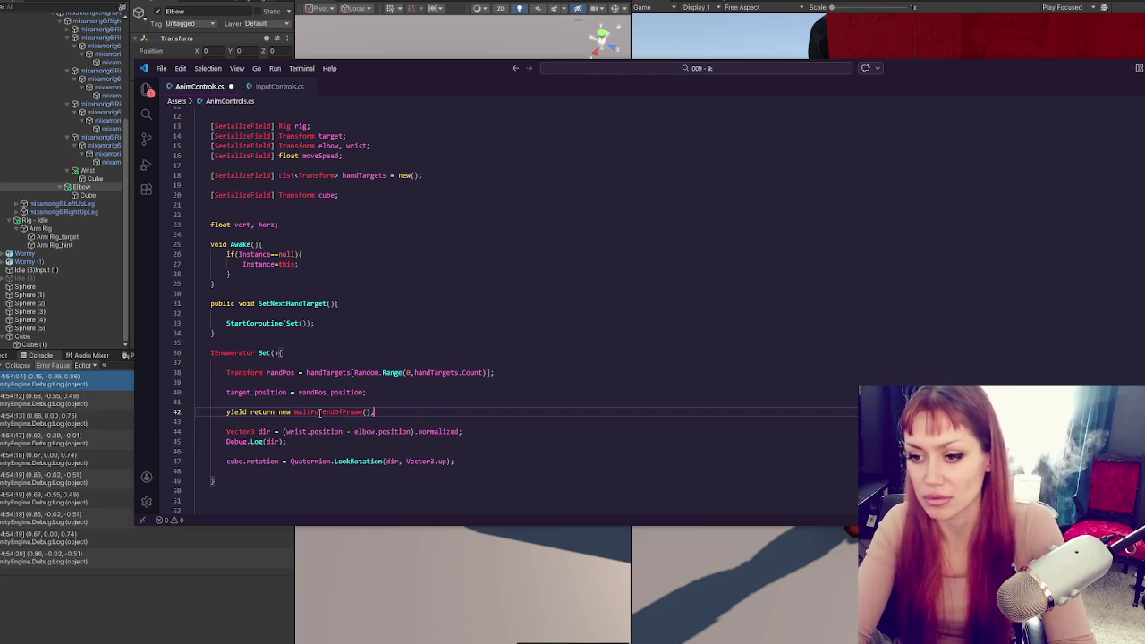
{"action": "key", "text": "ctrl+s"}
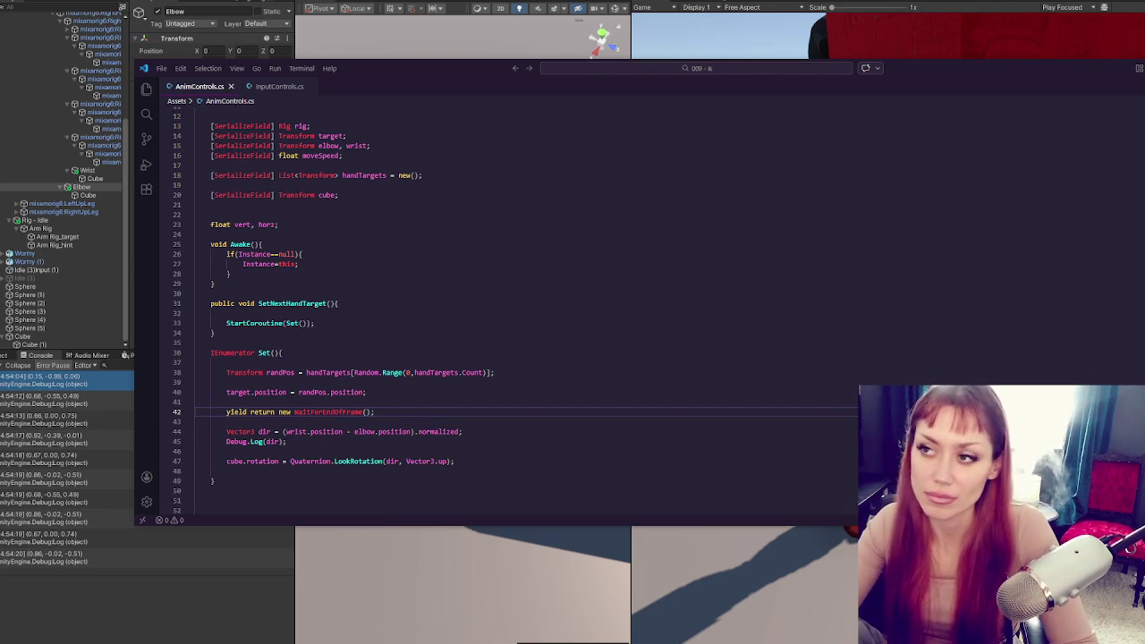
{"action": "key", "text": "alt+Tab"}
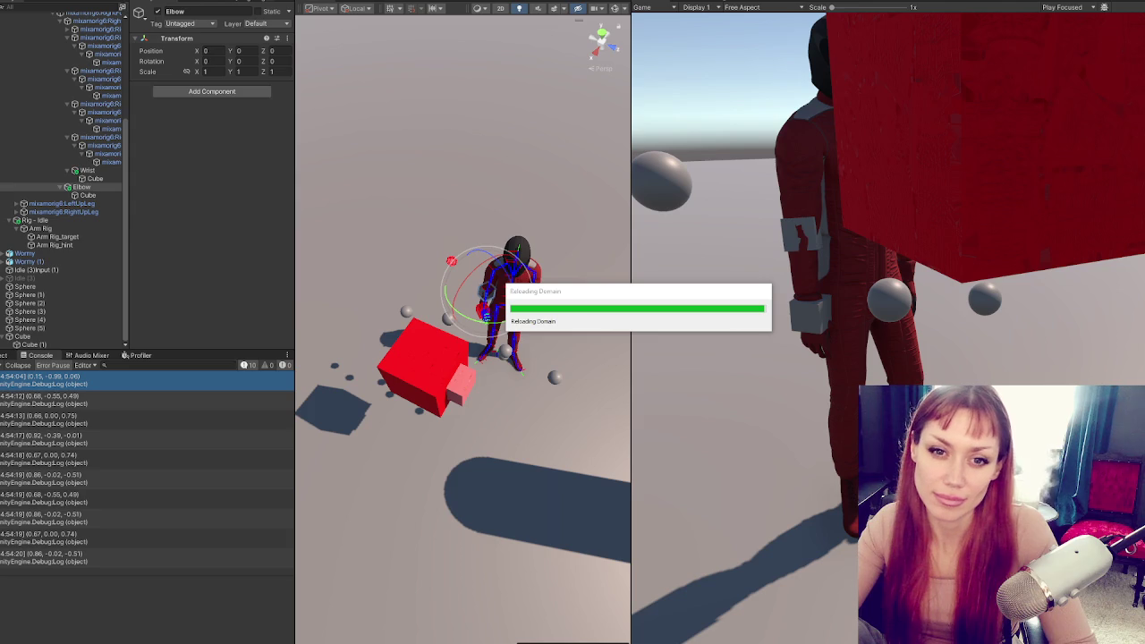
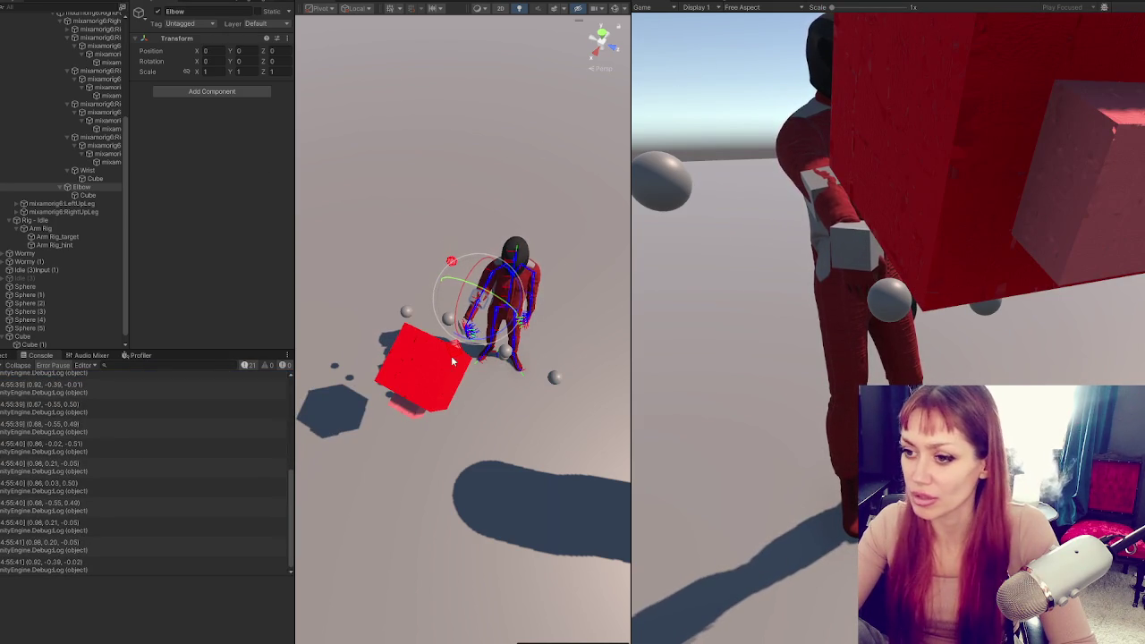
Exit Play mode and return to AnimControls.cs with the caret below the Set coroutine
{"action": "mouse_move", "coordinate": [557, 336]}
{"action": "left_mouse_down"}
{"action": "mouse_move", "coordinate": [433, 179]}
{"action": "mouse_move", "coordinate": [445, 249]}
{"action": "left_mouse_up"}
{"action": "key", "text": "ctrl+p"}
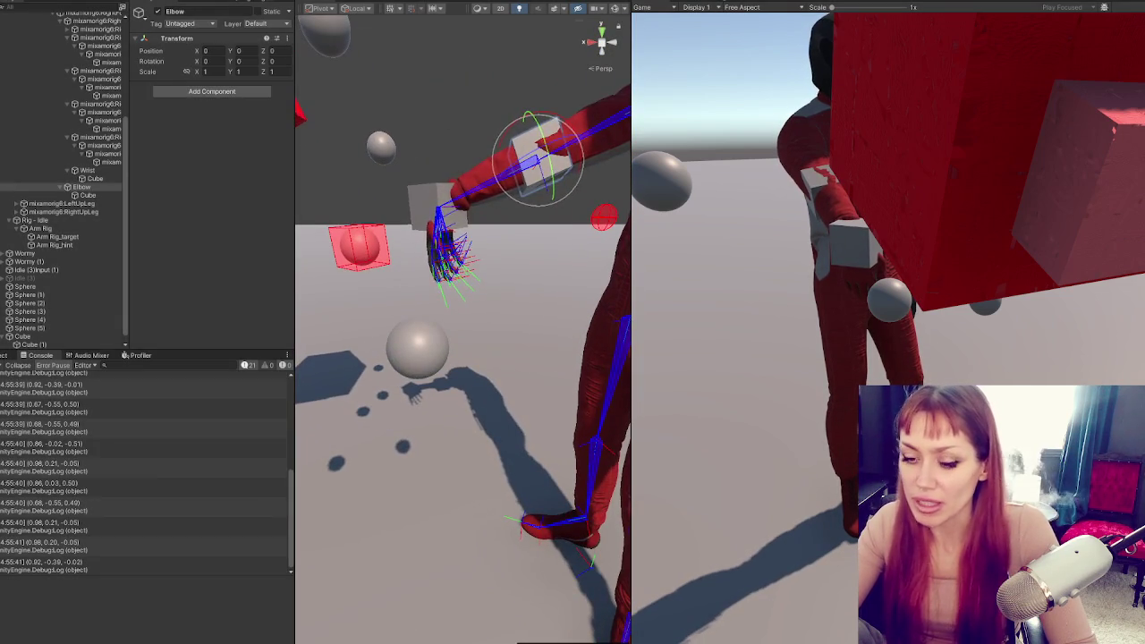
{"action": "key", "text": "alt+Tab"}
{"action": "scroll", "coordinate": [465, 384], "scroll_direction": "down", "scroll_amount": 3}
{"action": "left_click", "coordinate": [469, 381]}
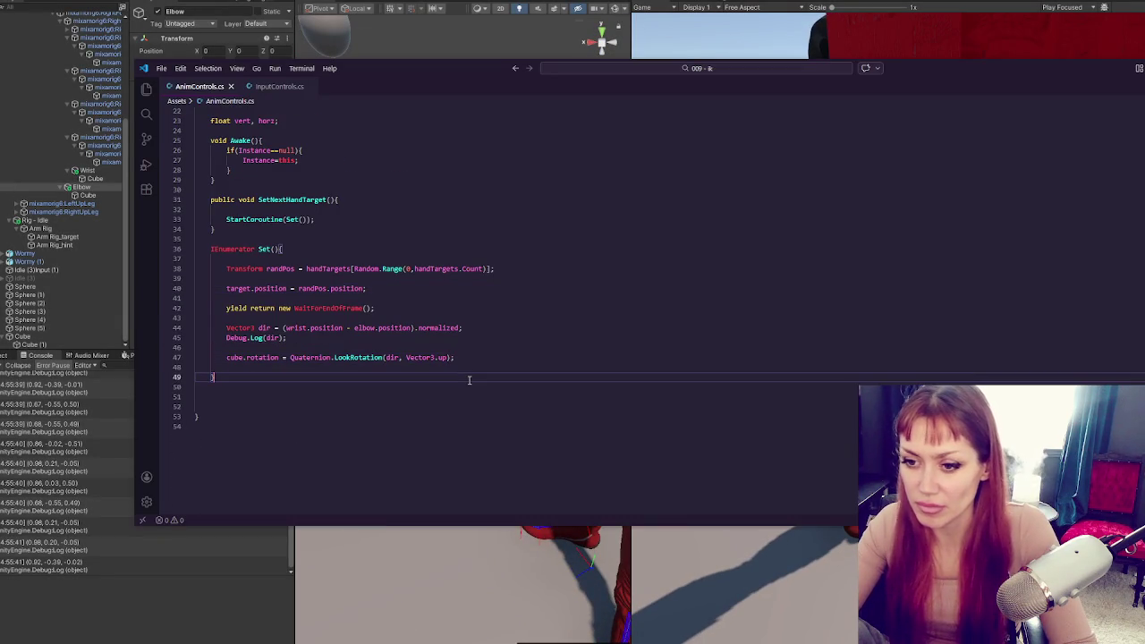
Write a Quaternion HandAdjustment(Quaternion quat) function returning quat * Quaternion.Euler(90f, 0, 0)
{"action": "key", "text": "Return"}
{"action": "key", "text": "Return"}
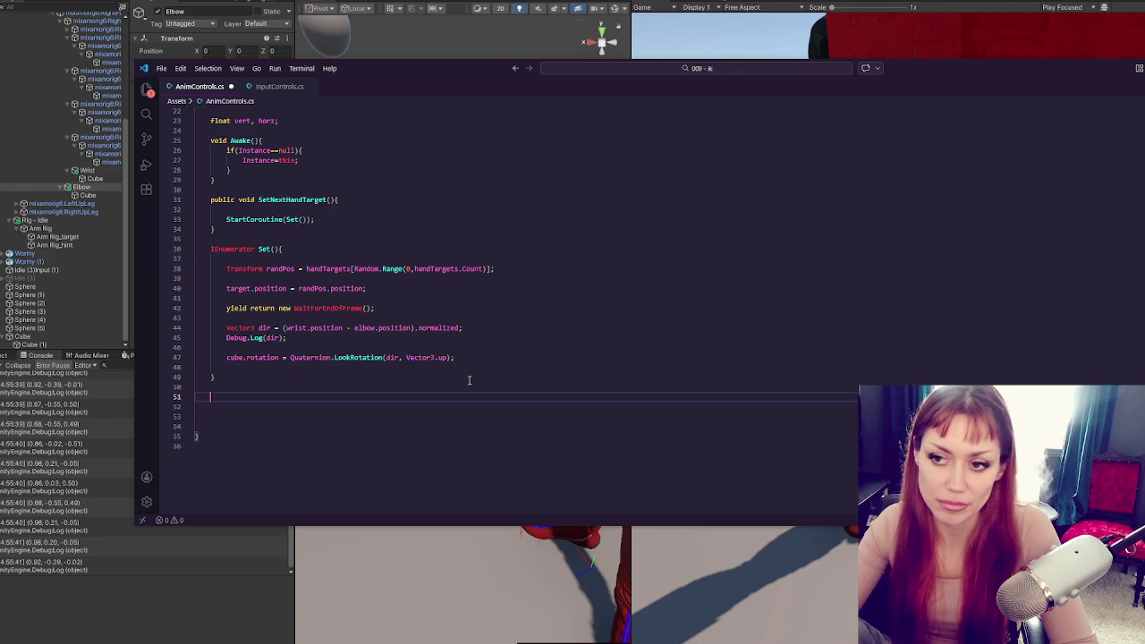
{"action": "type", "text": "Quater"}
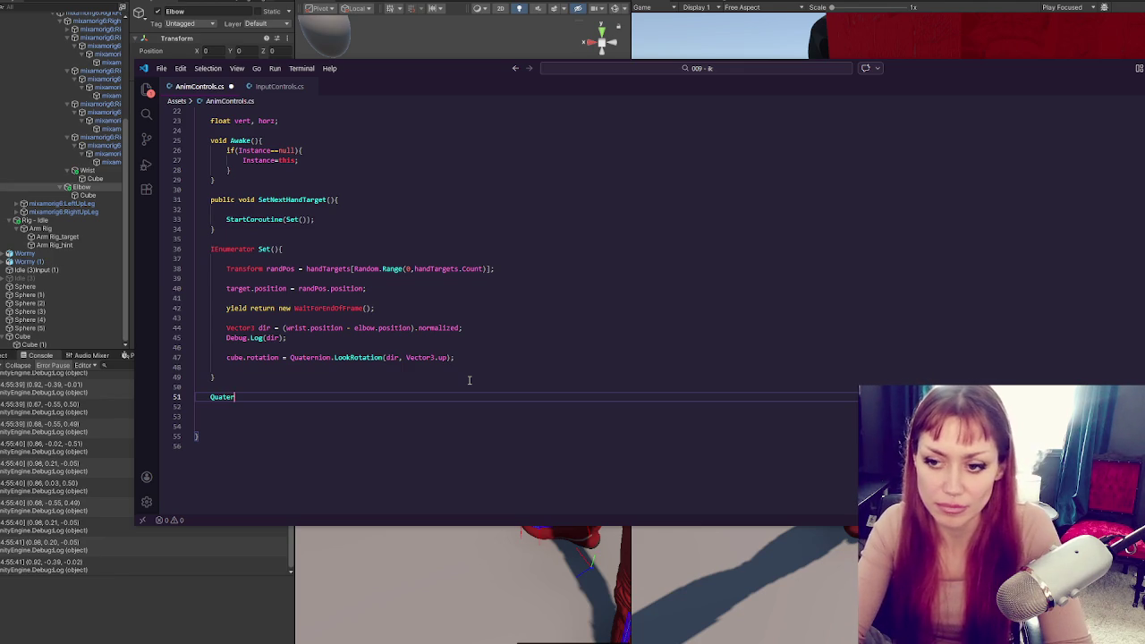
{"action": "type", "text": "nion h"}
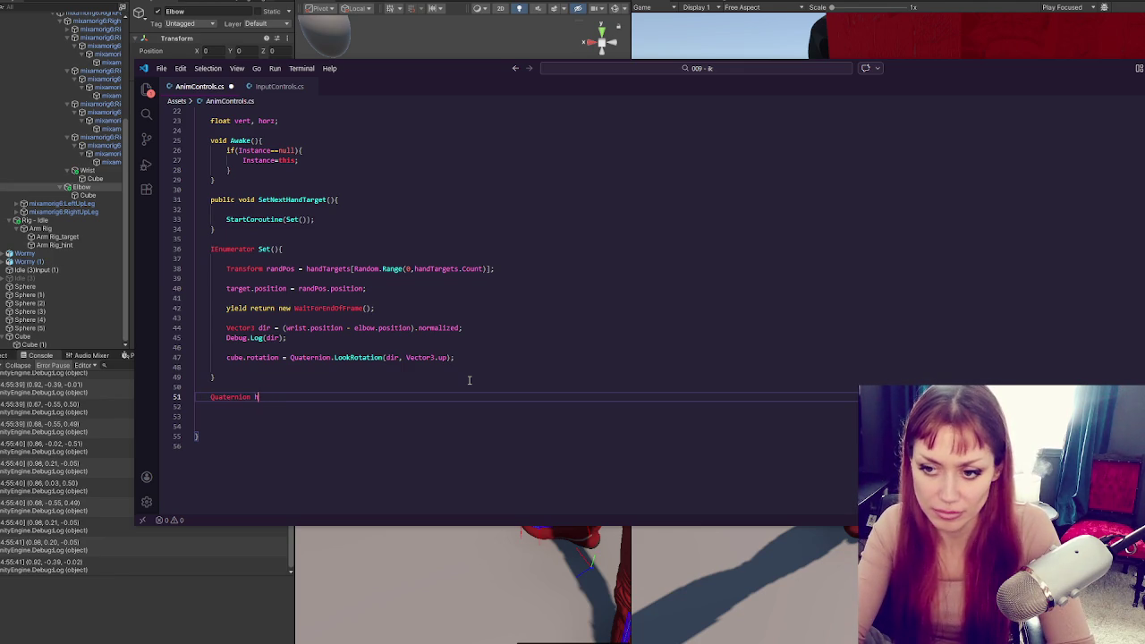
{"action": "type", "text": "andjus"}
{"action": "type", "text": "t()"}
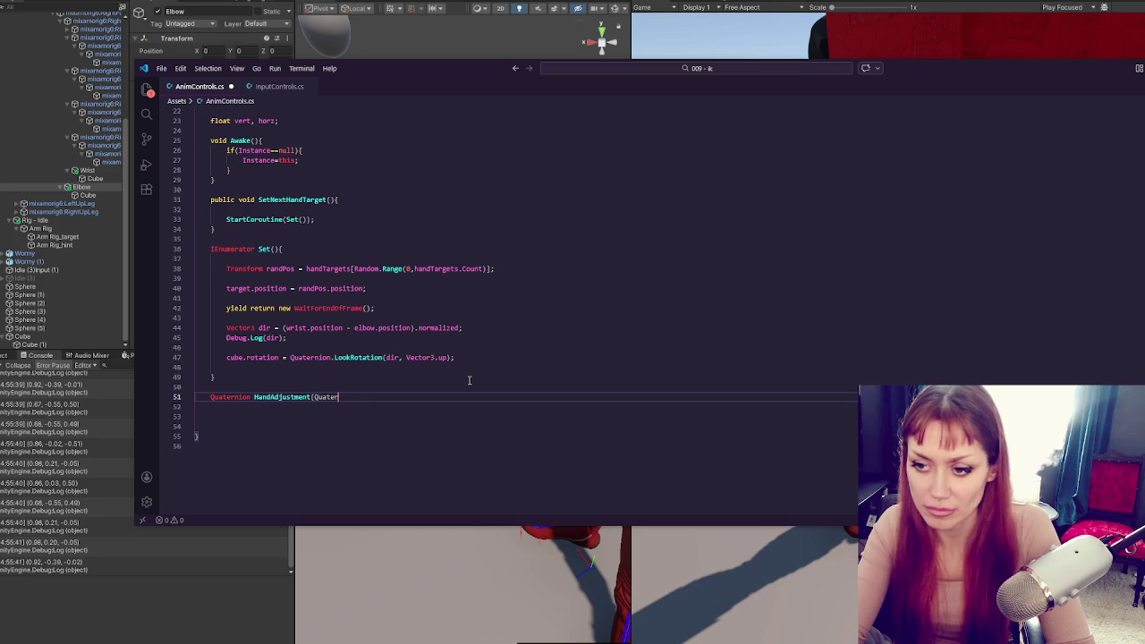
{"action": "type", "text": "quat){"}
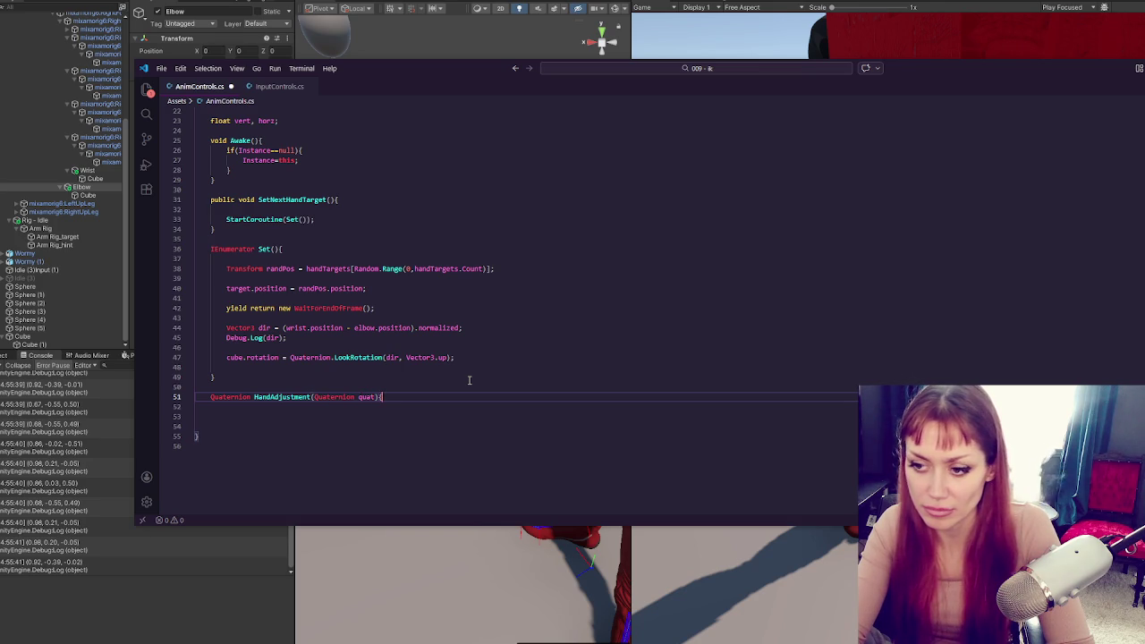
{"action": "key", "text": "Return"}
{"action": "key", "text": "Return"}
{"action": "type", "text": "}"}
{"action": "left_click", "coordinate": [458, 407]}
{"action": "key", "text": "Tab"}
{"action": "key", "text": "Tab"}
{"action": "type", "text": "return "}
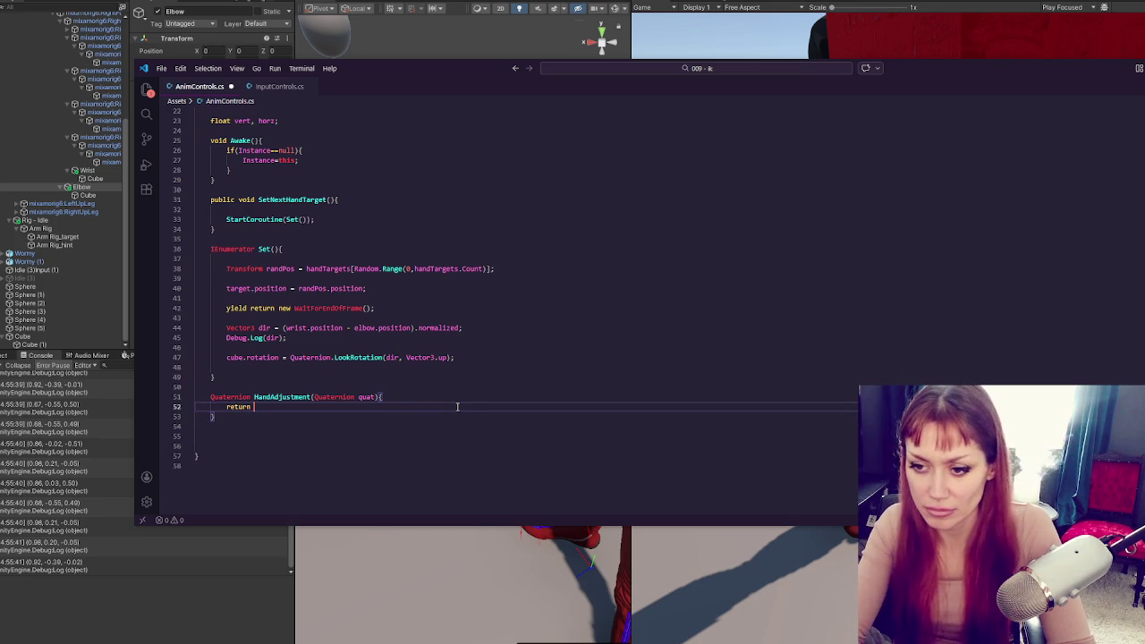
{"action": "type", "text": "quat *"}
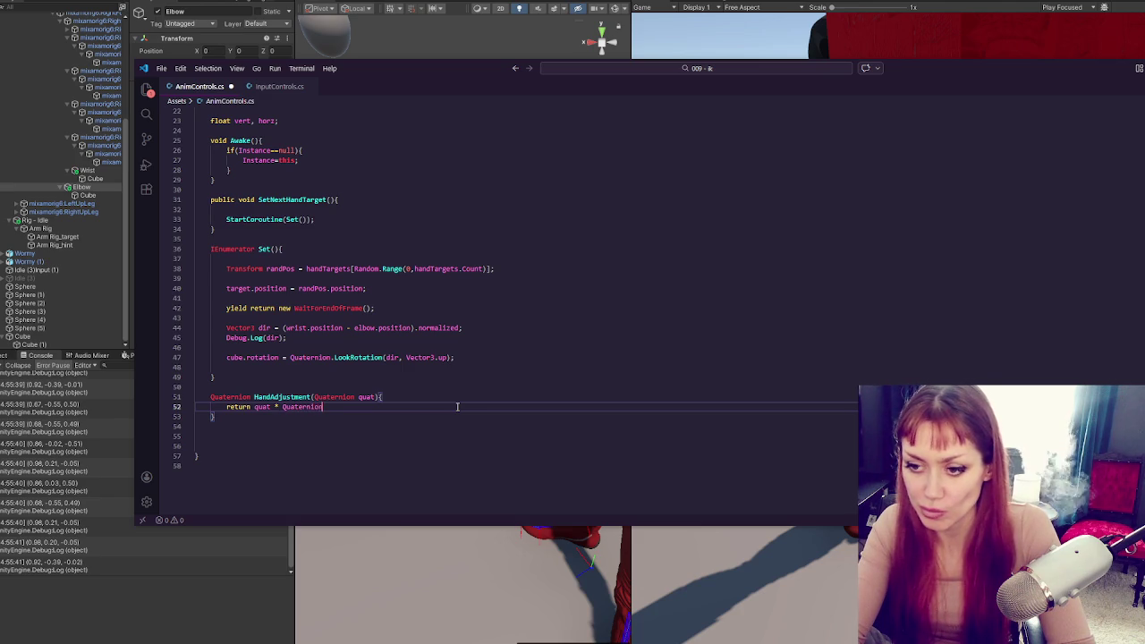
{"action": "type", "text": "(90f, 0, 0);"}
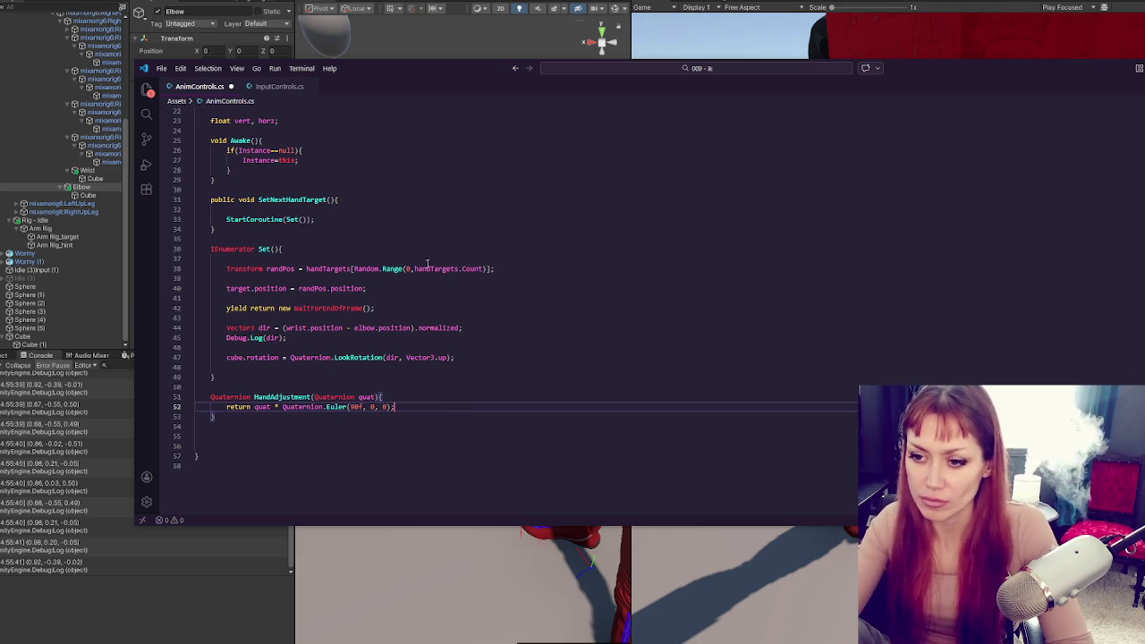
{"action": "left_click", "coordinate": [395, 358]}
{"action": "left_click", "coordinate": [354, 341]}
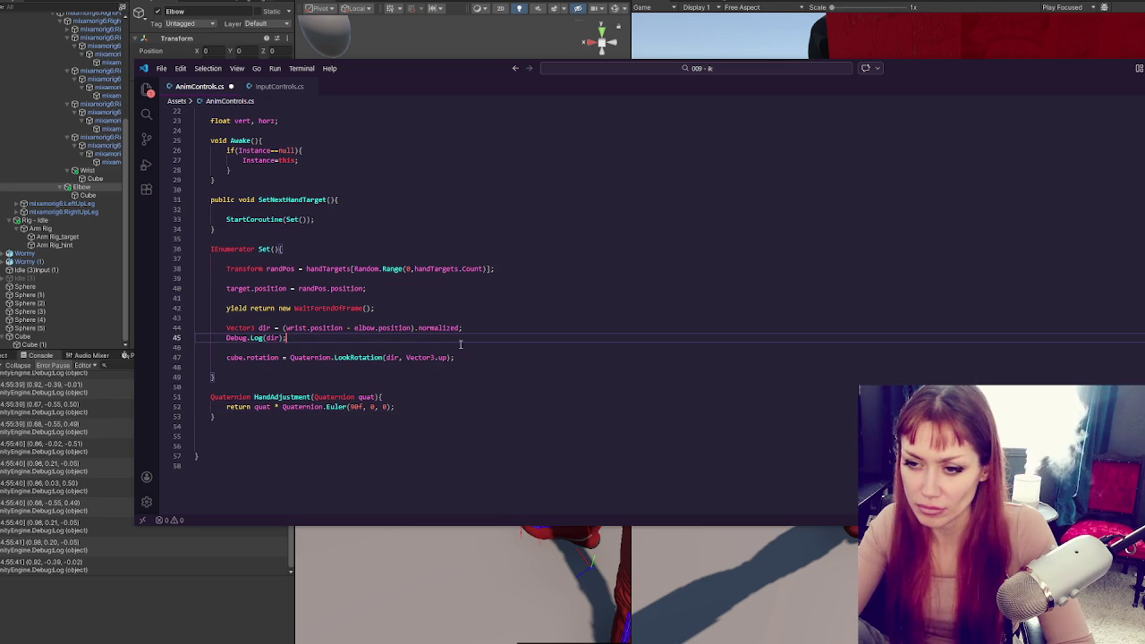
Duplicate it as a HandAdjustment(Euler euler) overload using Quaternion.Euler(euler), and save
{"action": "mouse_move", "coordinate": [374, 432]}
{"action": "left_mouse_down"}
{"action": "mouse_move", "coordinate": [394, 397]}
{"action": "mouse_move", "coordinate": [195, 394]}
{"action": "left_mouse_up"}
{"action": "key", "text": "ctrl+c"}
{"action": "left_click", "coordinate": [351, 427]}
{"action": "key", "text": "ctrl+v"}
{"action": "double_click", "coordinate": [352, 428]}
{"action": "type", "text": "Euler"}
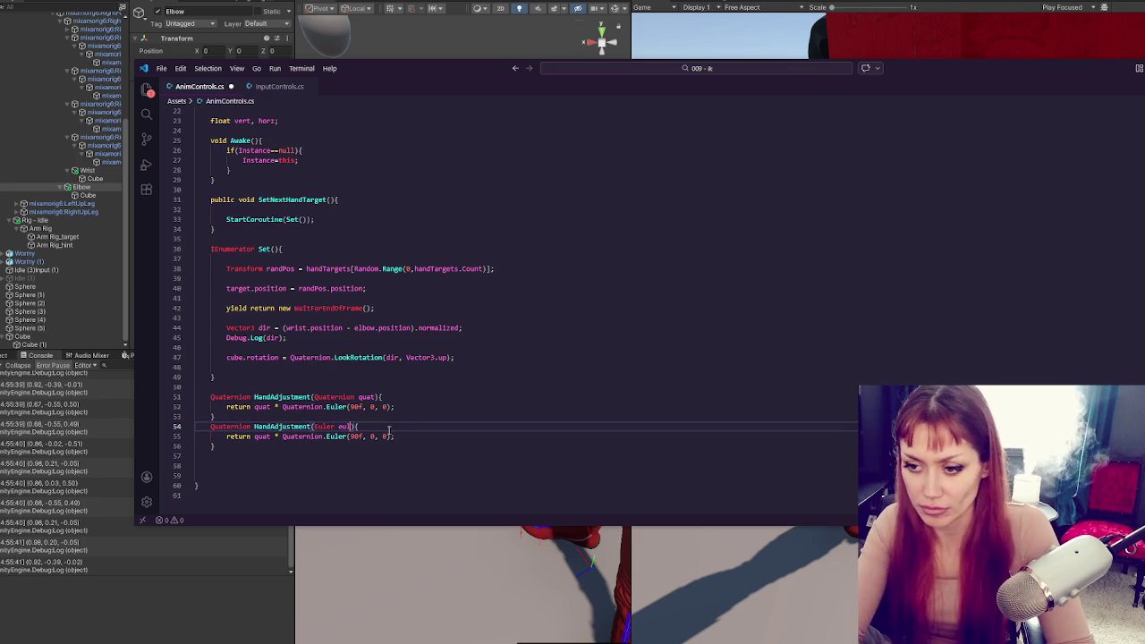
{"action": "key", "text": "BackSpace"}
{"action": "key", "text": "BackSpace"}
{"action": "key", "text": "BackSpace"}
{"action": "type", "text": "euler"}
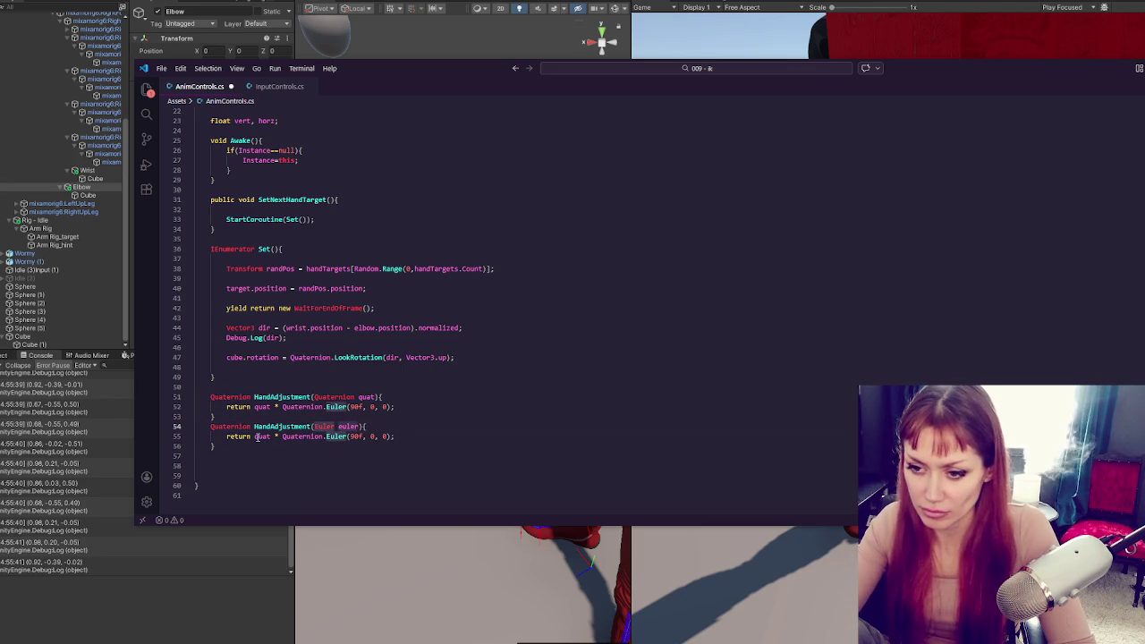
{"action": "double_click", "coordinate": [261, 437]}
{"action": "type", "text": "Quaternion"}
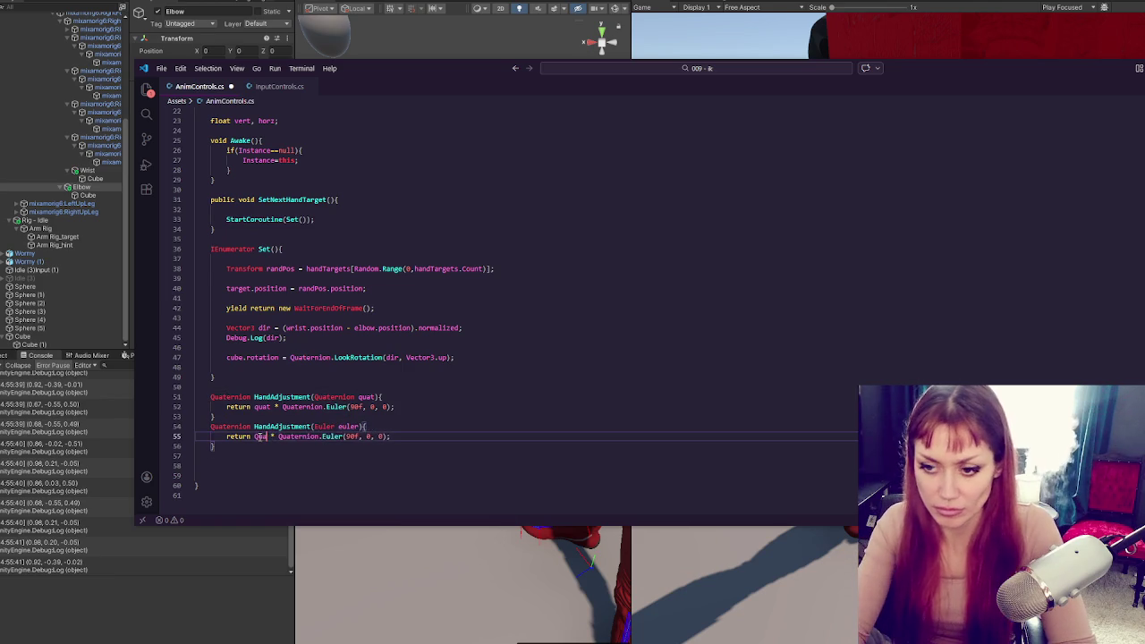
{"action": "type", "text": ".Euler(euler);"}
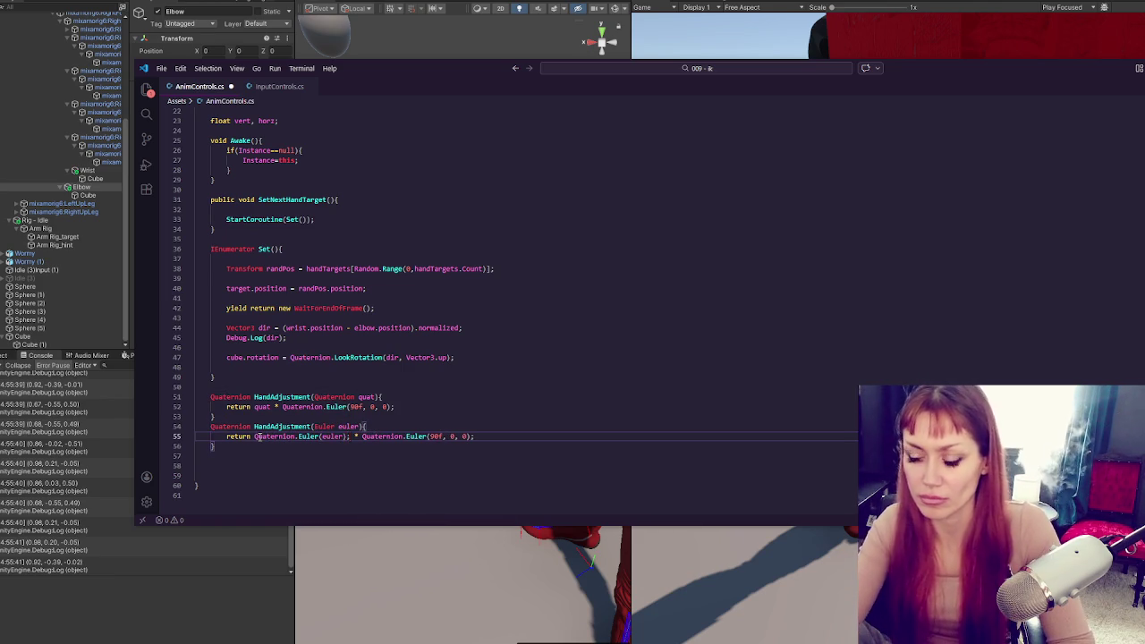
{"action": "key", "text": "Delete"}
{"action": "key", "text": "ctrl+s"}
Insert blank lines above the cube rotation line in Set for new code
{"action": "left_click", "coordinate": [435, 428]}
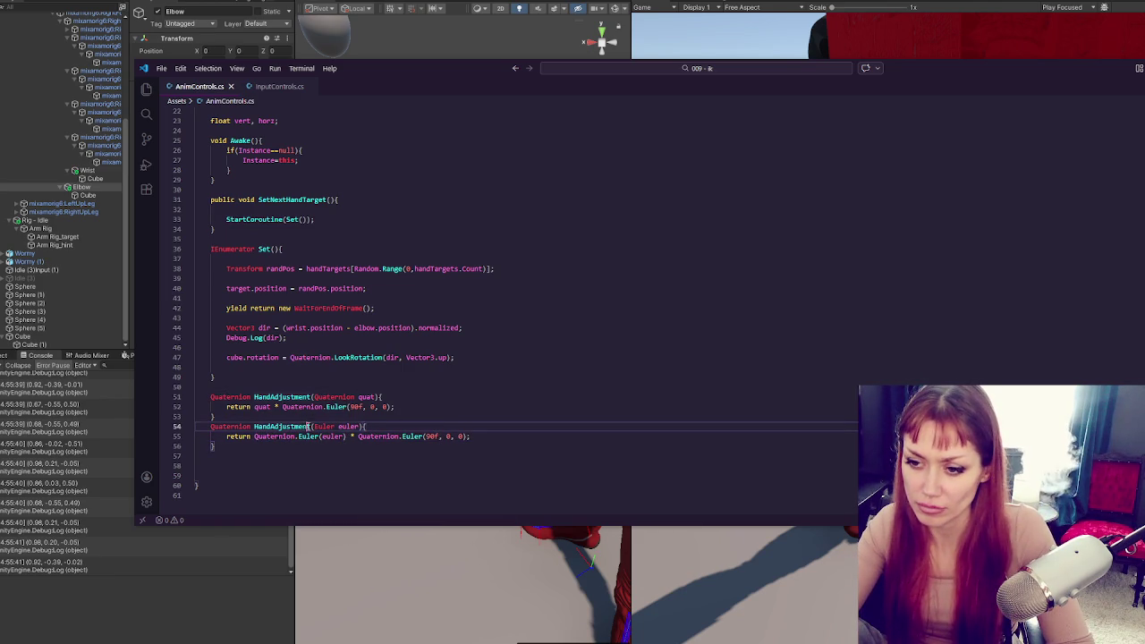
{"action": "left_click", "coordinate": [514, 351]}
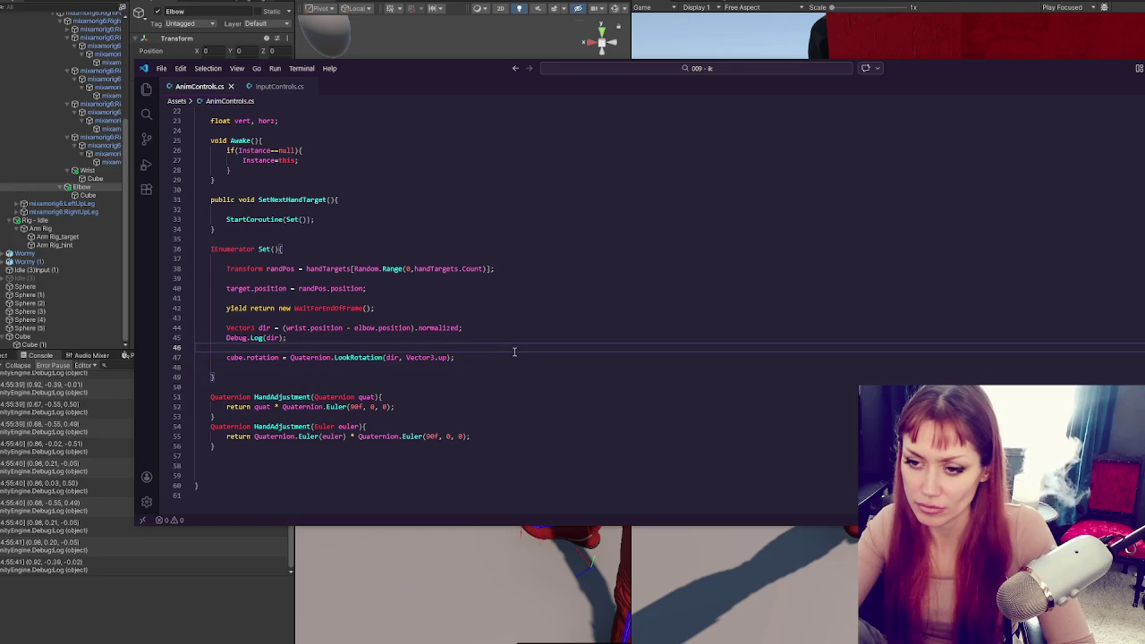
{"action": "key", "text": "Return"}
{"action": "key", "text": "Return"}
{"action": "key", "text": "Up"}
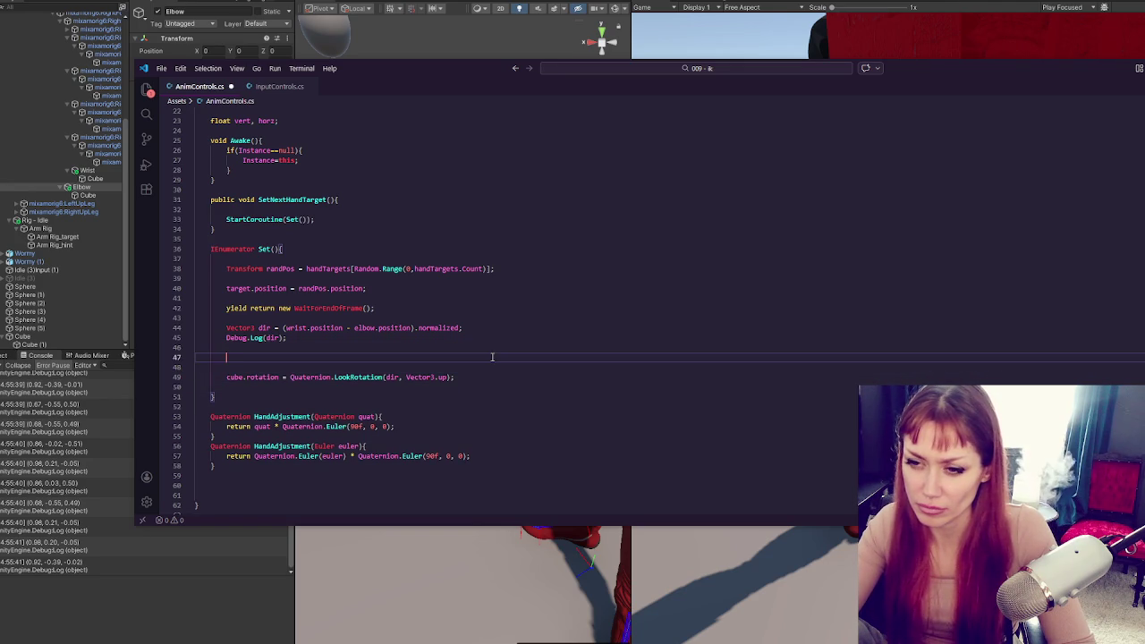
Add target.rotation = Quaternion.LookRotation(dir, Vector3.up) below the cube rotation line
{"action": "double_click", "coordinate": [240, 288]}
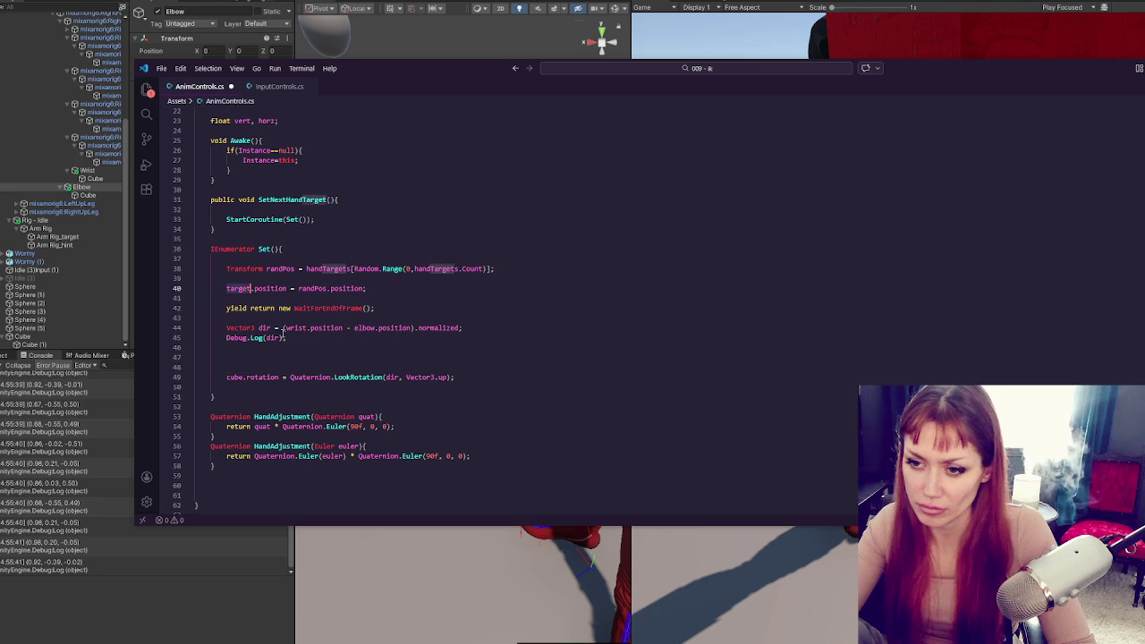
{"action": "left_click", "coordinate": [483, 378]}
{"action": "key", "text": "Return"}
{"action": "key", "text": "Return"}
{"action": "type", "text": "target.rotation ="}
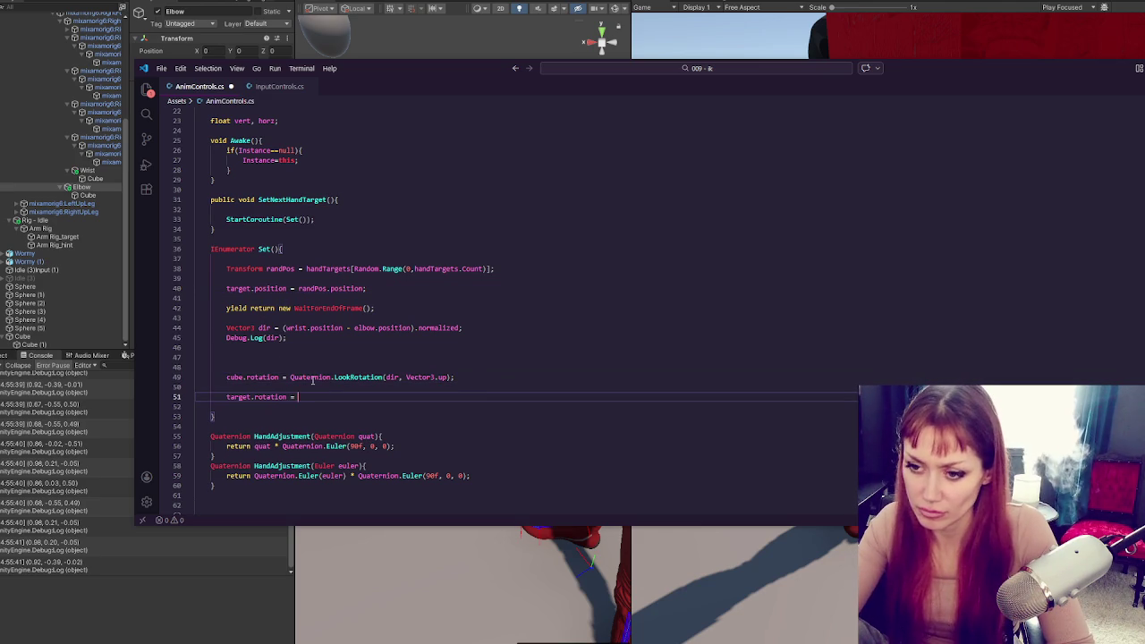
{"action": "left_click_drag", "start_coordinate": [291, 376], "coordinate": [531, 373]}
{"action": "key", "text": "ctrl+c"}
{"action": "left_click", "coordinate": [462, 396]}
{"action": "key", "text": "ctrl+v"}
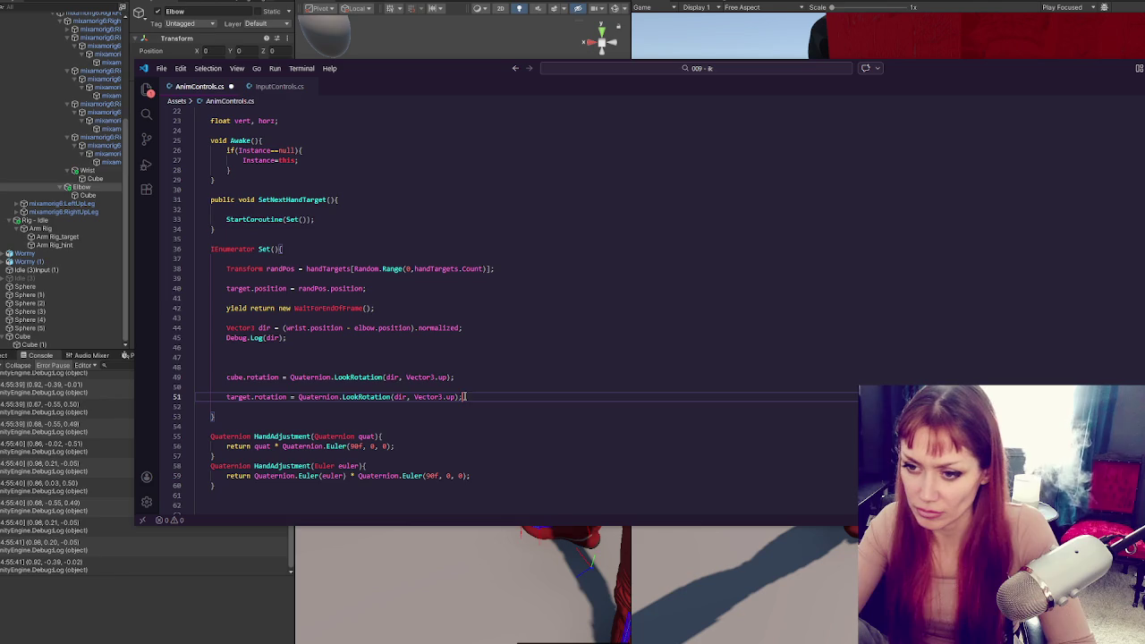
{"action": "left_click", "coordinate": [484, 379]}
Fix the CS0246 'Euler' error by changing the parameter type to Vector3, then save
{"action": "left_click", "coordinate": [549, 20]}
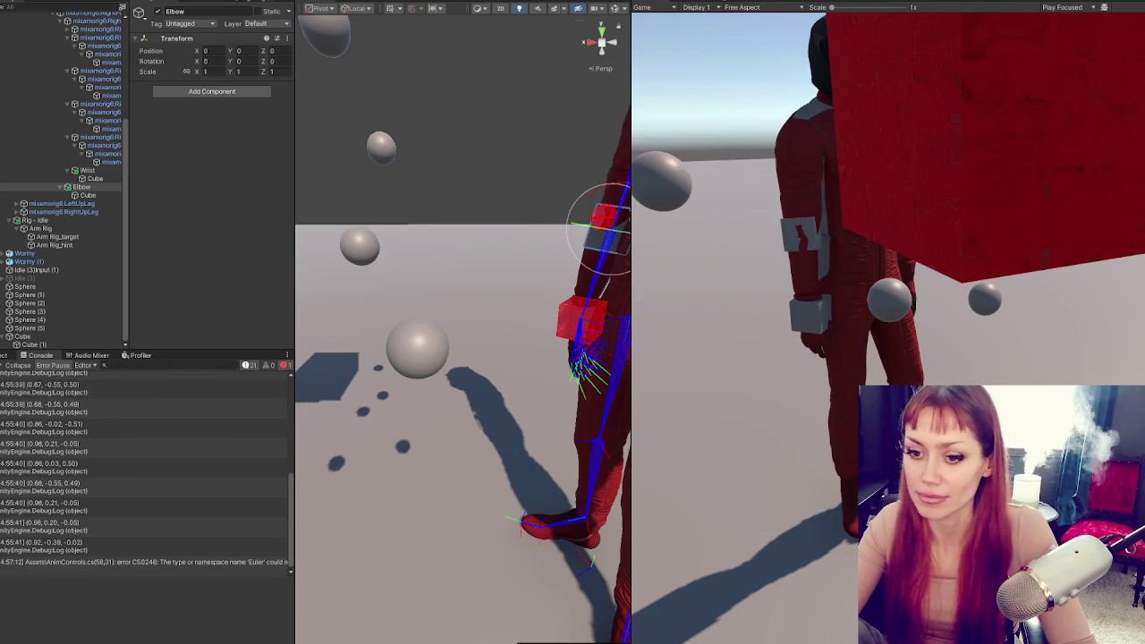
{"action": "double_click", "coordinate": [134, 563]}
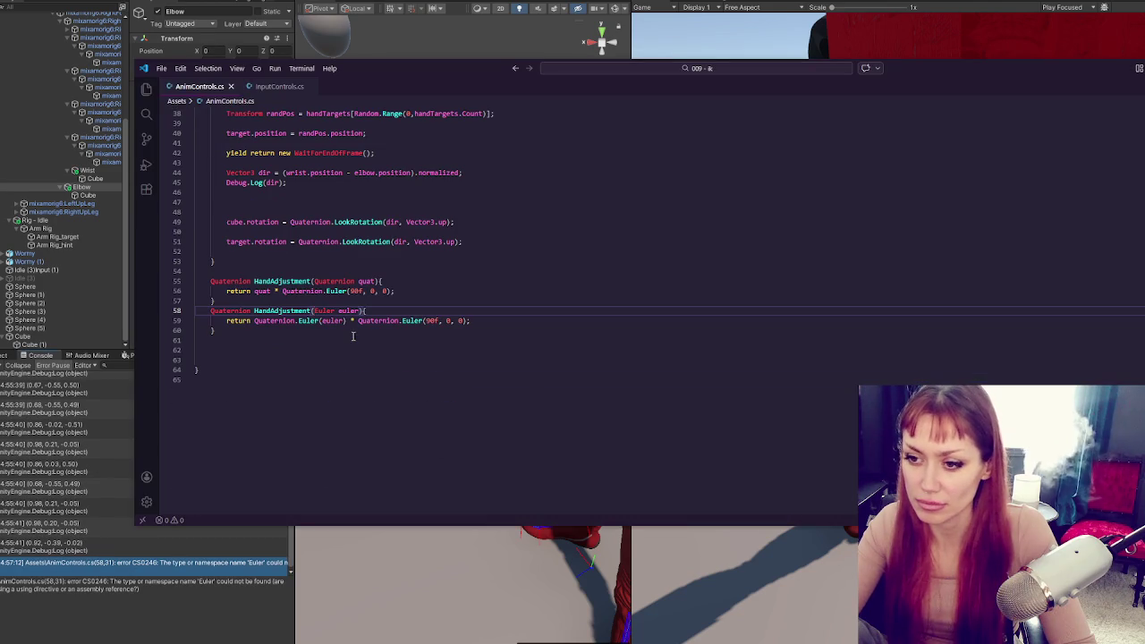
{"action": "double_click", "coordinate": [324, 311]}
{"action": "type", "text": "Vector3"}
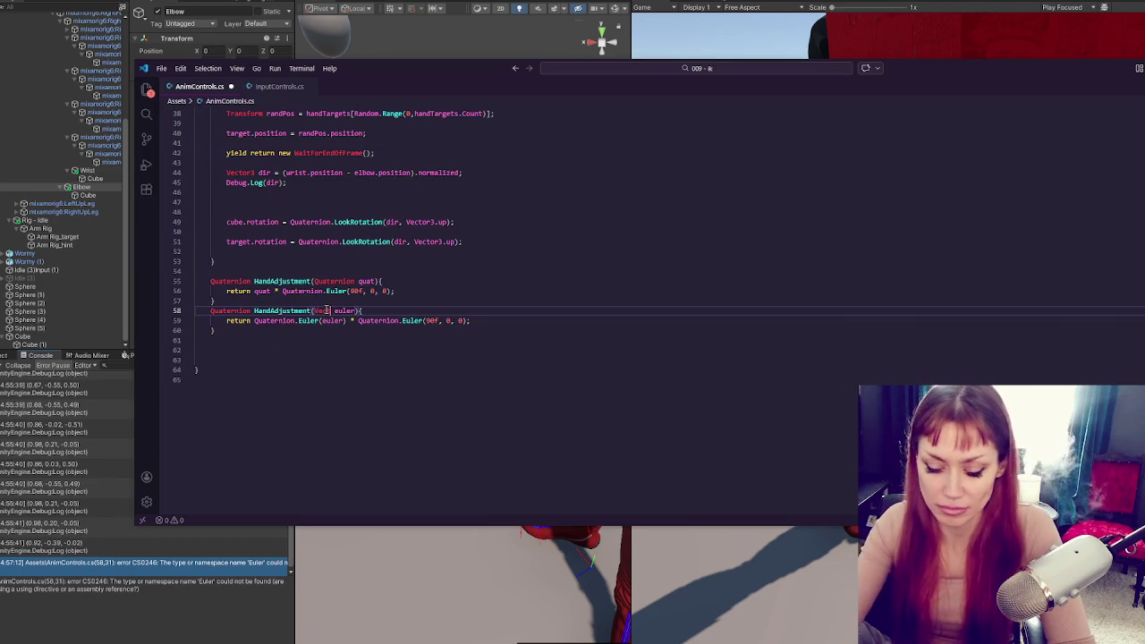
{"action": "left_click", "coordinate": [499, 321]}
{"action": "key", "text": "ctrl+s"}
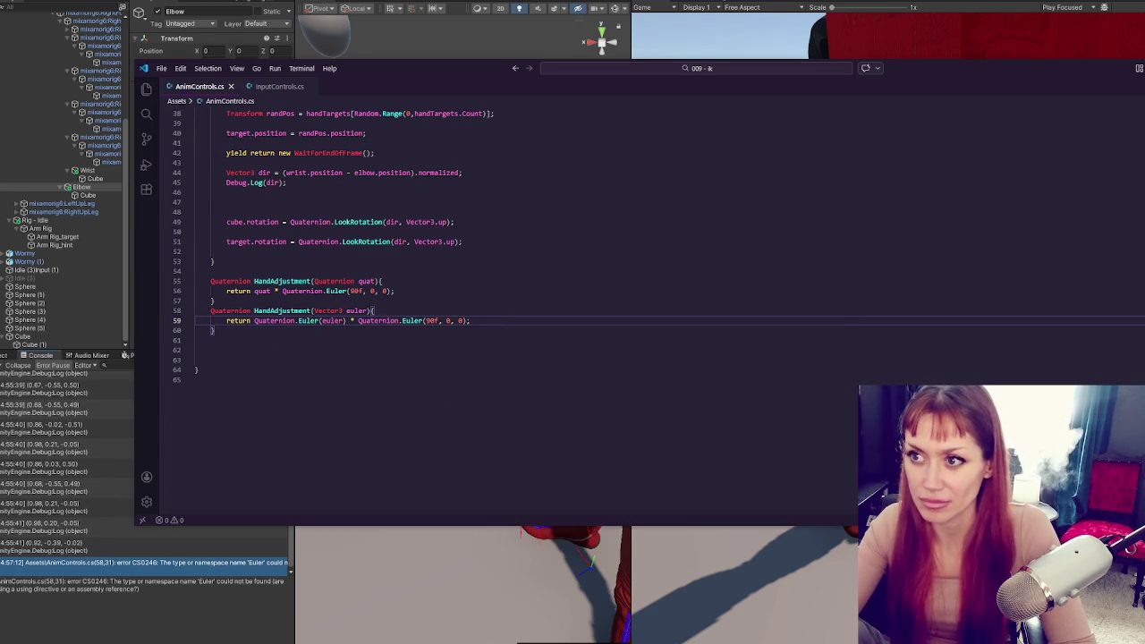
{"action": "key", "text": "alt+Tab"}
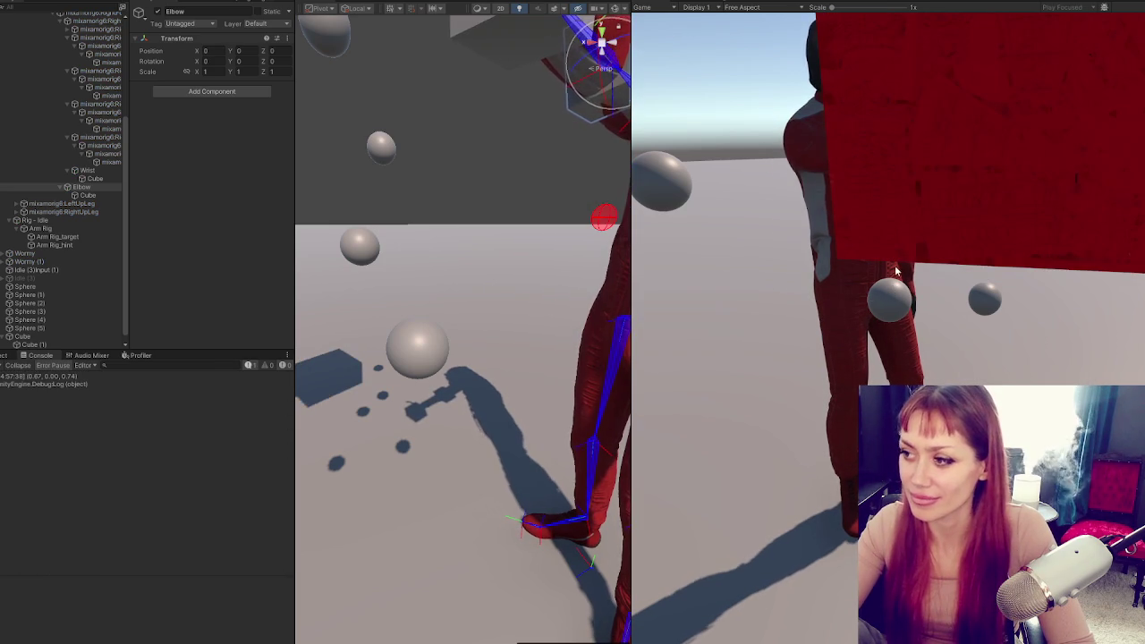
Frame the character and orbit out to watch the arm aim its hand at the targets
{"action": "key", "text": "f"}
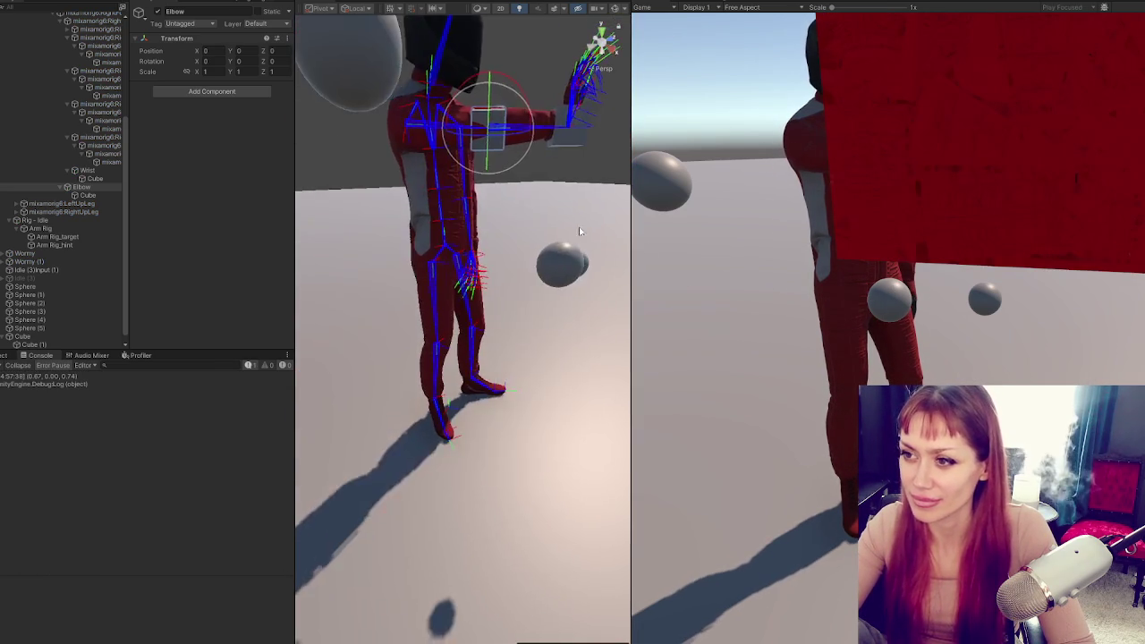
{"action": "scroll", "coordinate": [579, 226], "scroll_direction": "down", "scroll_amount": 3}
{"action": "left_click_drag", "start_coordinate": [579, 227], "coordinate": [577, 286]}
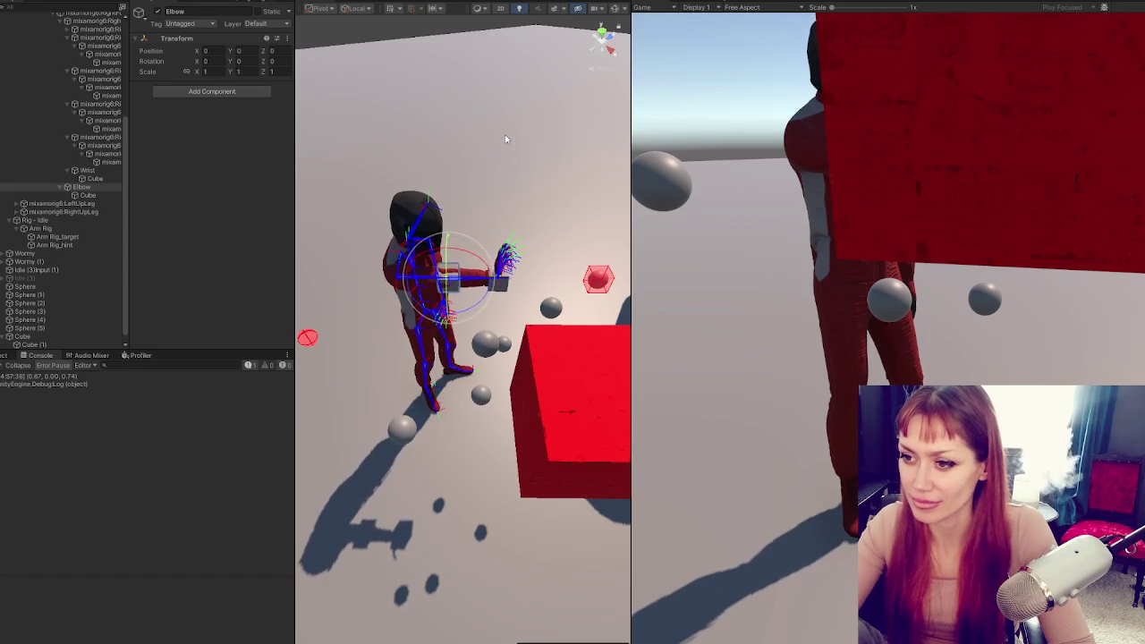
{"action": "left_click", "coordinate": [505, 135]}
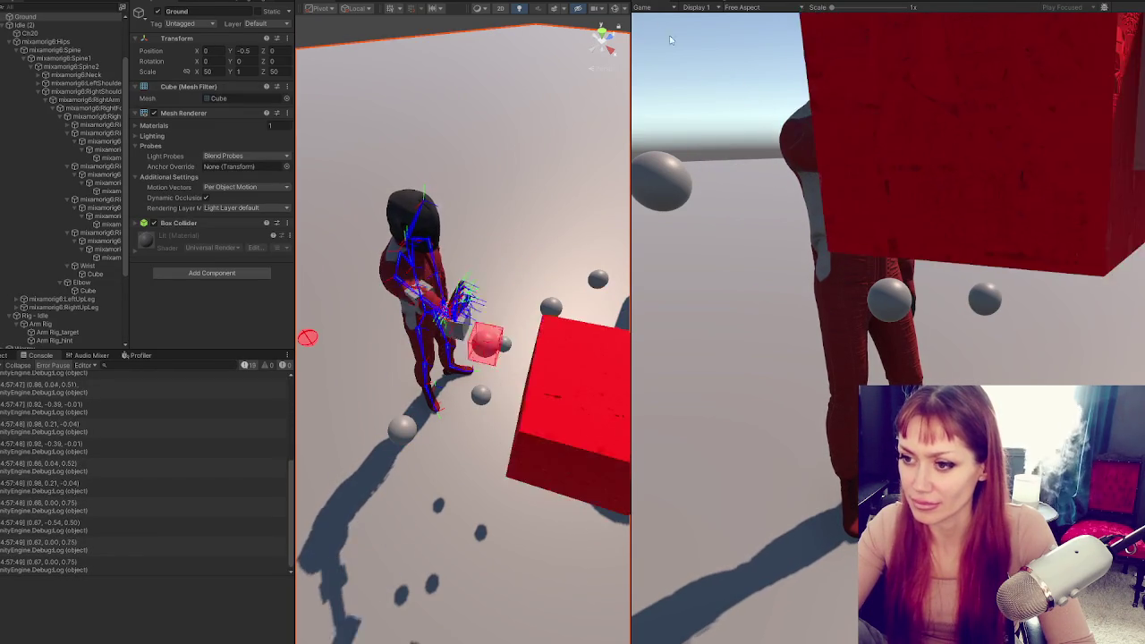
Comment out the cube.rotation line in the Set coroutine
{"action": "key", "text": "alt+Tab"}
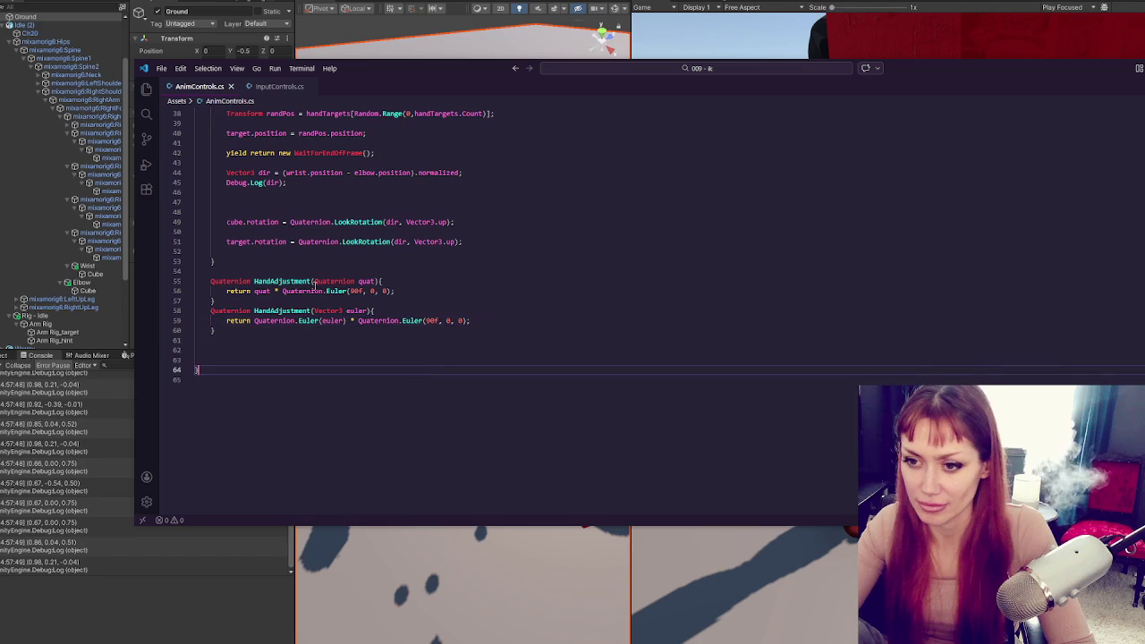
{"action": "left_click", "coordinate": [383, 257]}
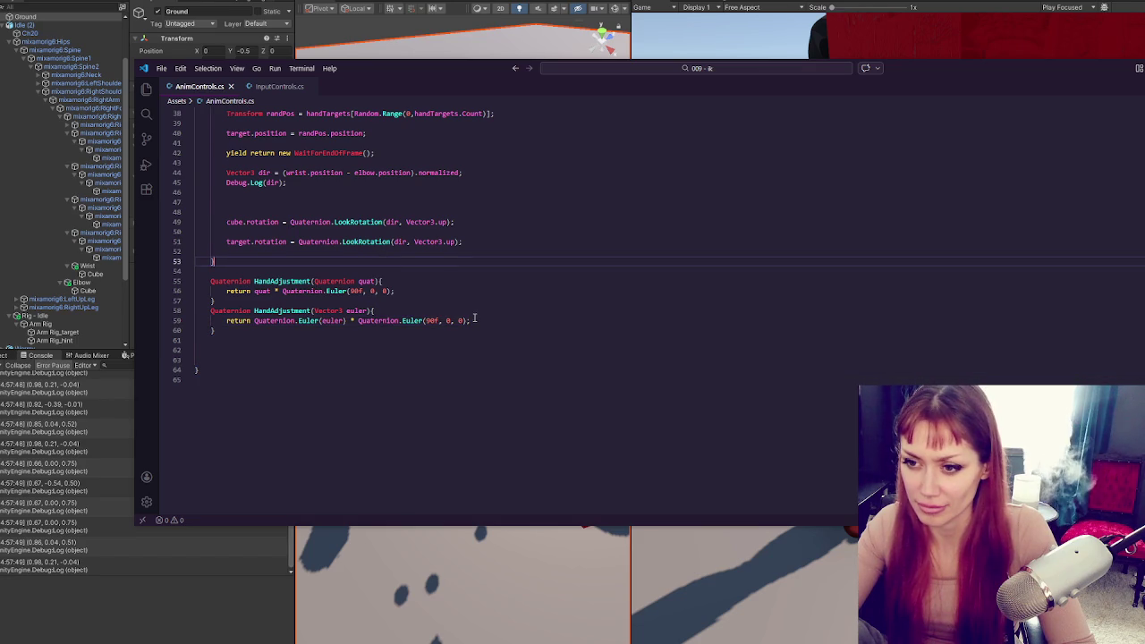
{"action": "scroll", "coordinate": [368, 334], "scroll_direction": "up", "scroll_amount": 3}
{"action": "left_click", "coordinate": [358, 345]}
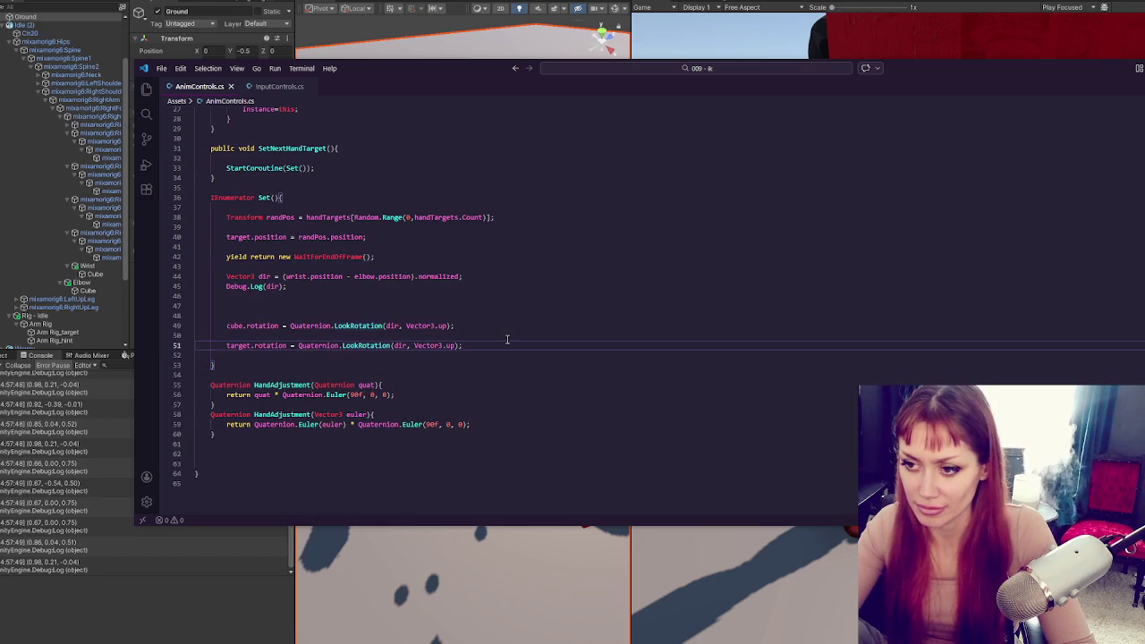
{"action": "key", "text": "ctrl+slash"}
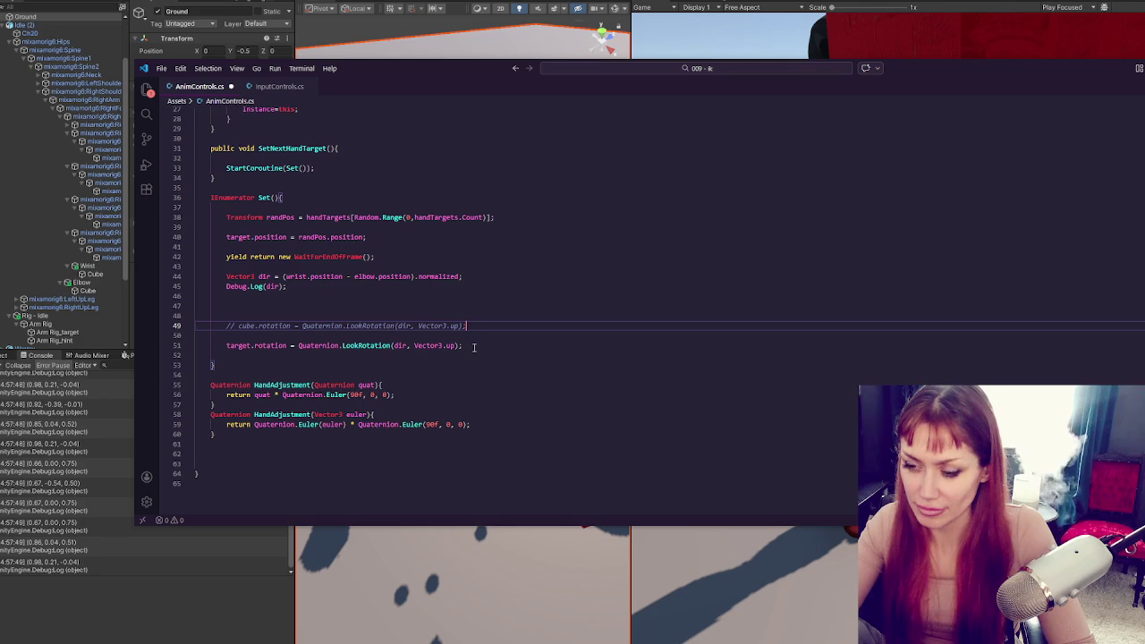
Store the look rotation in angleToAdjust instead of assigning target.rotation on line 51
{"action": "left_click", "coordinate": [482, 339]}
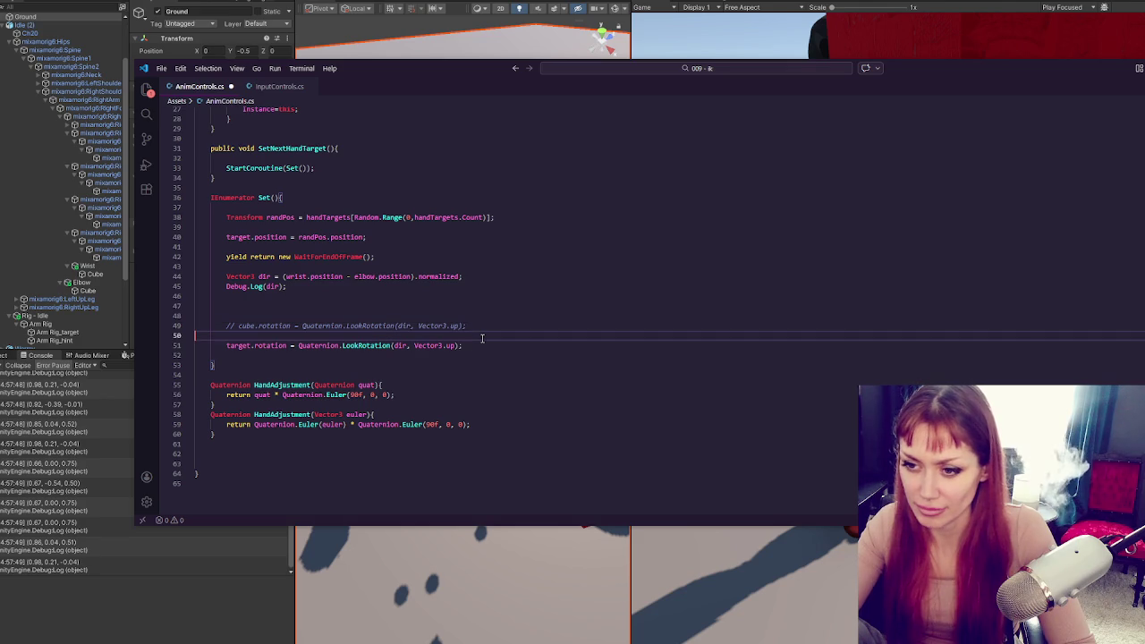
{"action": "left_click", "coordinate": [479, 348]}
{"action": "key", "text": "Return"}
{"action": "key", "text": "Return"}
{"action": "type", "text": "target.rotation ="}
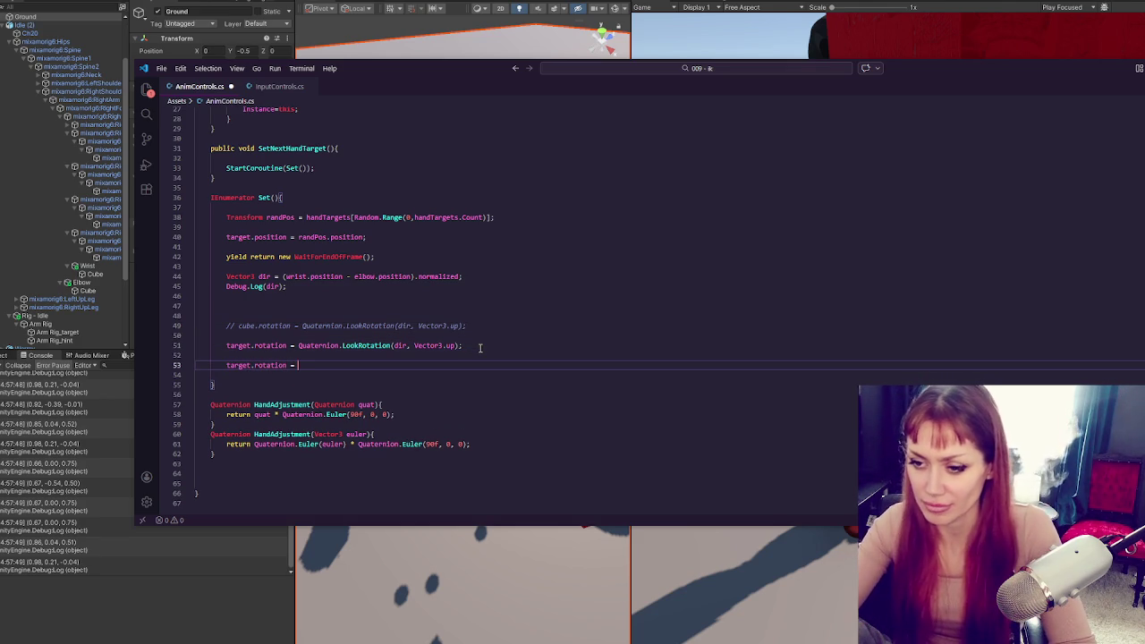
{"action": "left_click_drag", "start_coordinate": [227, 345], "coordinate": [284, 345]}
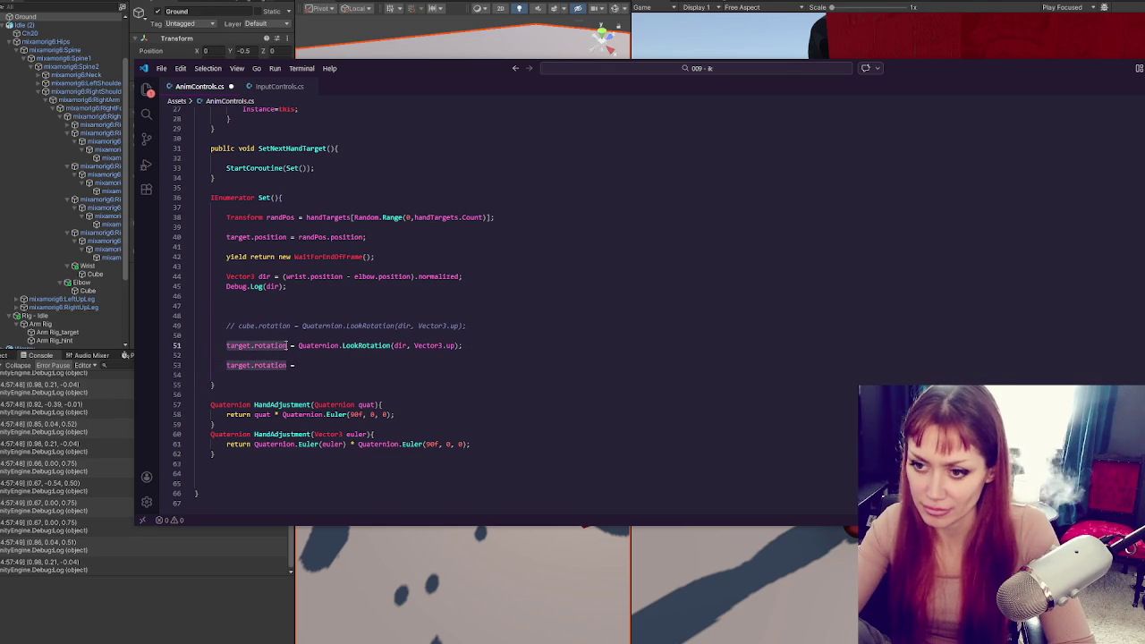
{"action": "type", "text": "angleToAdjust"}
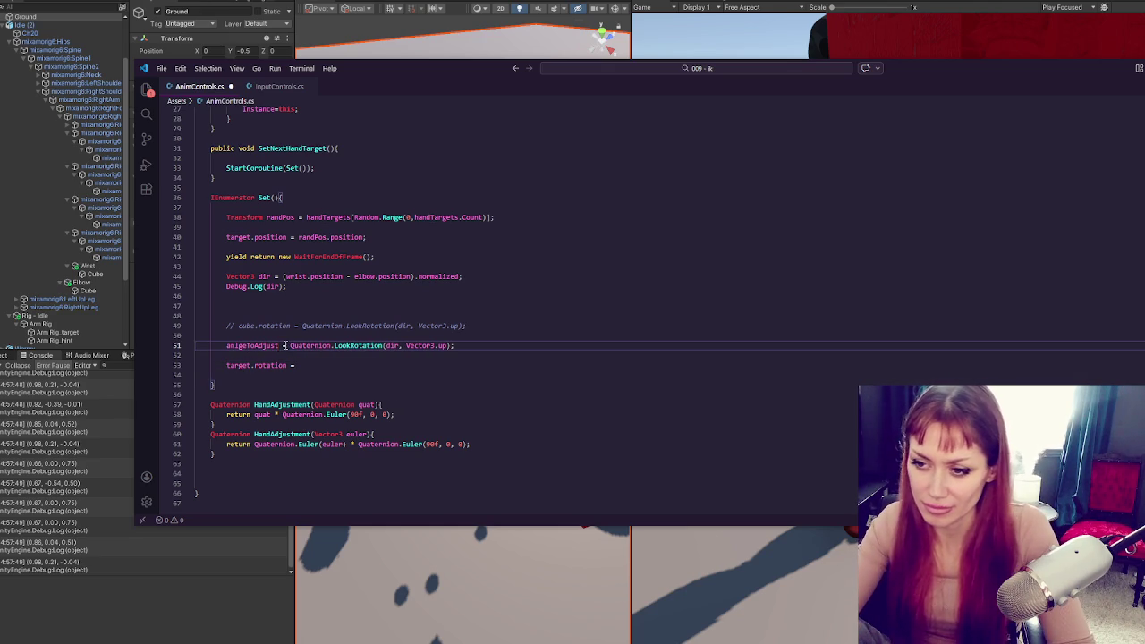
Add target.rotation = HandAdjustment(angleToAdjust); on line 53 and save
{"action": "left_click", "coordinate": [340, 365]}
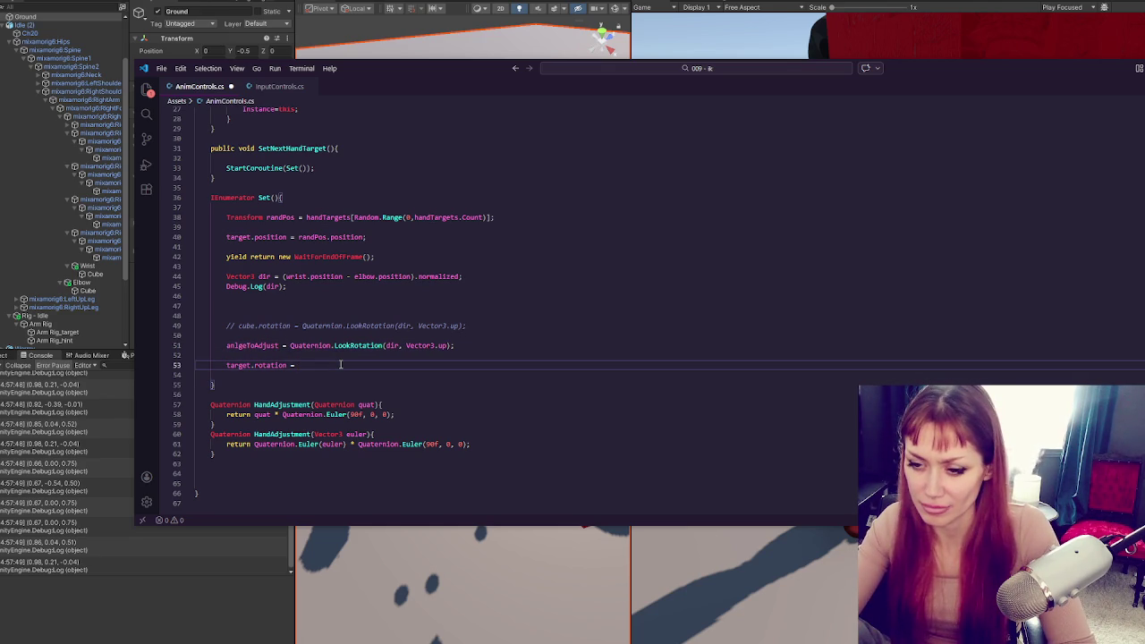
{"action": "double_click", "coordinate": [306, 405]}
{"action": "left_click", "coordinate": [299, 365]}
{"action": "type", "text": "("}
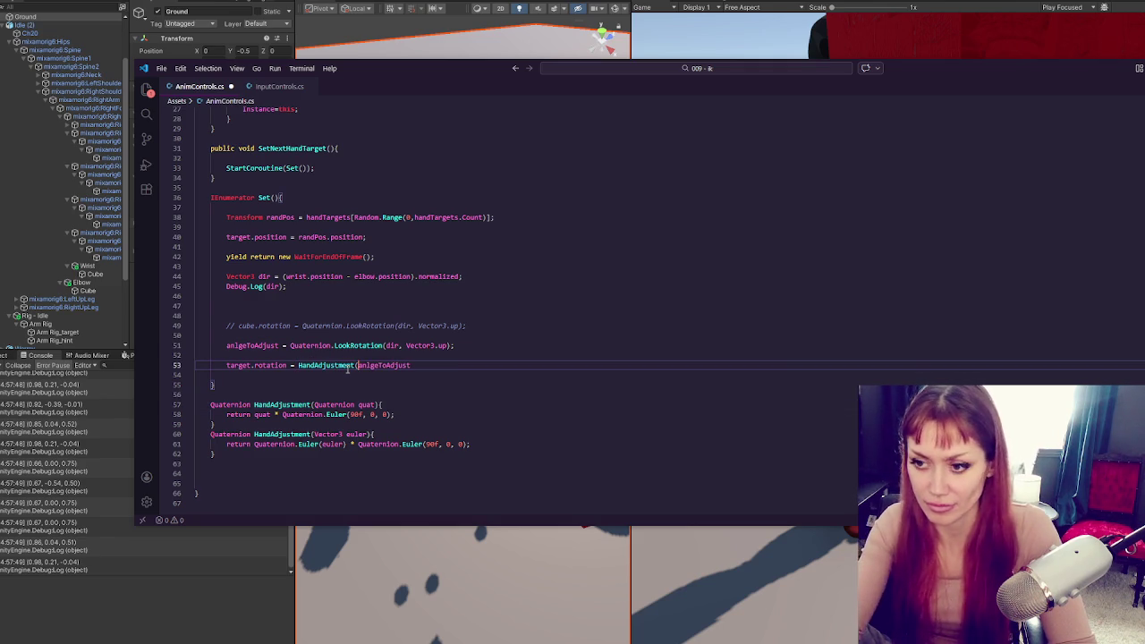
{"action": "left_click", "coordinate": [459, 365]}
{"action": "type", "text": ");"}
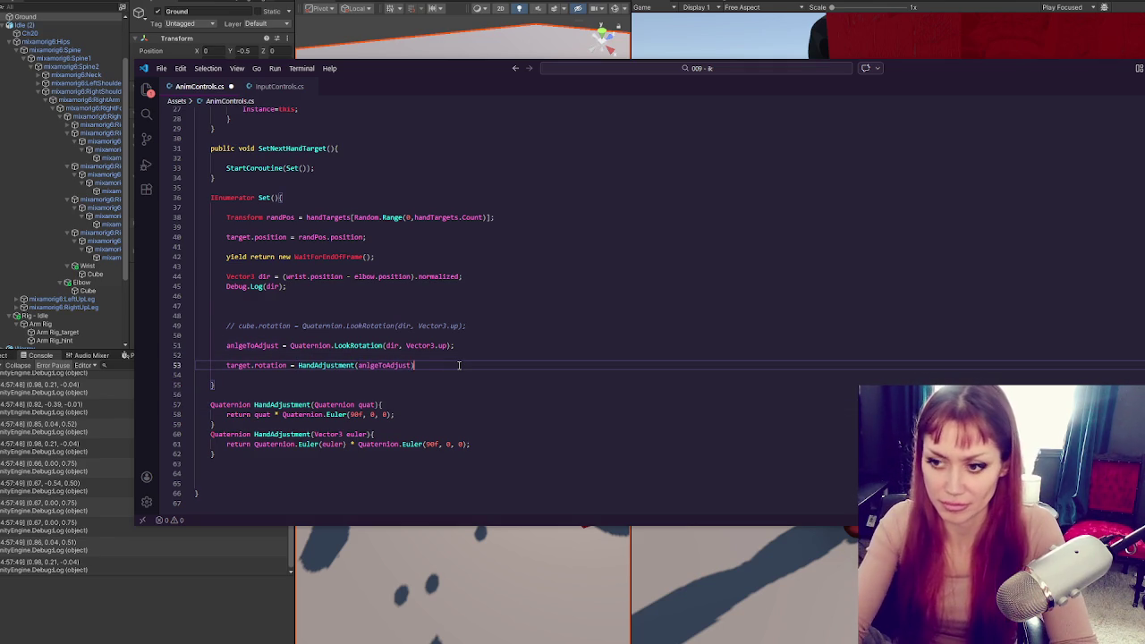
{"action": "key", "text": "ctrl+s"}
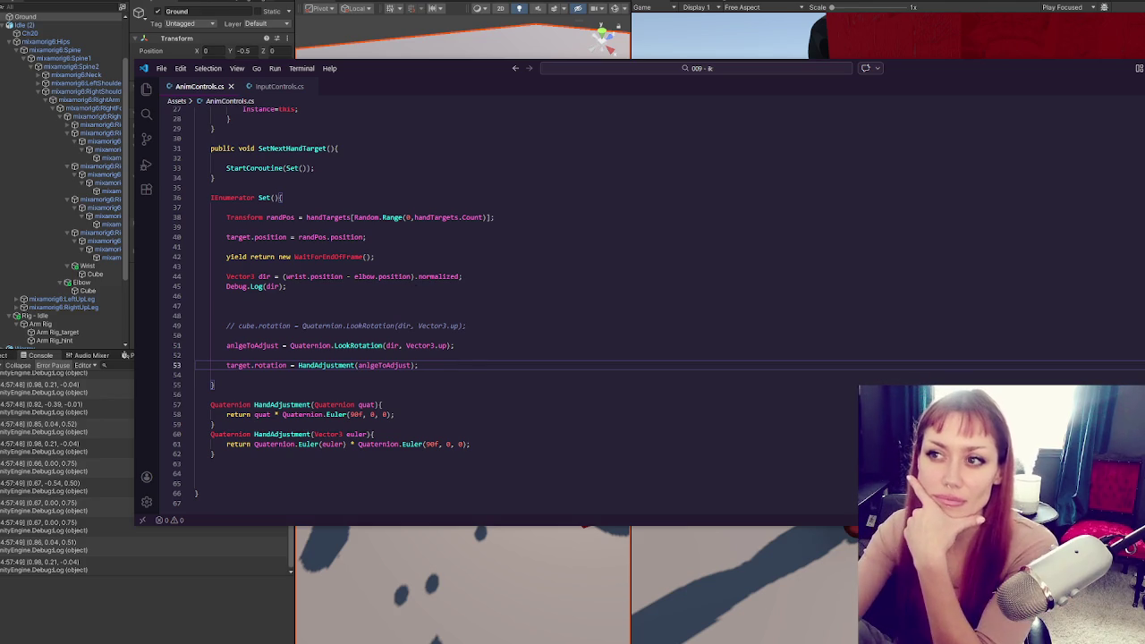
{"action": "key", "text": "alt+Tab"}
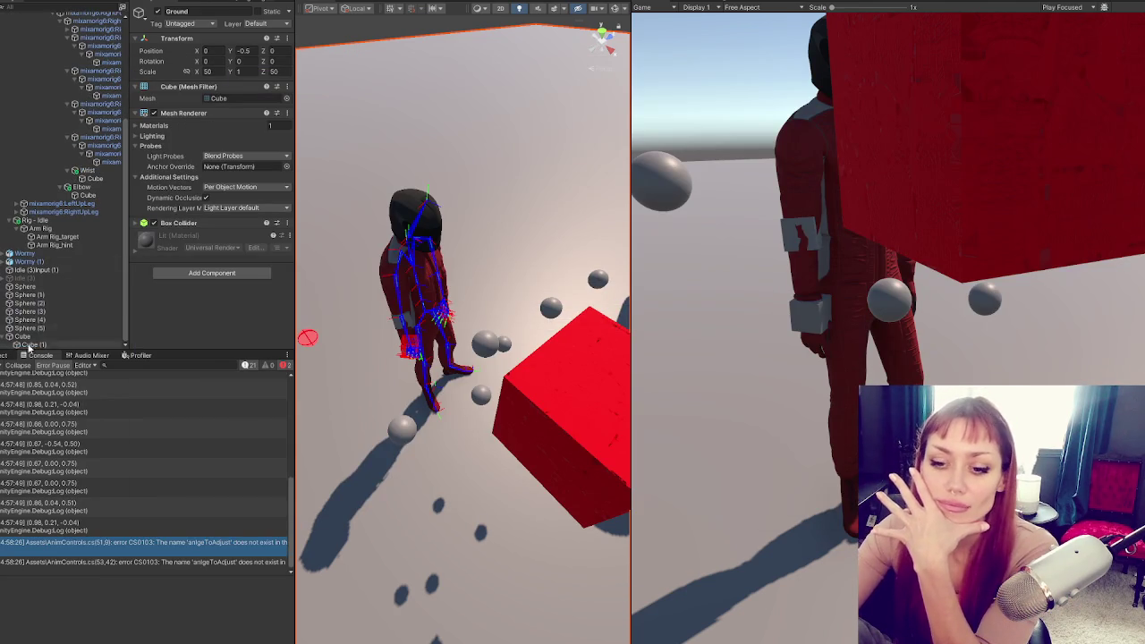
Deactivate the red Cube and correct the misspelled angleToAdjust on lines 51 and 53
{"action": "left_click", "coordinate": [54, 338]}
{"action": "left_click", "coordinate": [157, 12]}
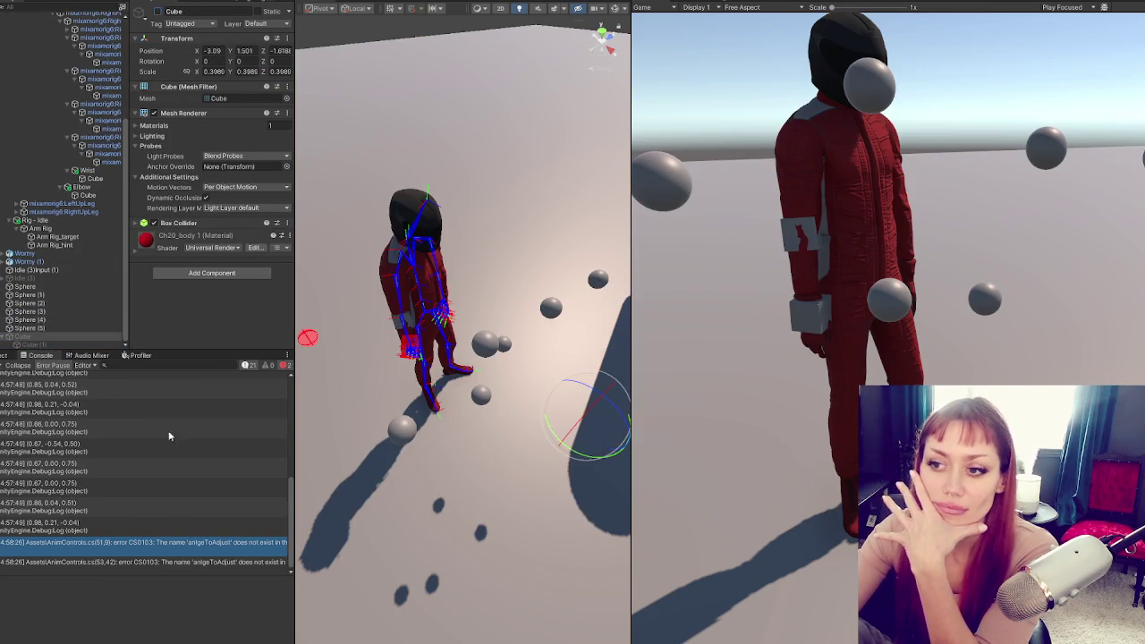
{"action": "double_click", "coordinate": [143, 542]}
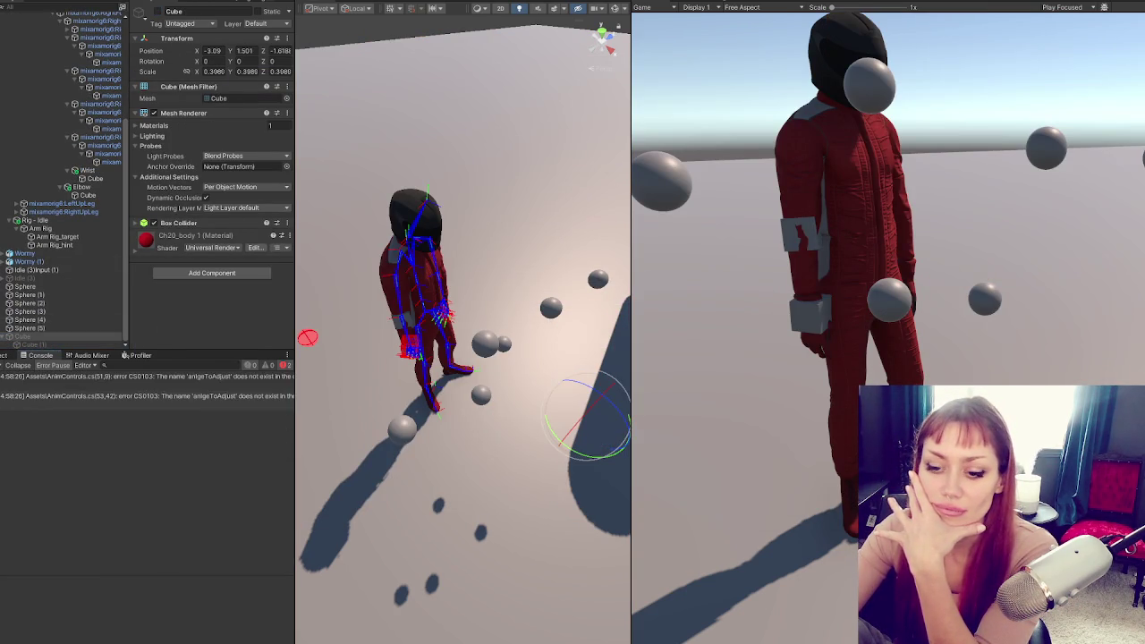
{"action": "left_click", "coordinate": [251, 345]}
{"action": "double_click", "coordinate": [253, 346]}
{"action": "type", "text": "angleToAdjust = Quaternion.LookRotation(dir, Vector3.up);"}
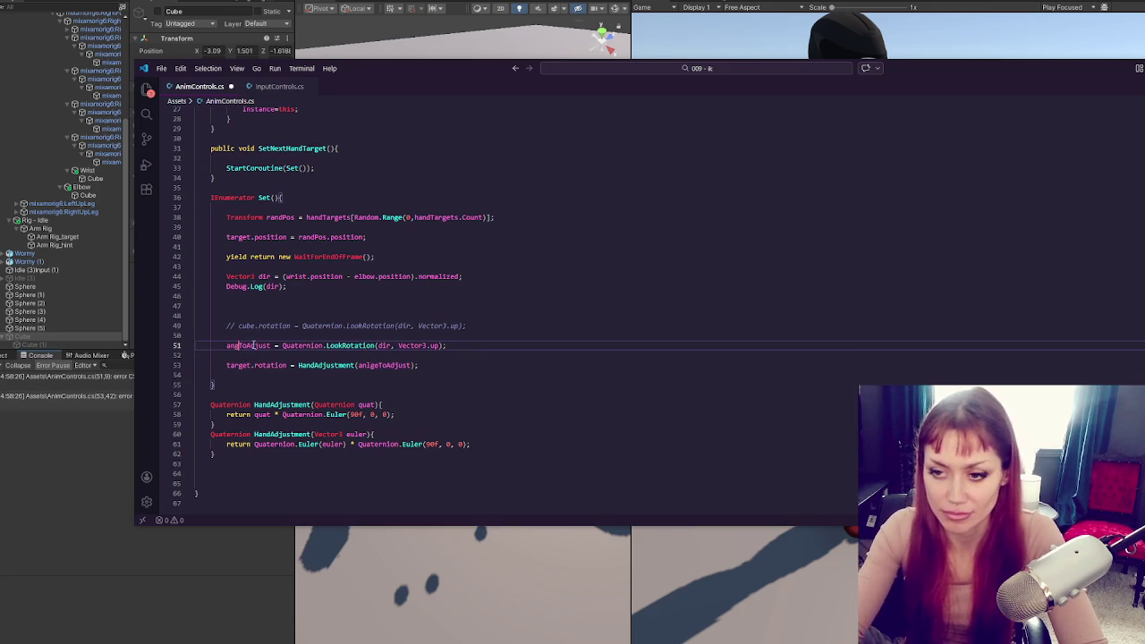
{"action": "double_click", "coordinate": [231, 366]}
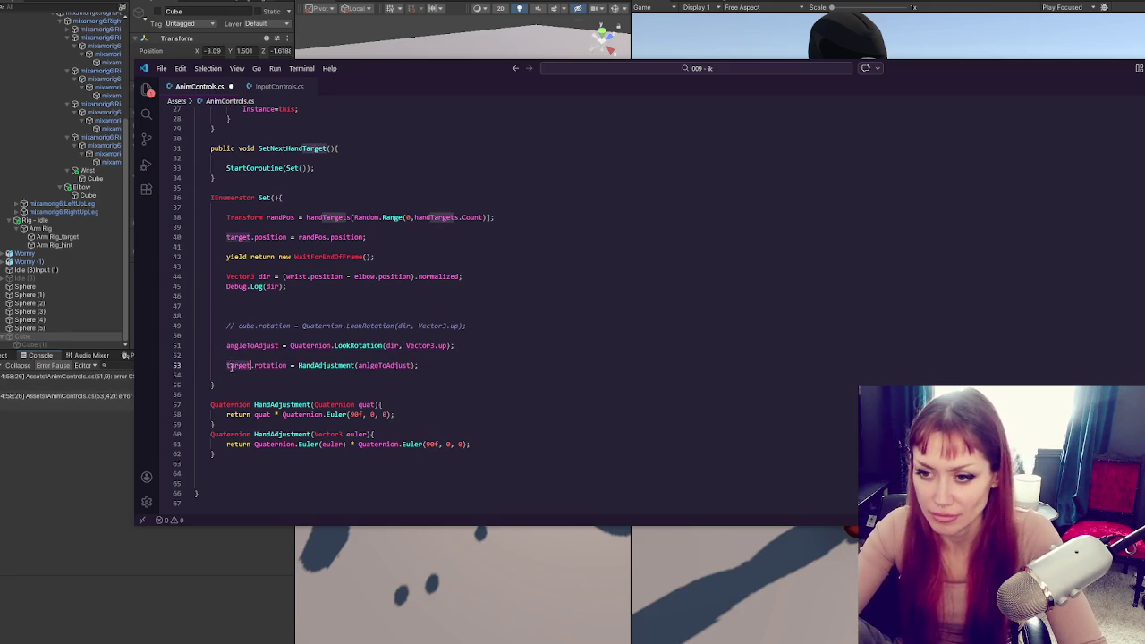
{"action": "double_click", "coordinate": [380, 366]}
{"action": "type", "text": "angleToAdjust"}
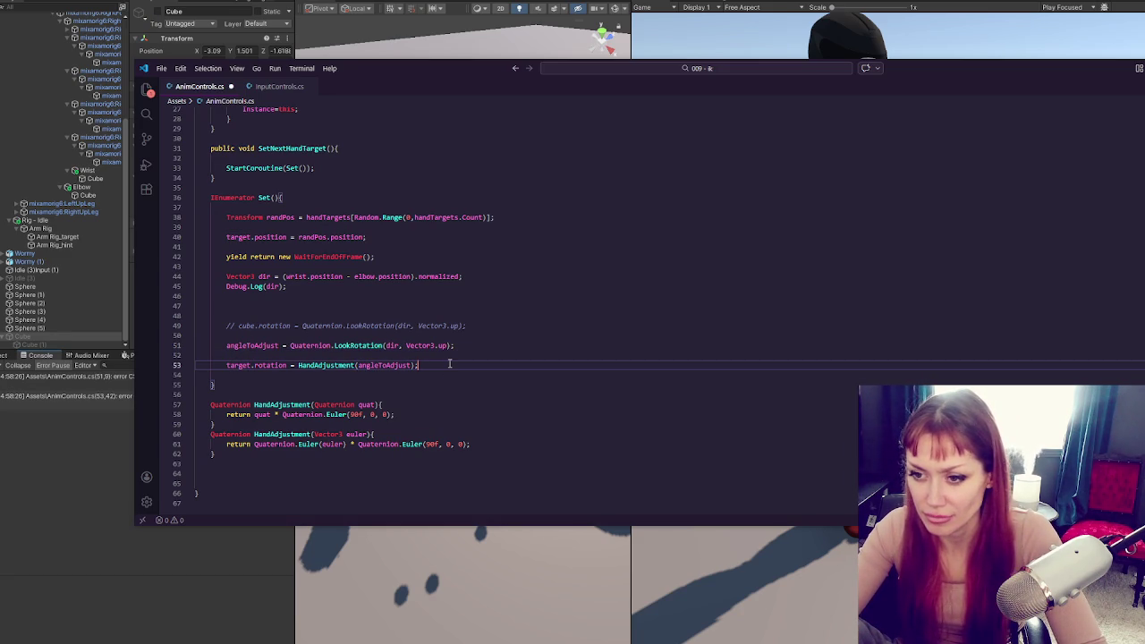
{"action": "double_click", "coordinate": [335, 366]}
{"action": "left_click", "coordinate": [439, 365]}
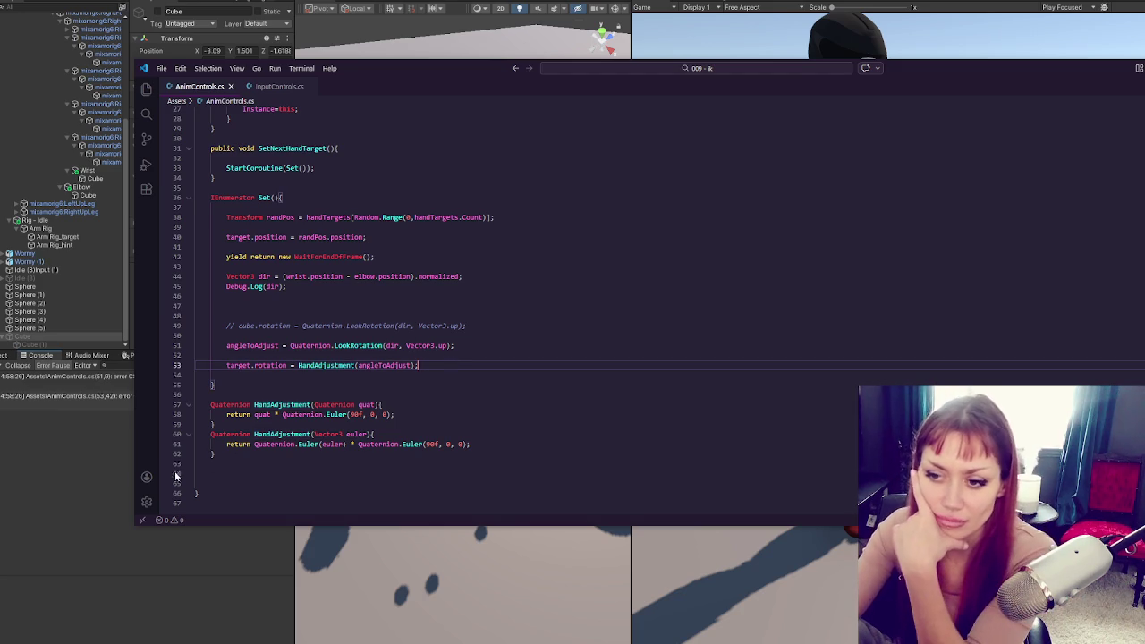
Declare angleToAdjust as a Quaternion and save the script
{"action": "left_click", "coordinate": [80, 459]}
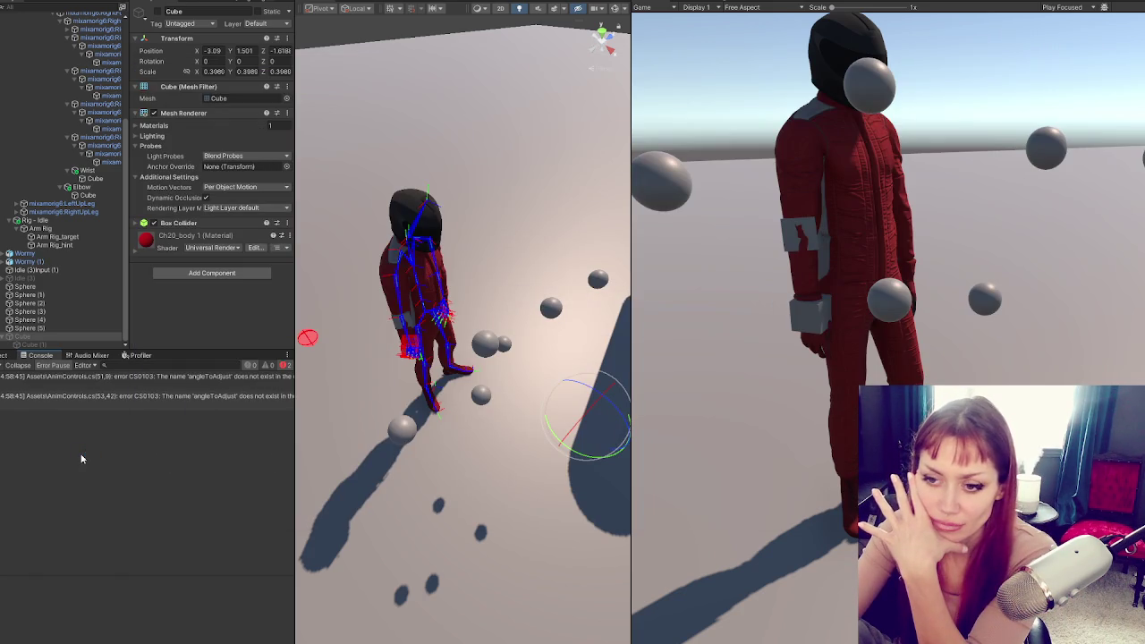
{"action": "double_click", "coordinate": [17, 376]}
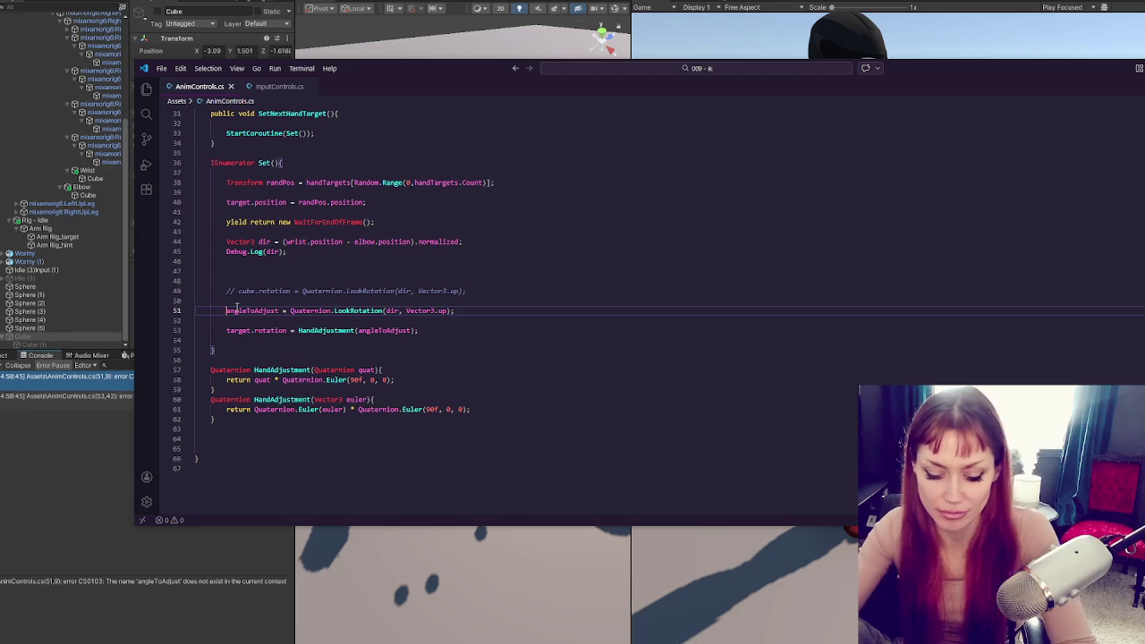
{"action": "type", "text": "Quaternion"}
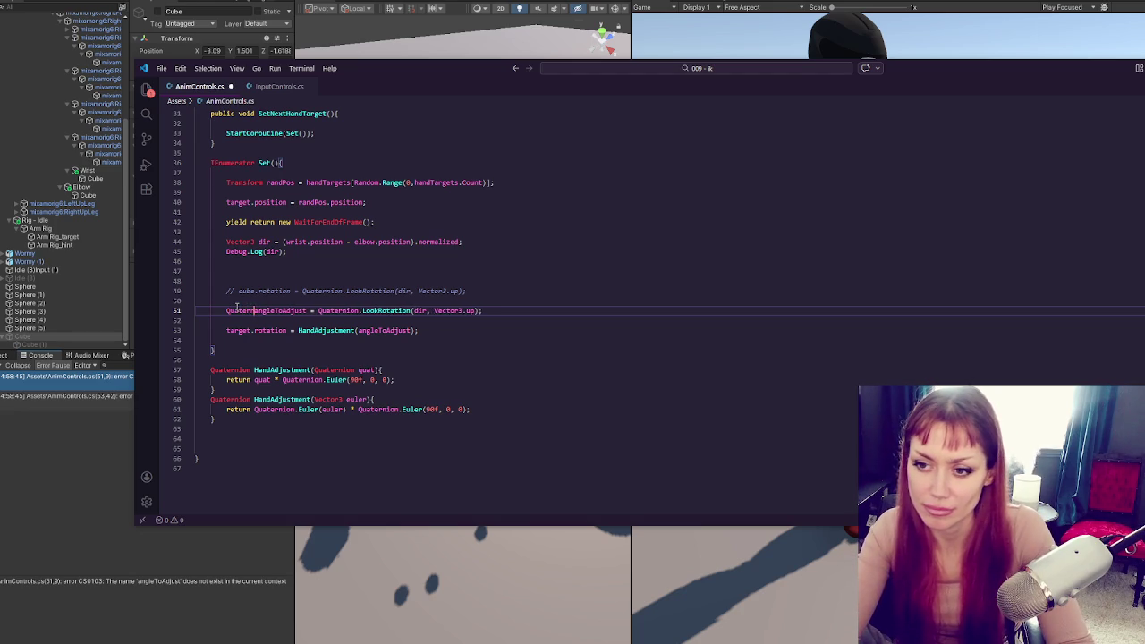
{"action": "key", "text": "ctrl+s"}
{"action": "left_click", "coordinate": [25, 484]}
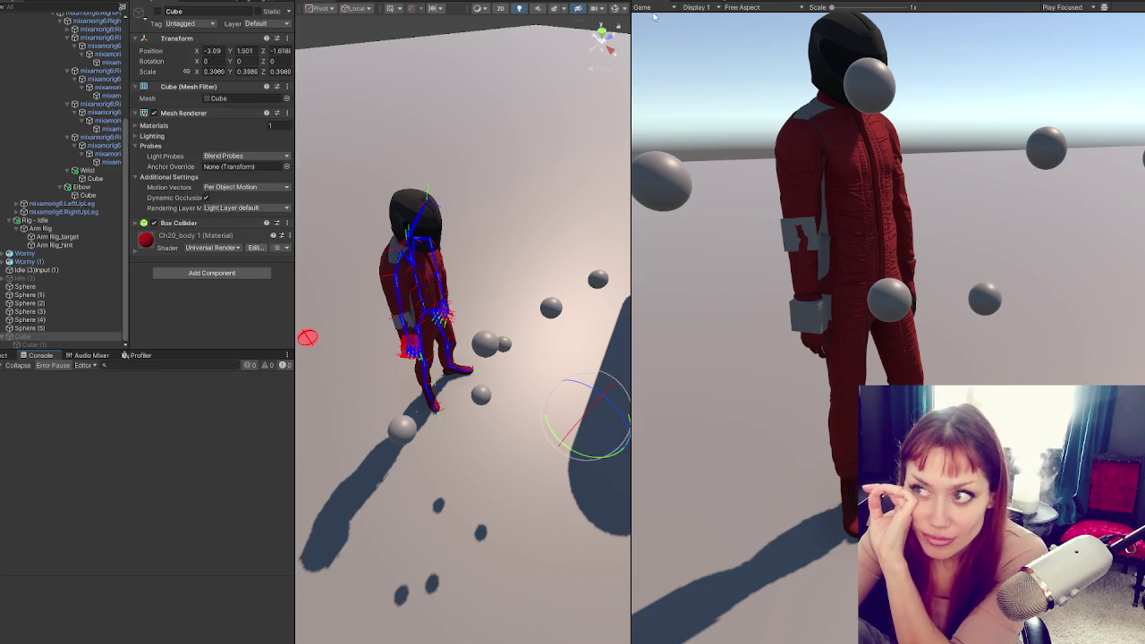
Enter Play mode to watch the right arm reach for the red sphere, then collapse Idle (2)
{"action": "key", "text": "ctrl+p"}
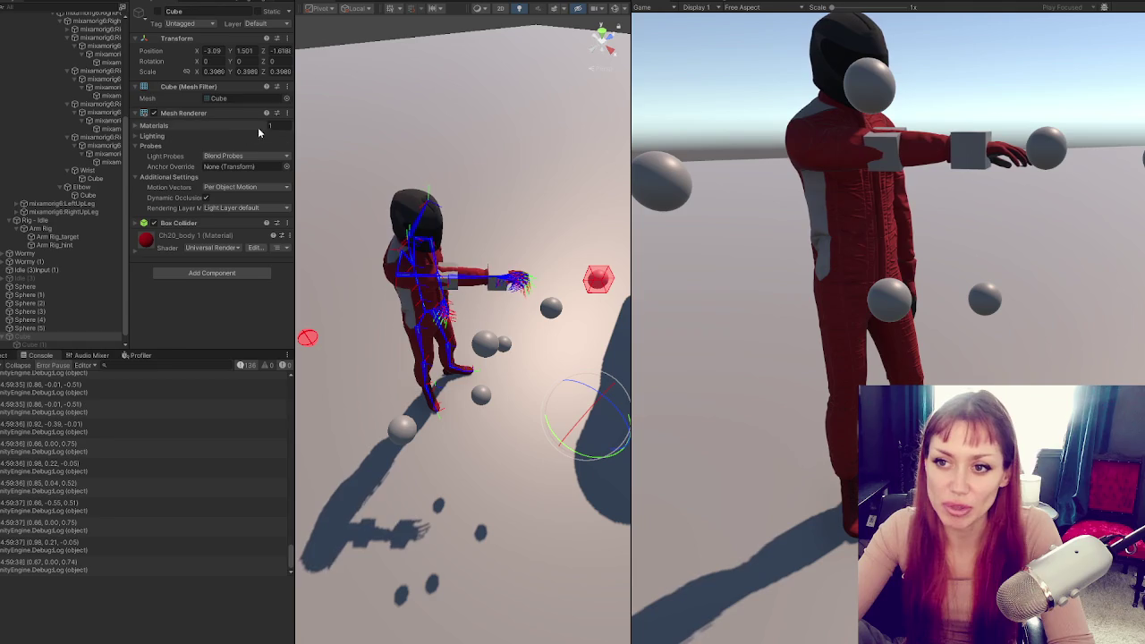
{"action": "scroll", "coordinate": [79, 188], "scroll_direction": "up", "scroll_amount": 5}
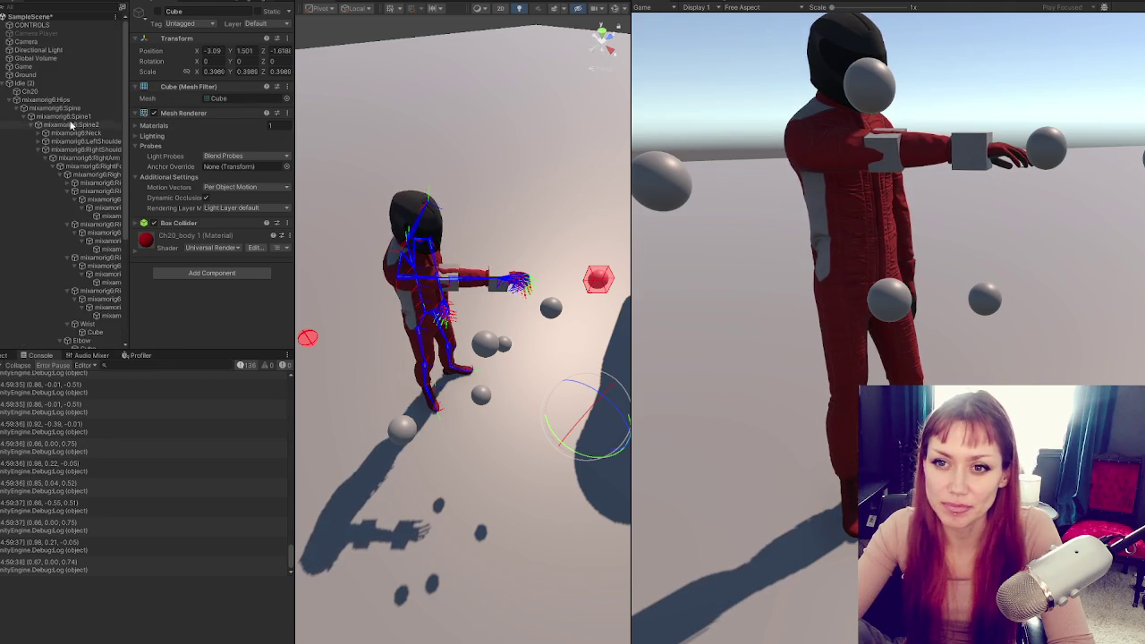
{"action": "left_click", "coordinate": [7, 84]}
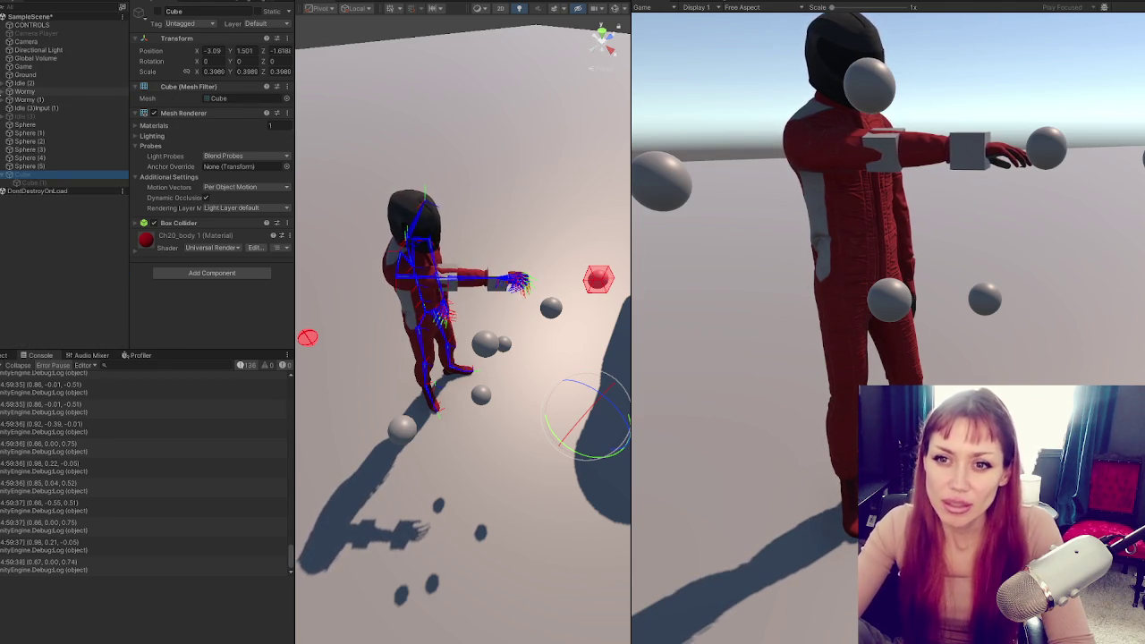
Expand Idle (2) and select Rig - Idle to show its weight in the Inspector
{"action": "left_click", "coordinate": [4, 75]}
{"action": "left_click", "coordinate": [7, 83], "text": "alt"}
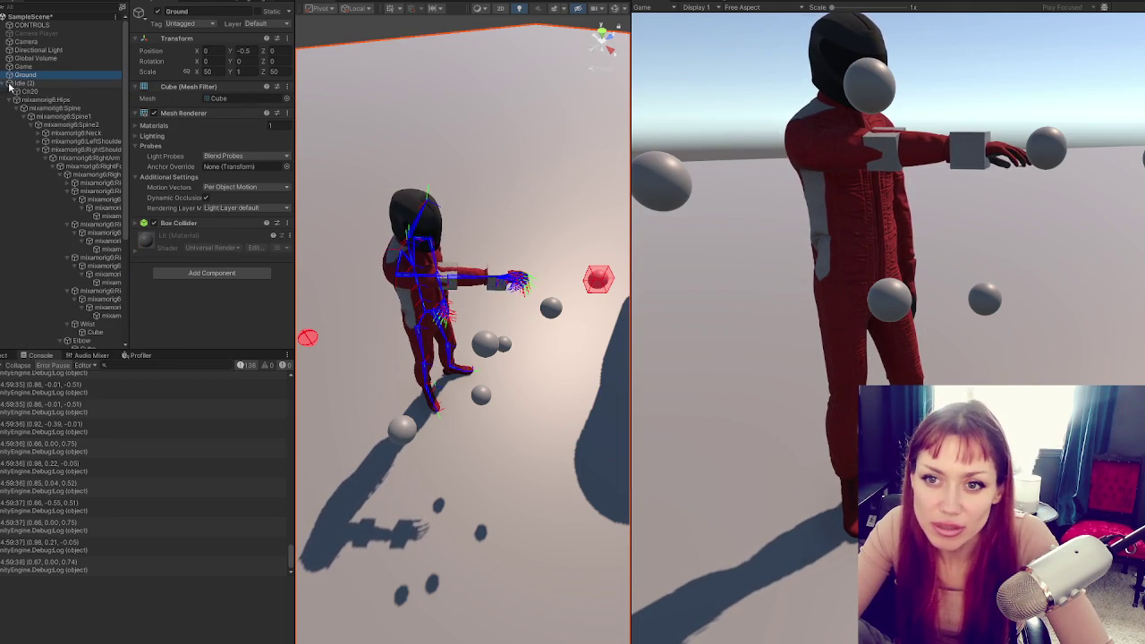
{"action": "left_click", "coordinate": [14, 99]}
{"action": "left_click", "coordinate": [66, 117]}
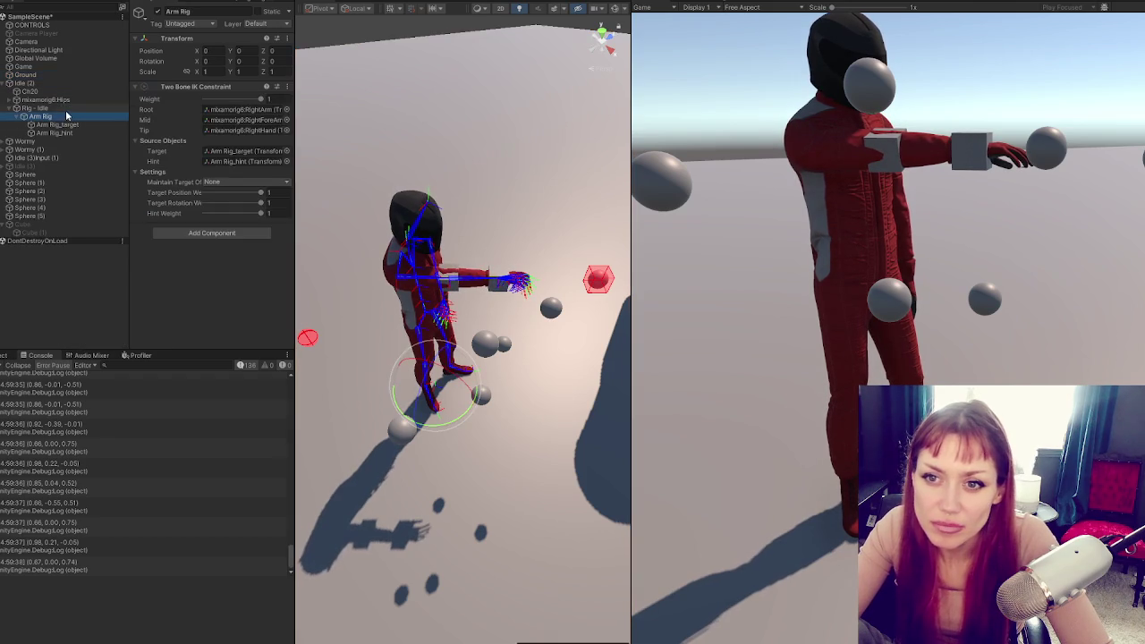
{"action": "left_click", "coordinate": [68, 109]}
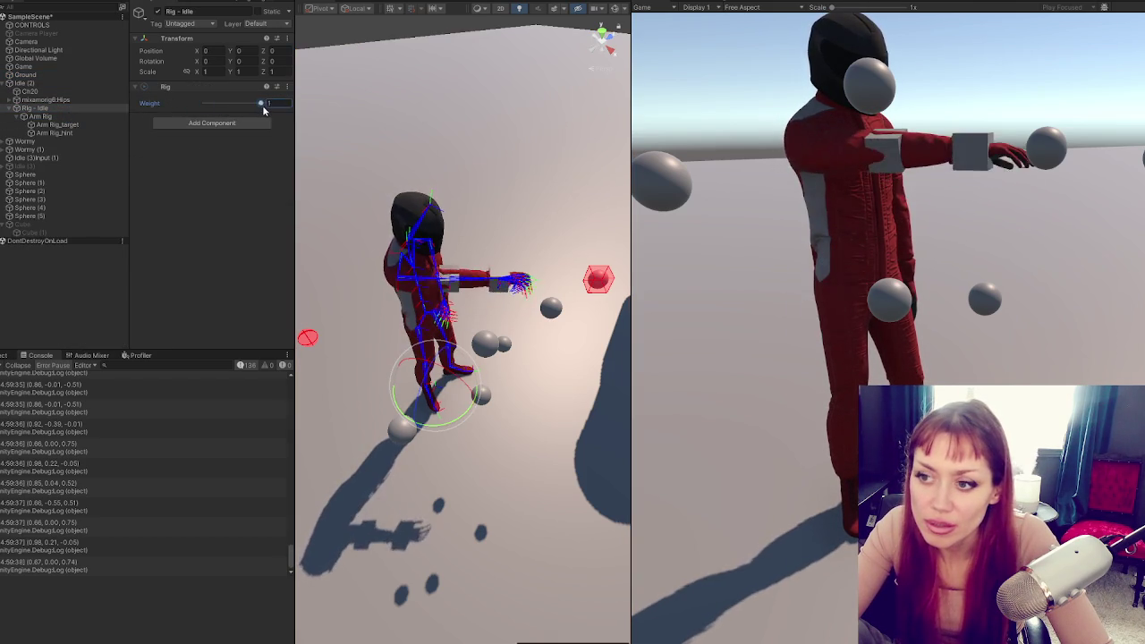
Drag the Rig Weight slider up and down to blend the arm, then exit Play mode
{"action": "left_click_drag", "start_coordinate": [205, 110], "coordinate": [214, 110]}
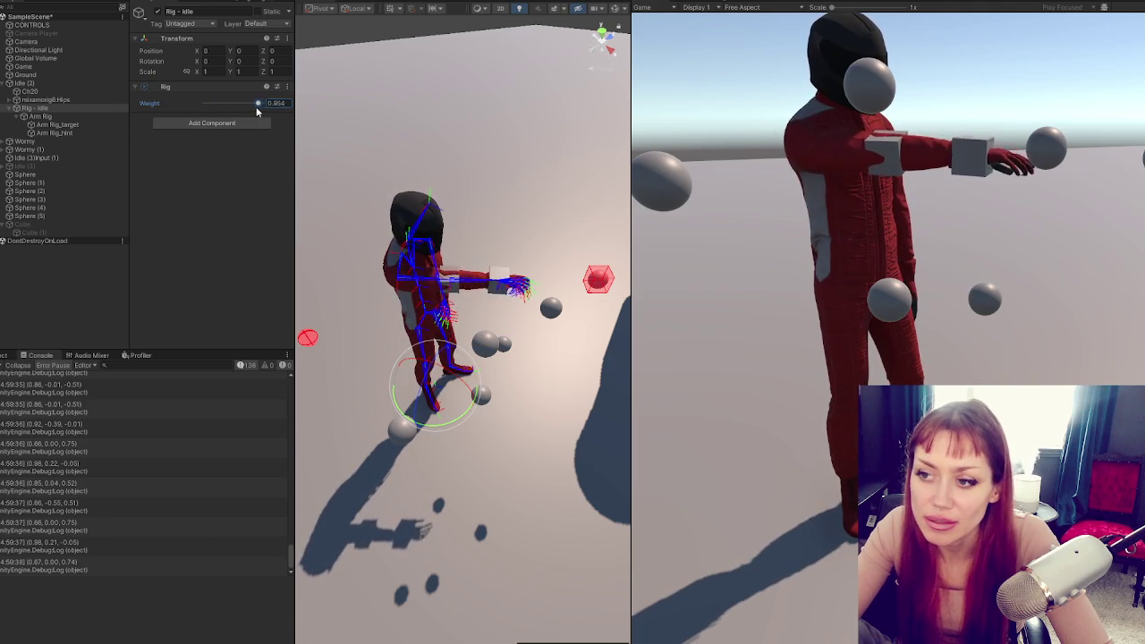
{"action": "mouse_move", "coordinate": [249, 108]}
{"action": "left_mouse_down"}
{"action": "mouse_move", "coordinate": [213, 105]}
{"action": "mouse_move", "coordinate": [284, 100]}
{"action": "mouse_move", "coordinate": [202, 102]}
{"action": "mouse_move", "coordinate": [273, 101]}
{"action": "mouse_move", "coordinate": [268, 76]}
{"action": "mouse_move", "coordinate": [175, 62]}
{"action": "mouse_move", "coordinate": [273, 69]}
{"action": "left_mouse_up"}
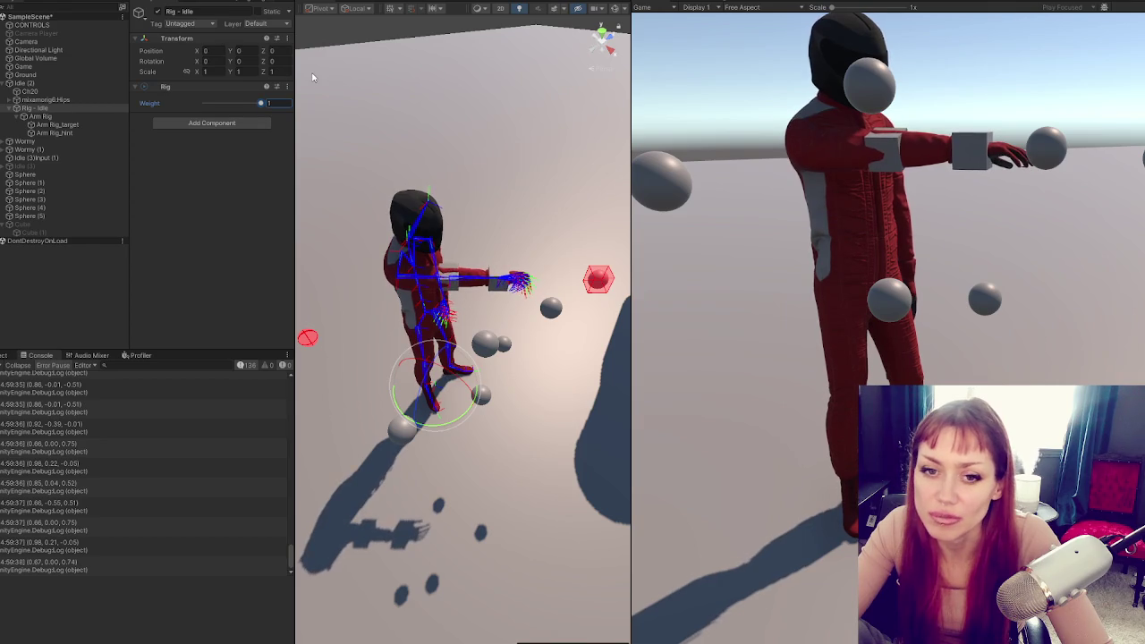
{"action": "key", "text": "ctrl+p"}
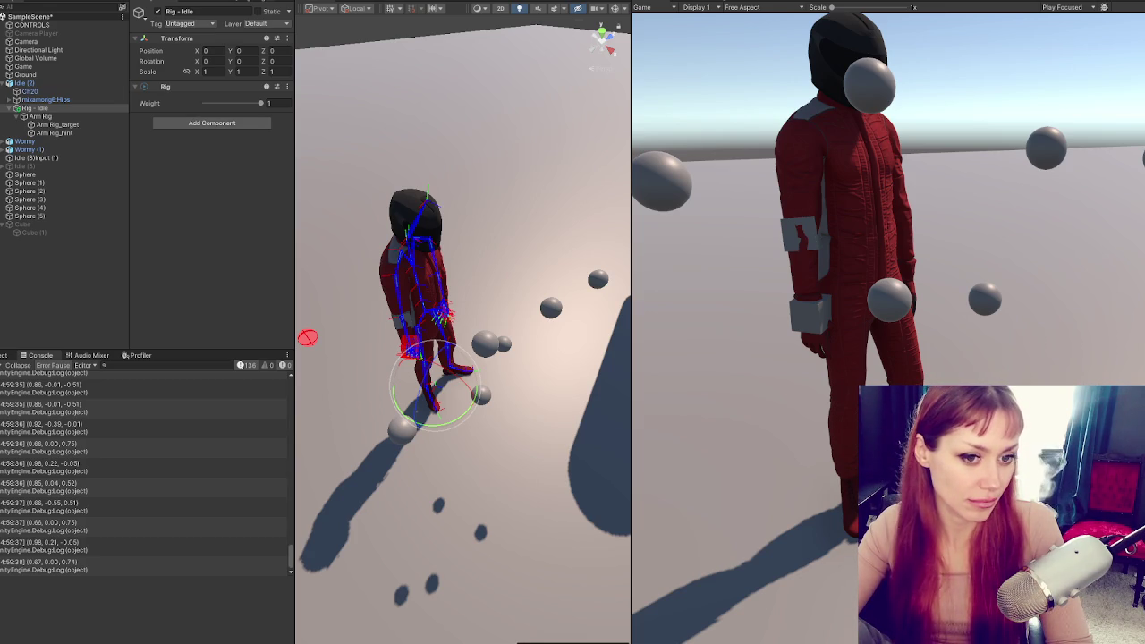
{"action": "key", "text": "alt+Tab"}
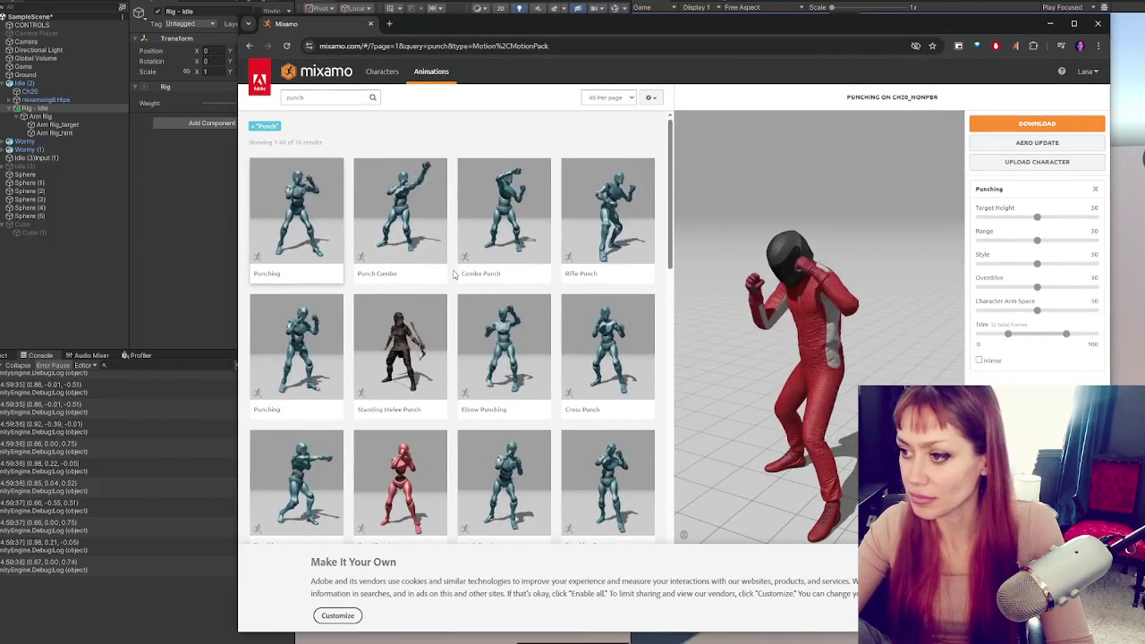
Preview the Punch Combo, Combo Punch and top Punching animations on the character
{"action": "left_click", "coordinate": [420, 232]}
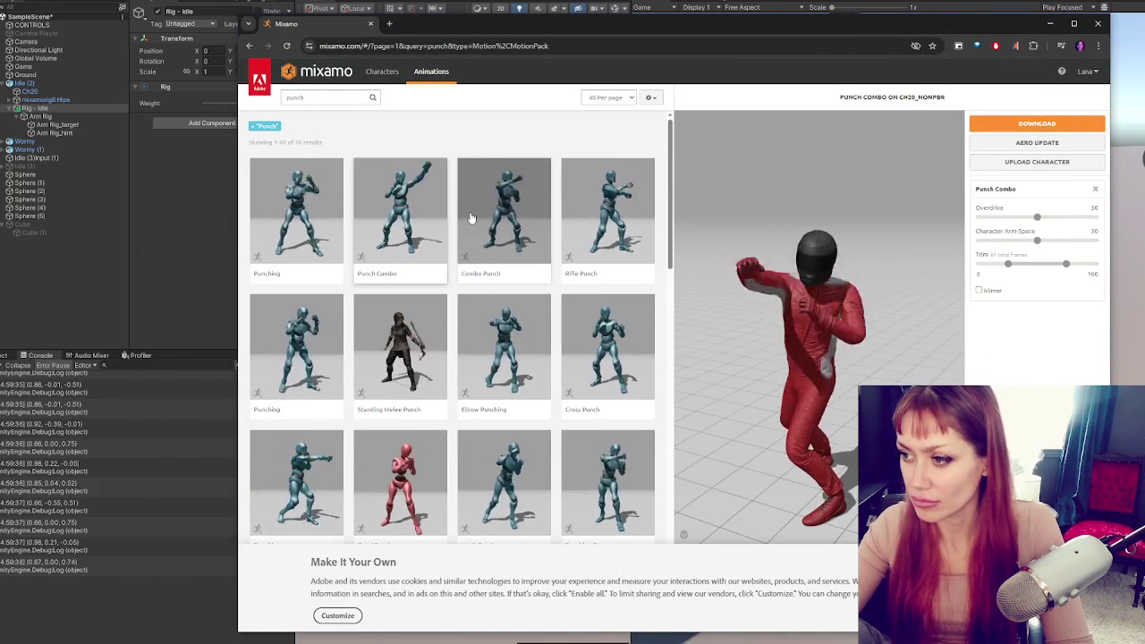
{"action": "left_click", "coordinate": [489, 220]}
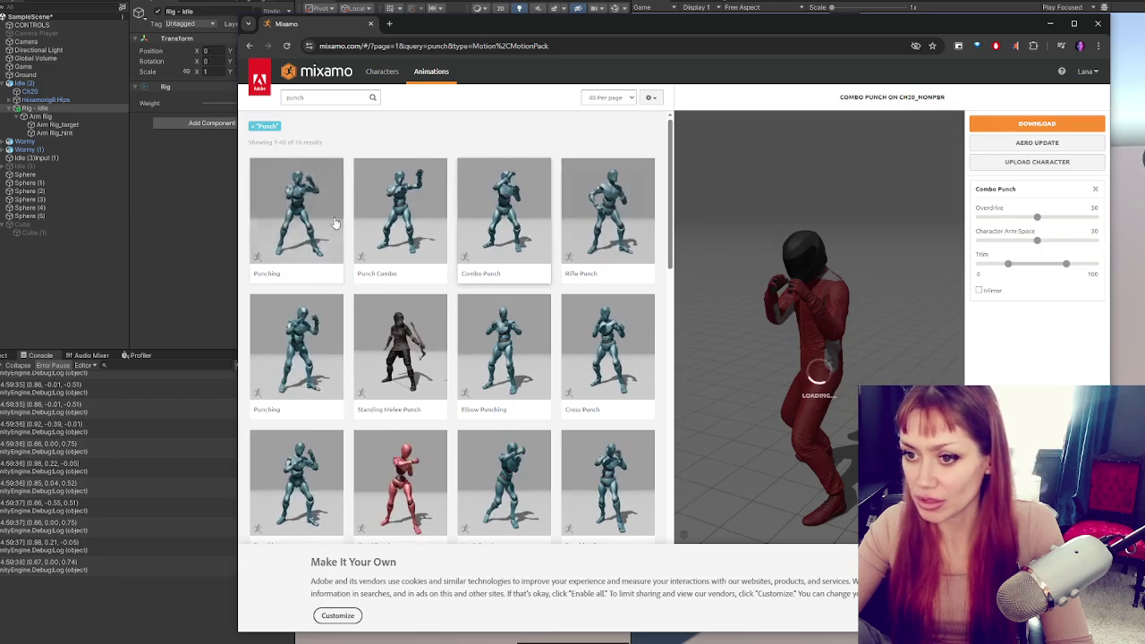
{"action": "left_click", "coordinate": [326, 223]}
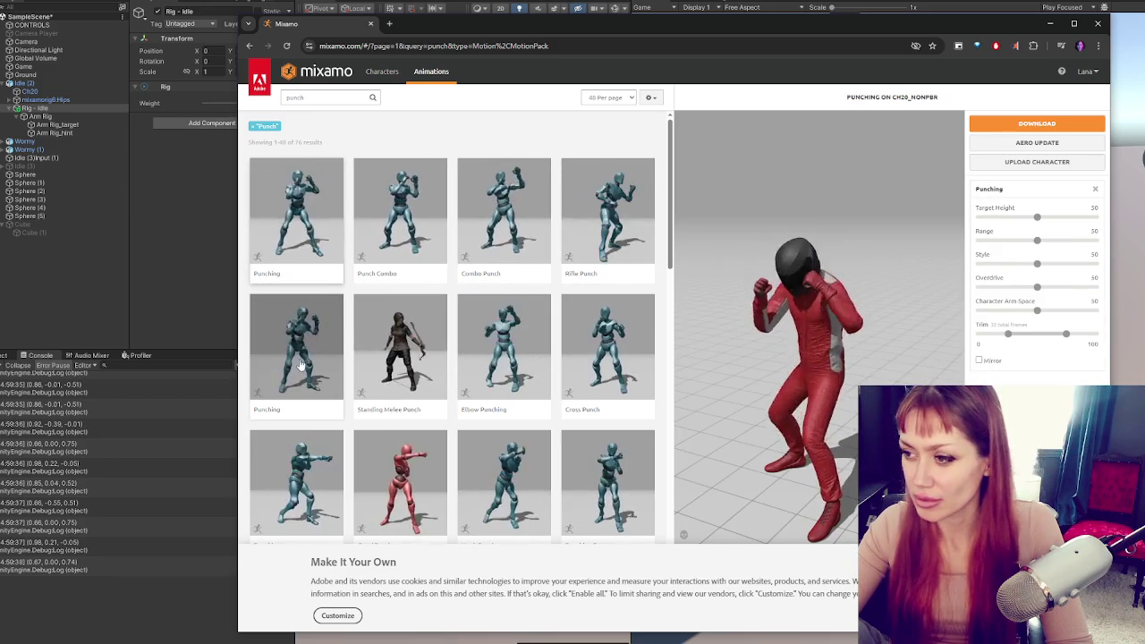
{"action": "left_click", "coordinate": [302, 368]}
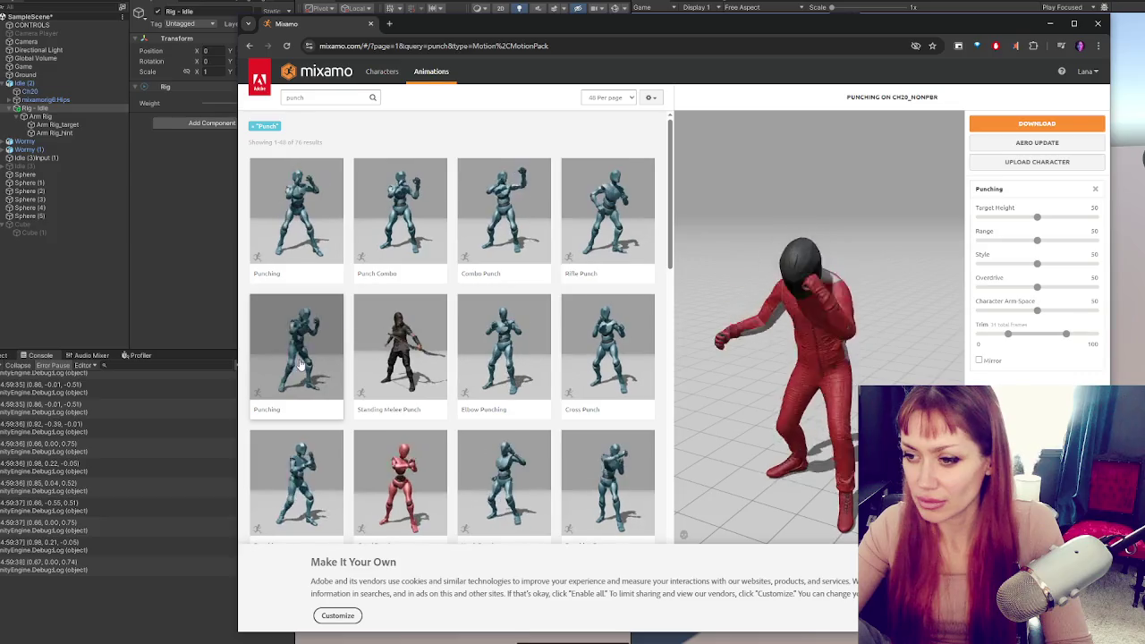
{"action": "scroll", "coordinate": [308, 376], "scroll_direction": "down", "scroll_amount": 1}
{"action": "left_click", "coordinate": [320, 379]}
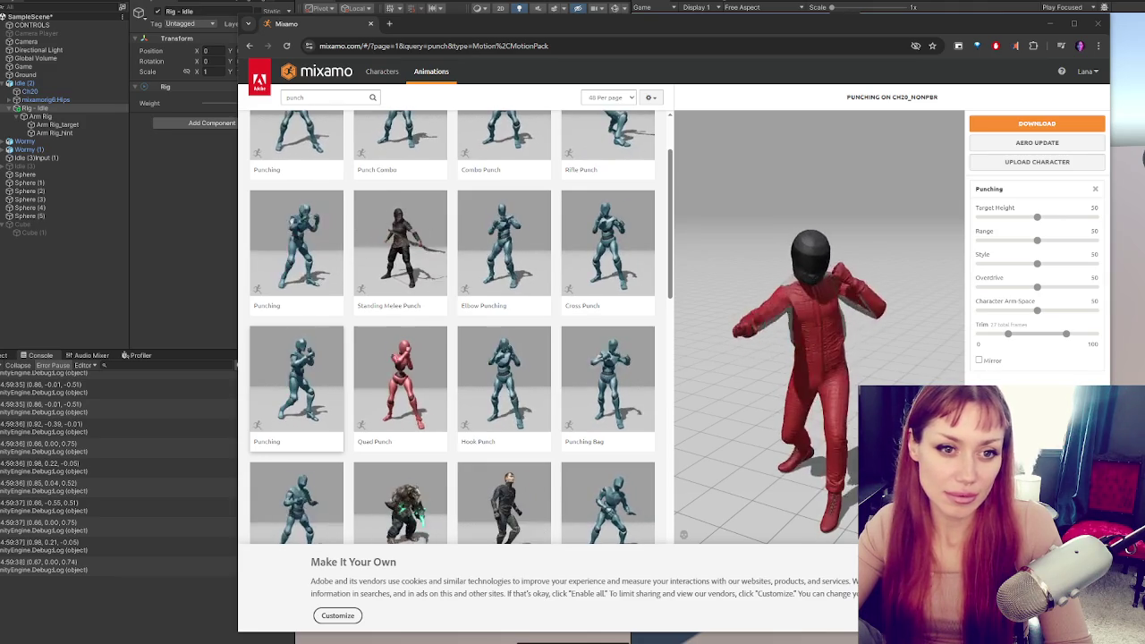
Preview Illegal Elbow Punch and another Punching variant further down, then reload the first Punching
{"action": "scroll", "coordinate": [456, 295], "scroll_direction": "down", "scroll_amount": 3}
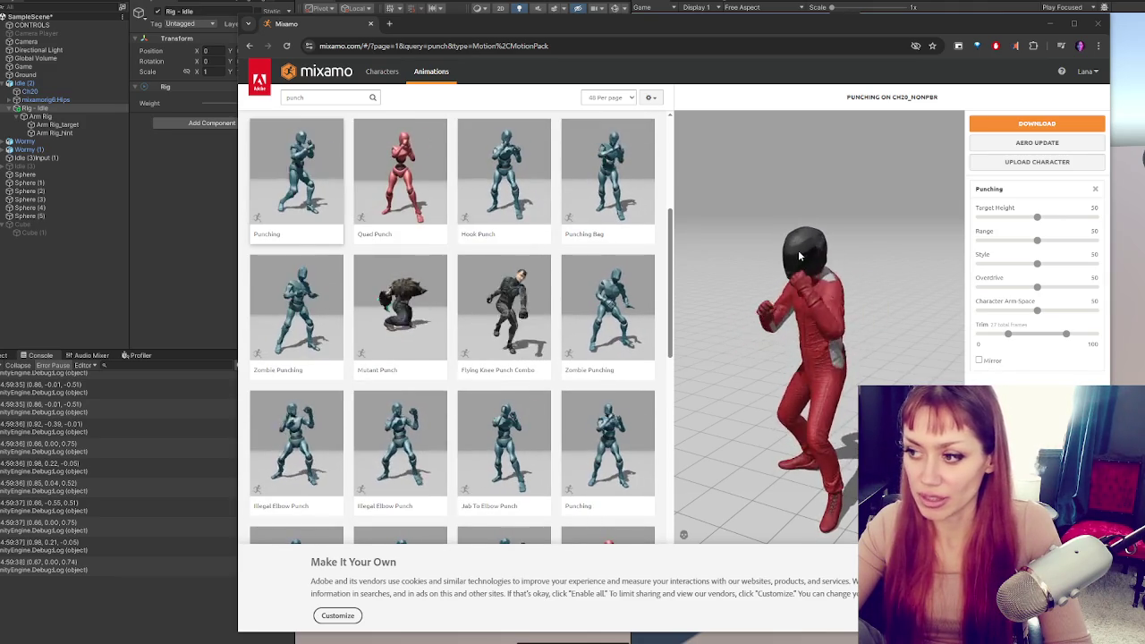
{"action": "scroll", "coordinate": [394, 324], "scroll_direction": "down", "scroll_amount": 1}
{"action": "left_click", "coordinate": [326, 299]}
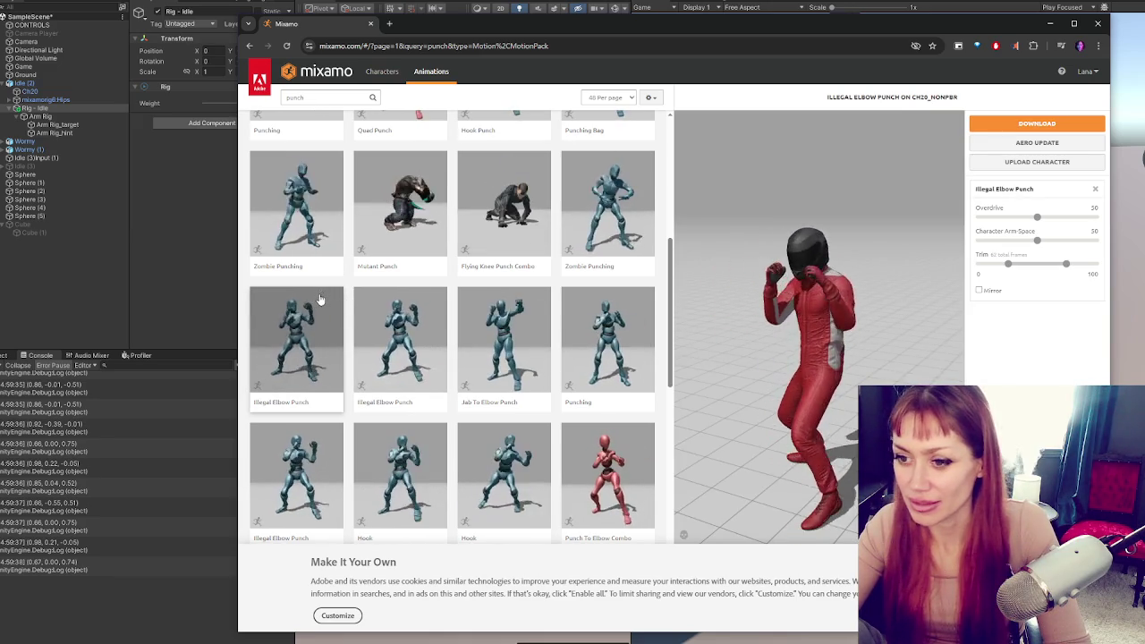
{"action": "scroll", "coordinate": [387, 310], "scroll_direction": "down", "scroll_amount": 1}
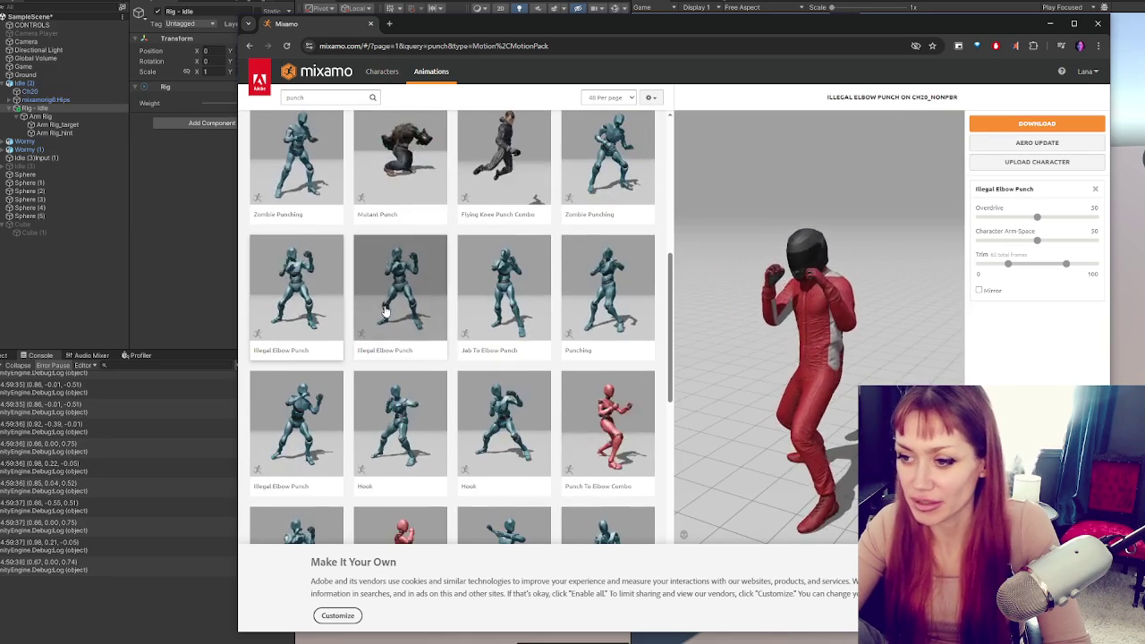
{"action": "scroll", "coordinate": [386, 310], "scroll_direction": "down", "scroll_amount": 1}
{"action": "left_click", "coordinate": [590, 255]}
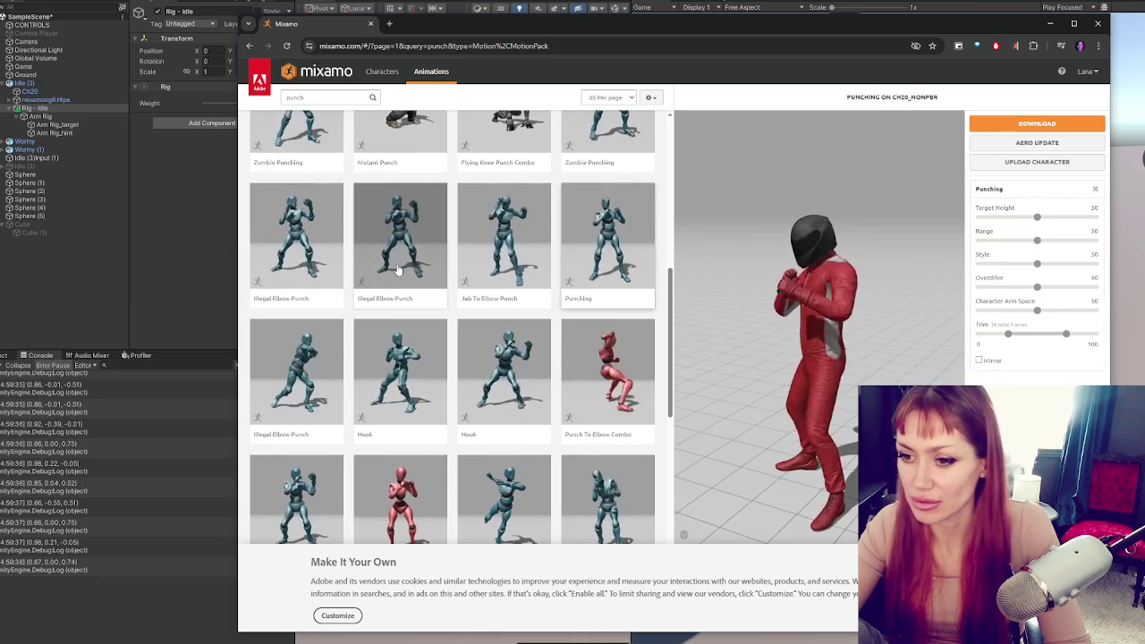
{"action": "scroll", "coordinate": [493, 335], "scroll_direction": "down", "scroll_amount": 2}
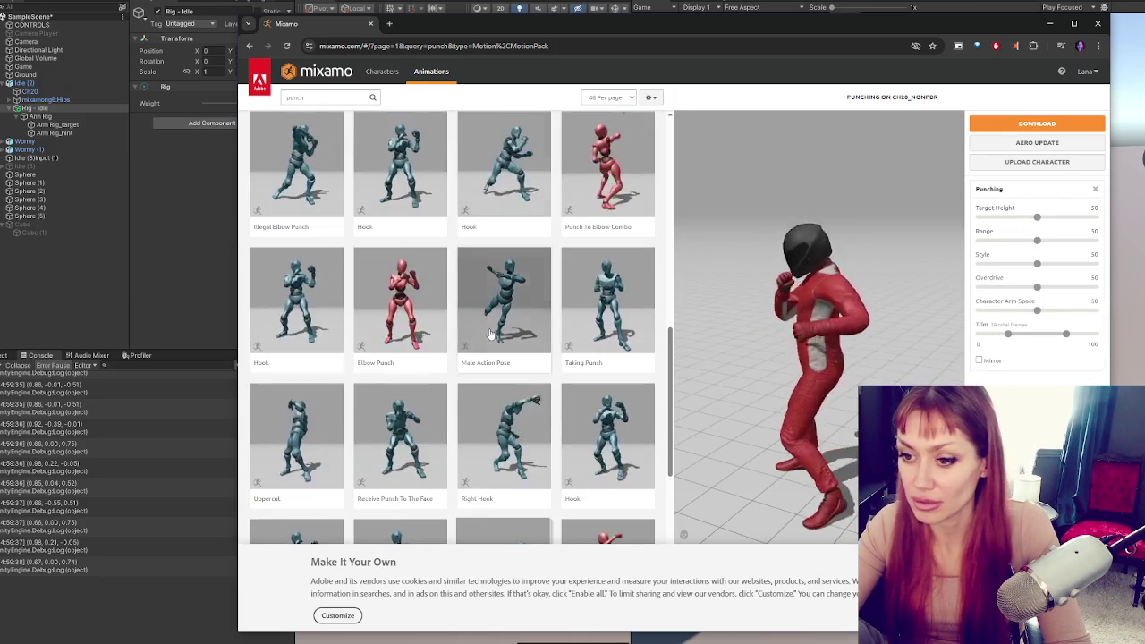
{"action": "scroll", "coordinate": [416, 323], "scroll_direction": "down", "scroll_amount": 2}
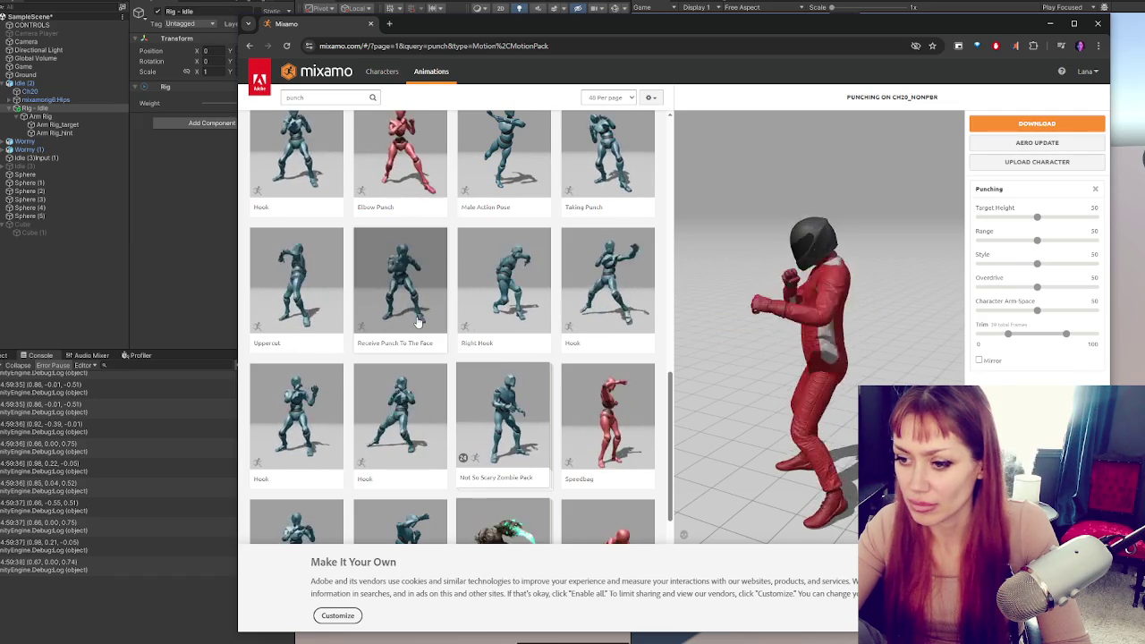
{"action": "scroll", "coordinate": [417, 322], "scroll_direction": "down", "scroll_amount": 2}
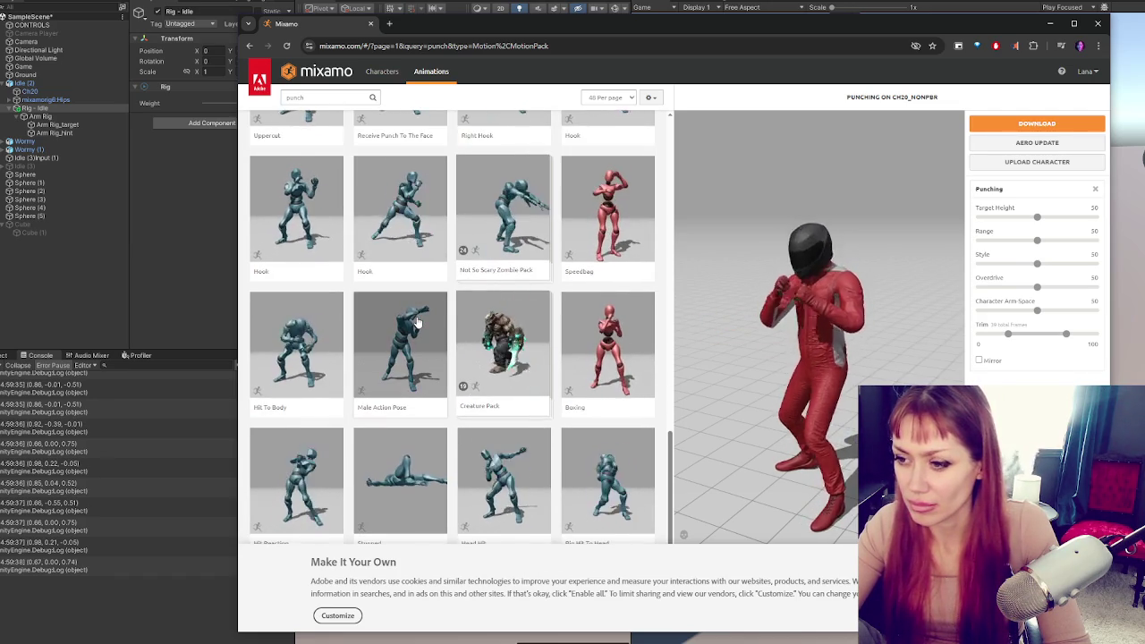
{"action": "scroll", "coordinate": [416, 322], "scroll_direction": "down", "scroll_amount": 2}
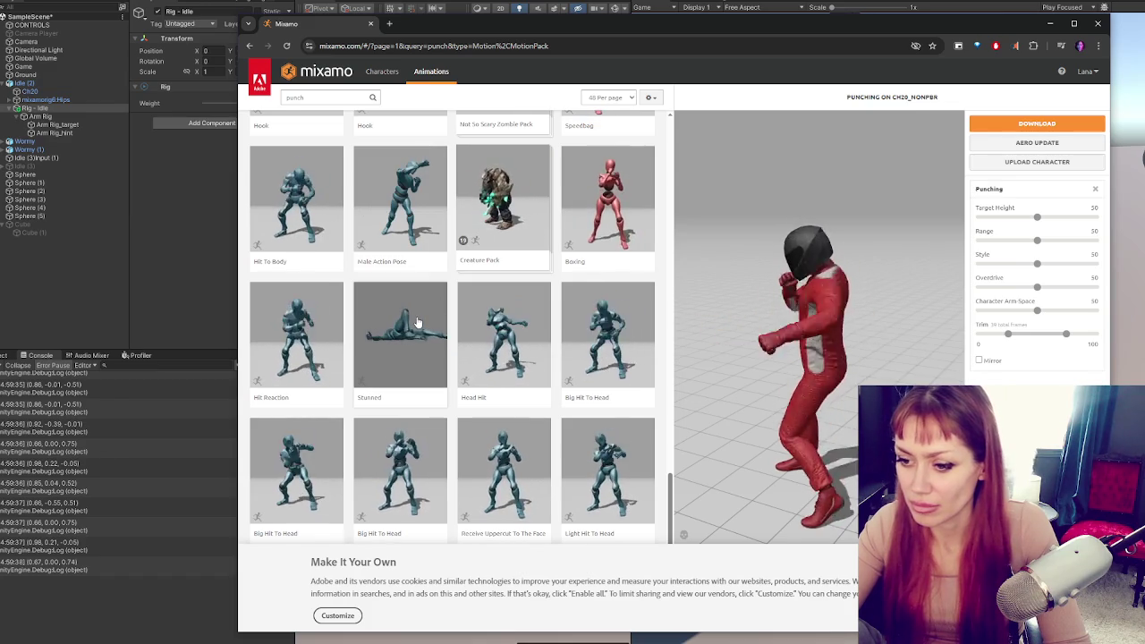
{"action": "scroll", "coordinate": [417, 322], "scroll_direction": "up", "scroll_amount": 12}
{"action": "left_click", "coordinate": [340, 241]}
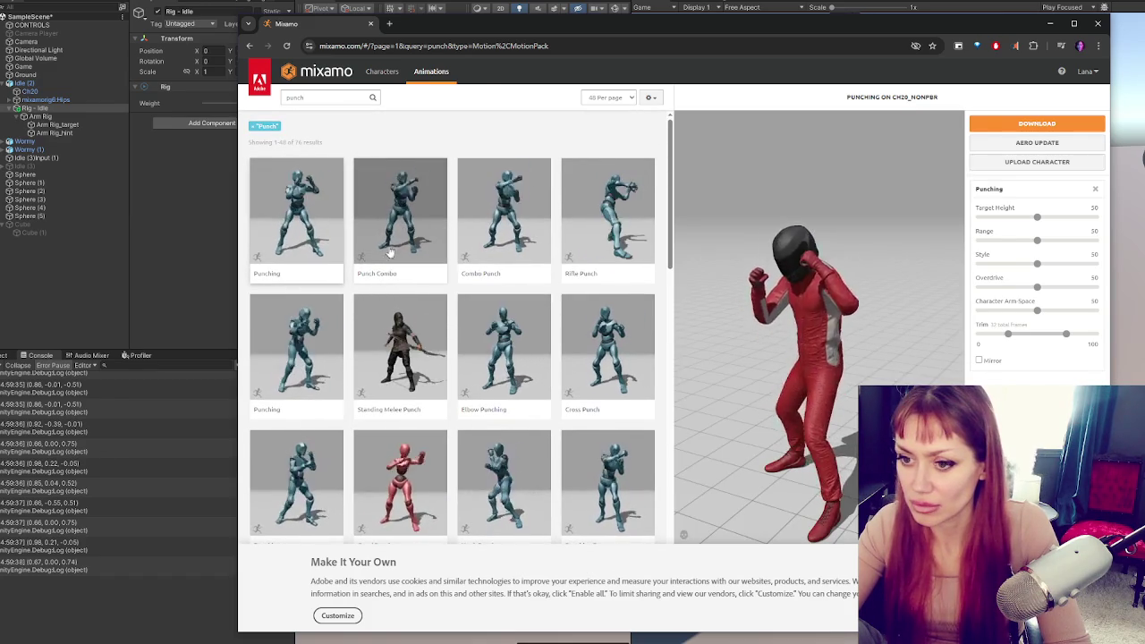
Compare the first-, second- and third-row Punching animations
{"action": "left_click", "coordinate": [307, 352]}
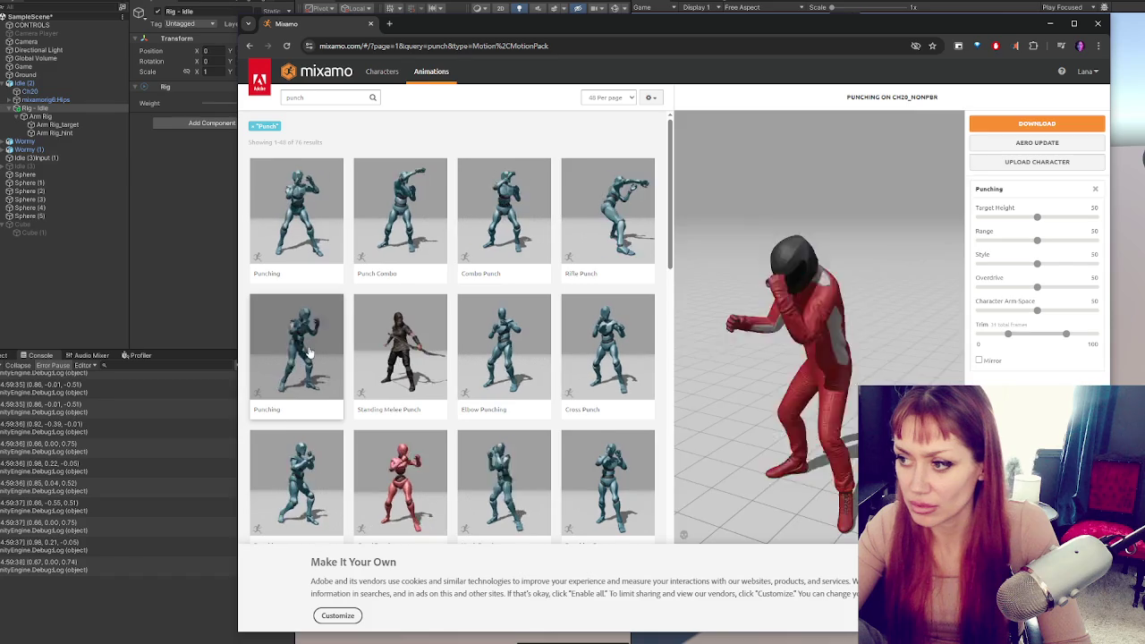
{"action": "left_click", "coordinate": [309, 223]}
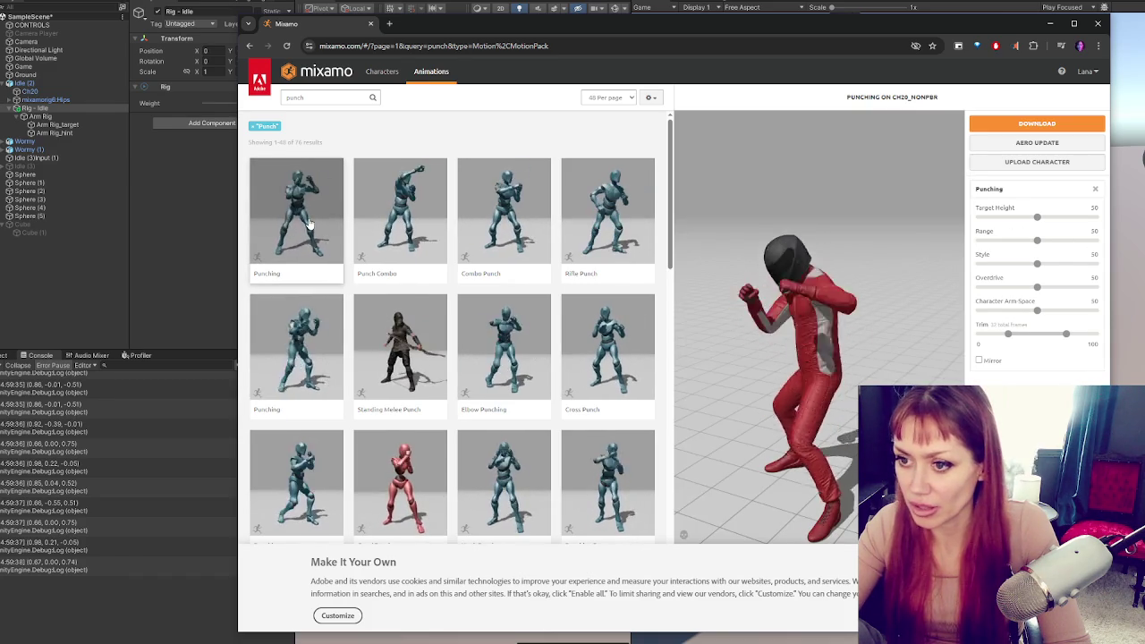
{"action": "scroll", "coordinate": [309, 223], "scroll_direction": "down", "scroll_amount": 1}
{"action": "left_click", "coordinate": [307, 416]}
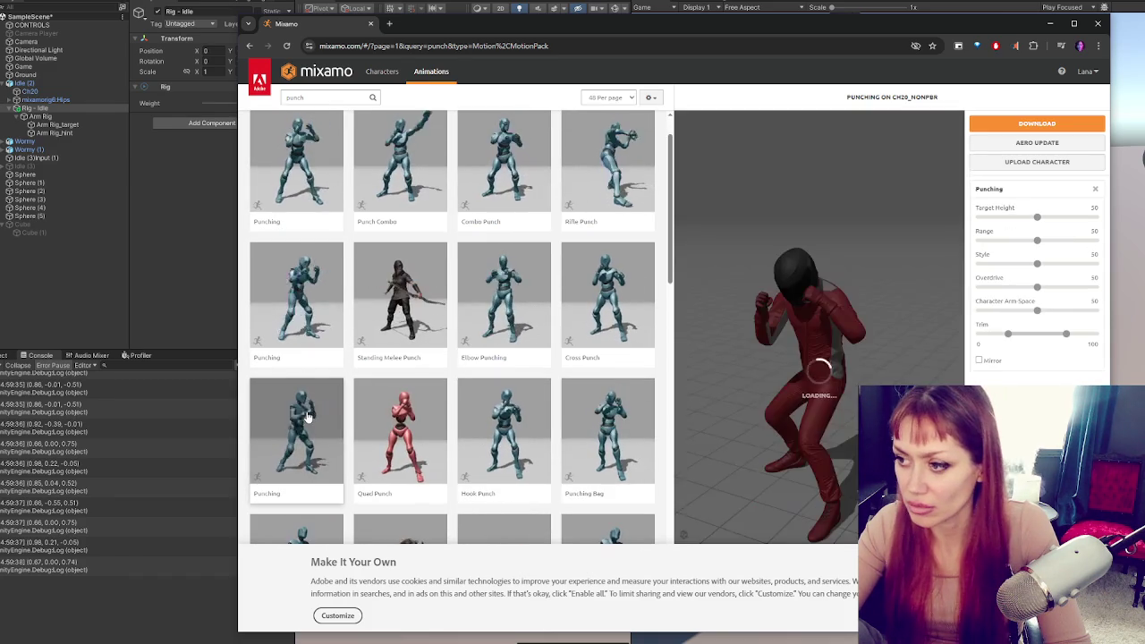
{"action": "scroll", "coordinate": [308, 226], "scroll_direction": "up", "scroll_amount": 1}
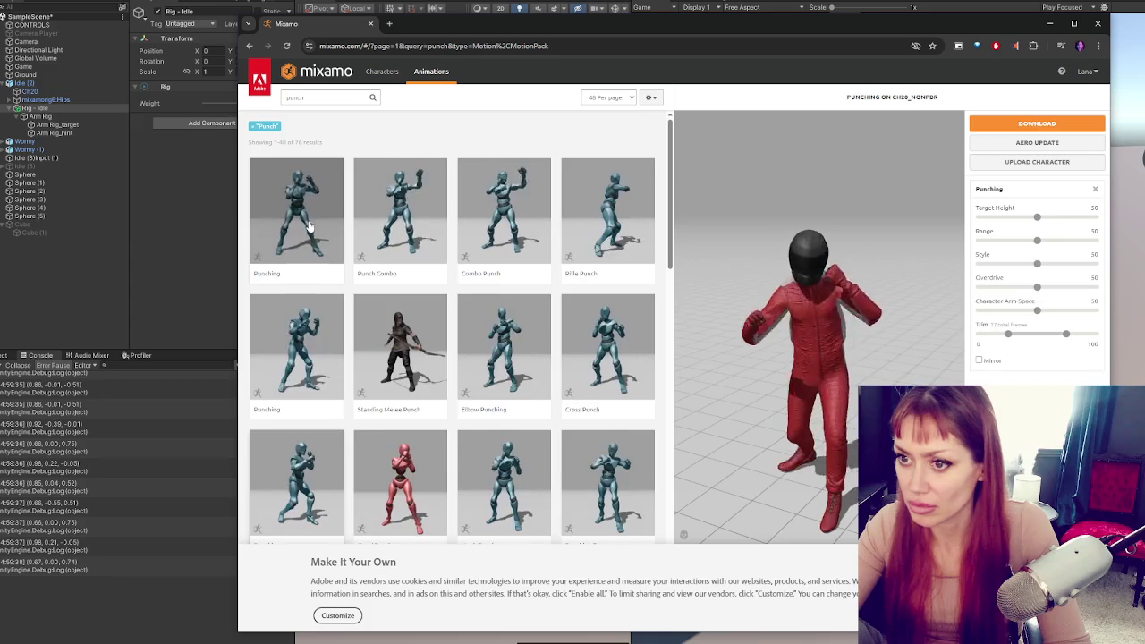
{"action": "left_click", "coordinate": [309, 225]}
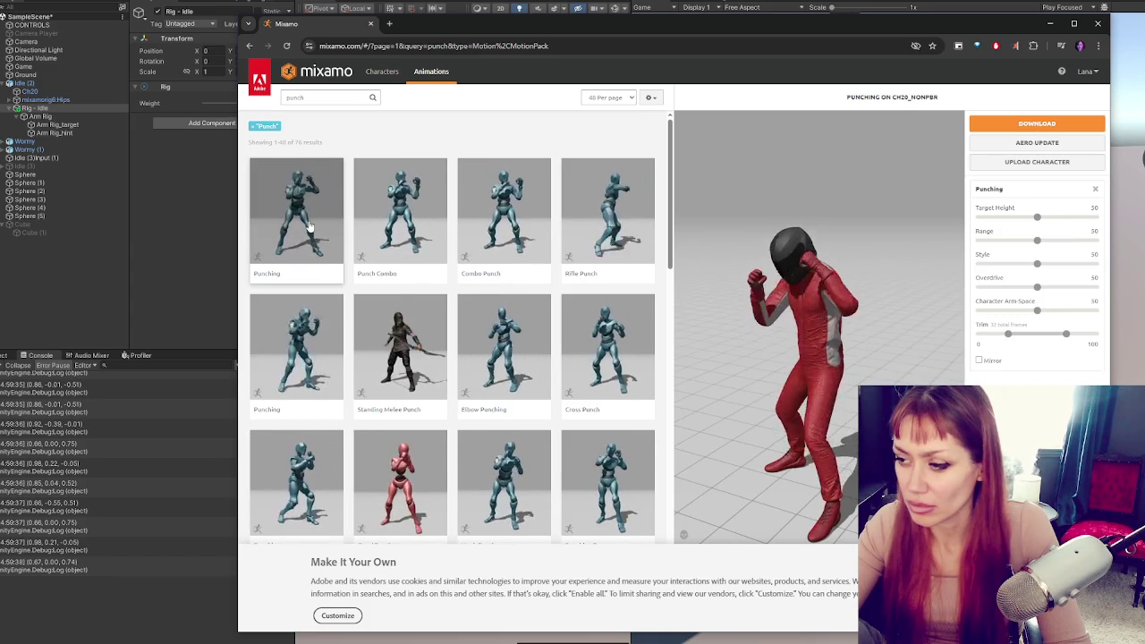
Choose the third-row Punching and download it as FBX Binary, With Skin, 30 fps
{"action": "scroll", "coordinate": [300, 273], "scroll_direction": "down", "scroll_amount": 1}
{"action": "left_click", "coordinate": [274, 381]}
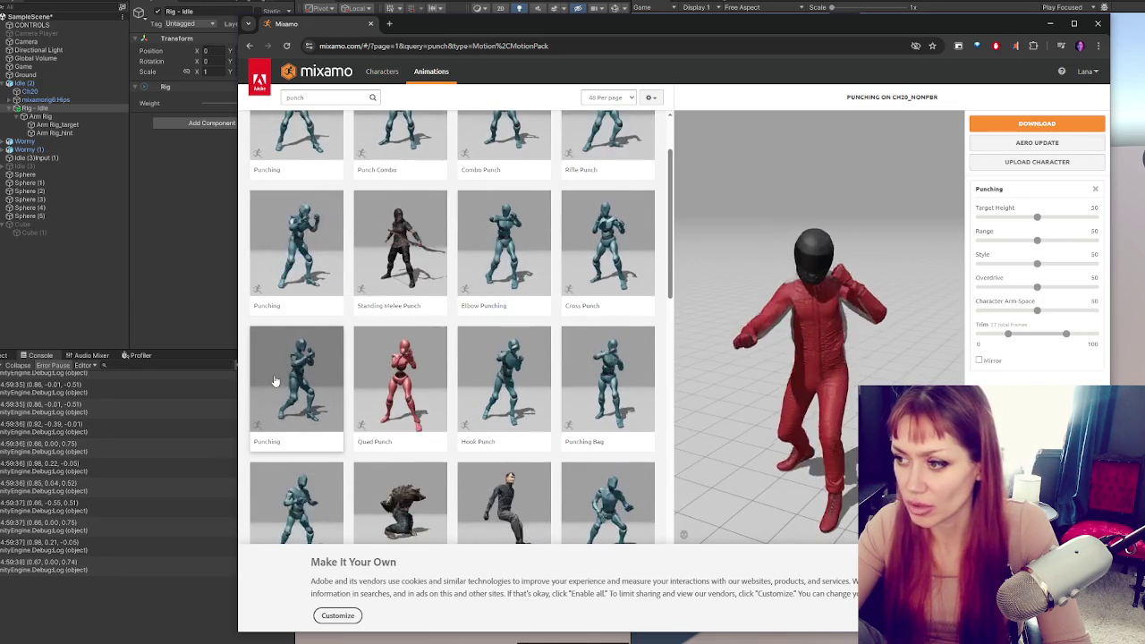
{"action": "left_click", "coordinate": [1036, 123]}
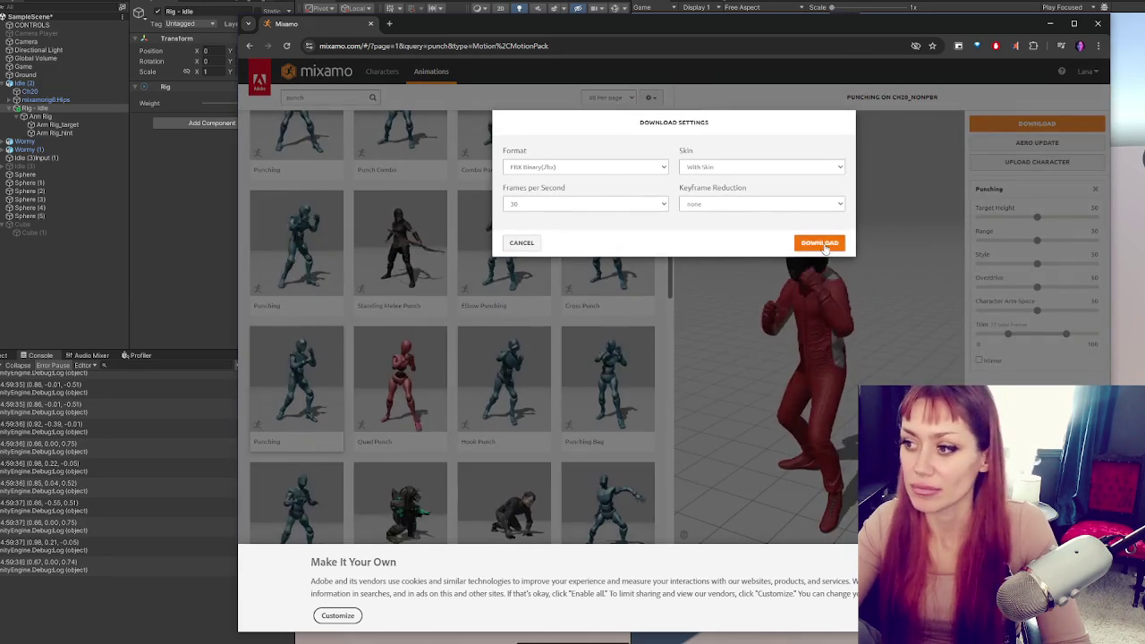
{"action": "left_click", "coordinate": [820, 242]}
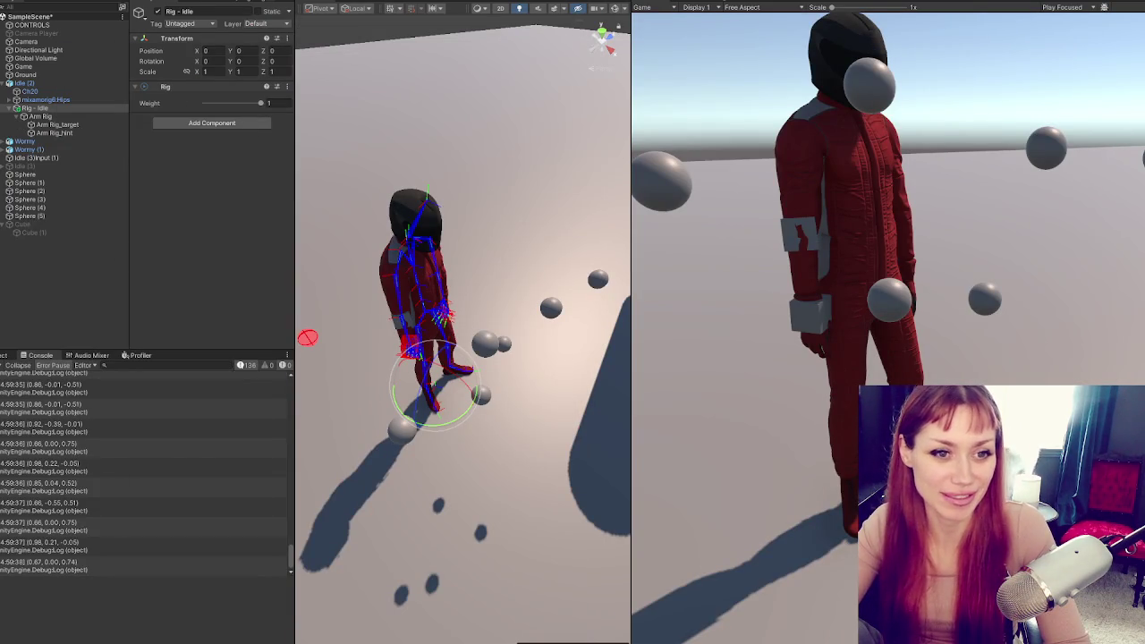
Set the Punching model's rig Animation Type to Humanoid and apply it
{"action": "left_click", "coordinate": [2, 356]}
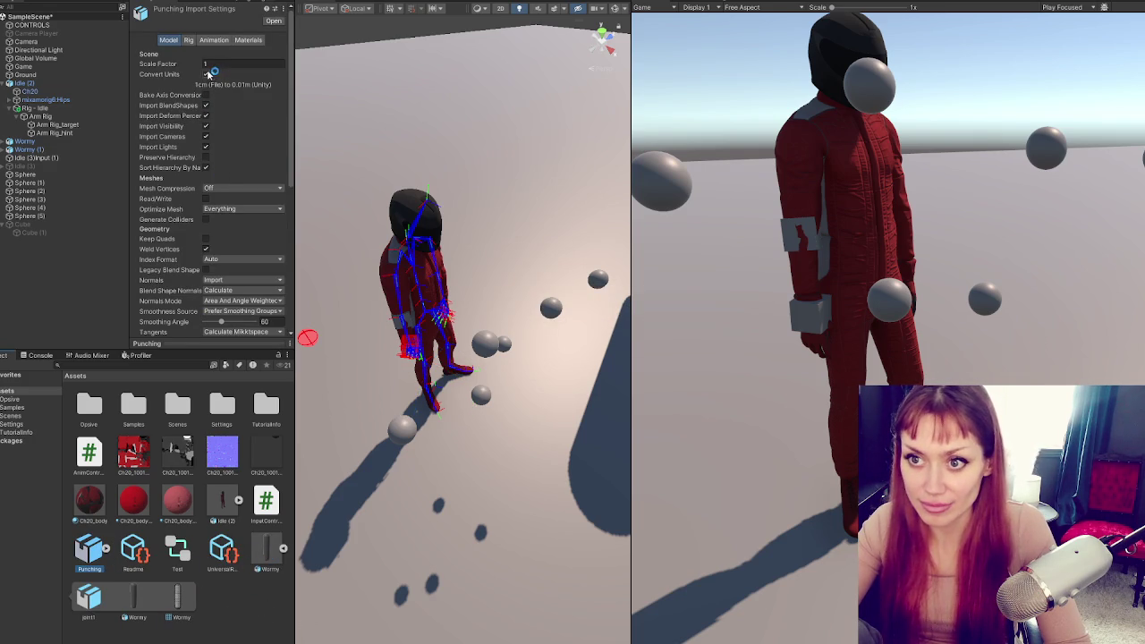
{"action": "left_click", "coordinate": [188, 39]}
{"action": "left_click", "coordinate": [241, 54]}
{"action": "left_click", "coordinate": [228, 95]}
{"action": "left_click", "coordinate": [272, 145]}
Untick Loop Time on the punch clip and base root rotation and XZ position on Original
{"action": "left_click", "coordinate": [214, 39]}
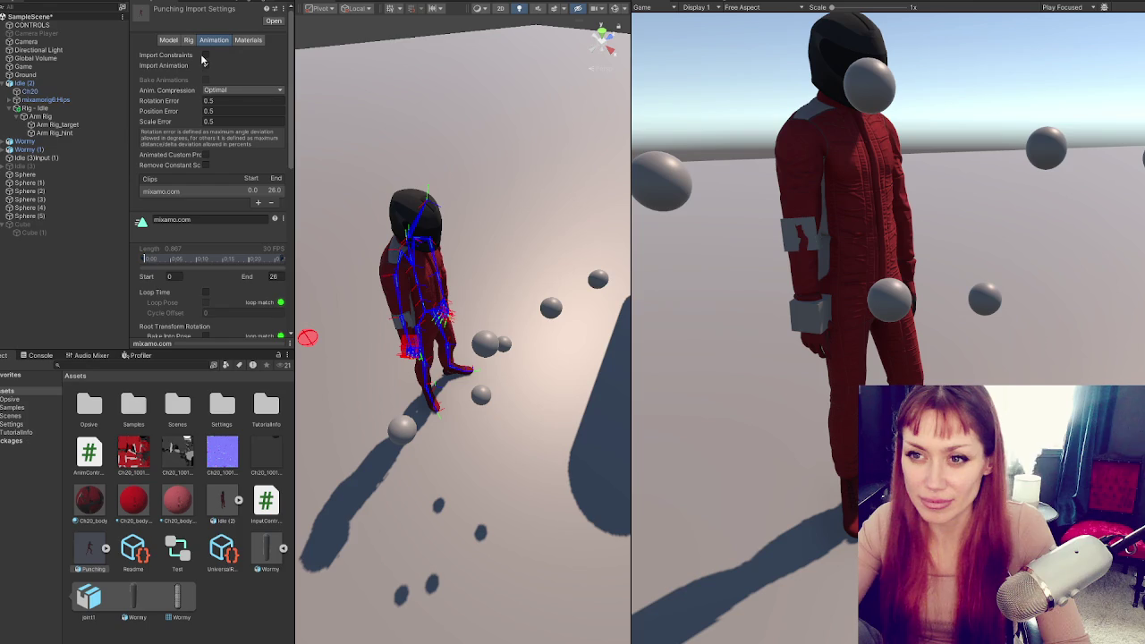
{"action": "scroll", "coordinate": [210, 198], "scroll_direction": "down", "scroll_amount": 3}
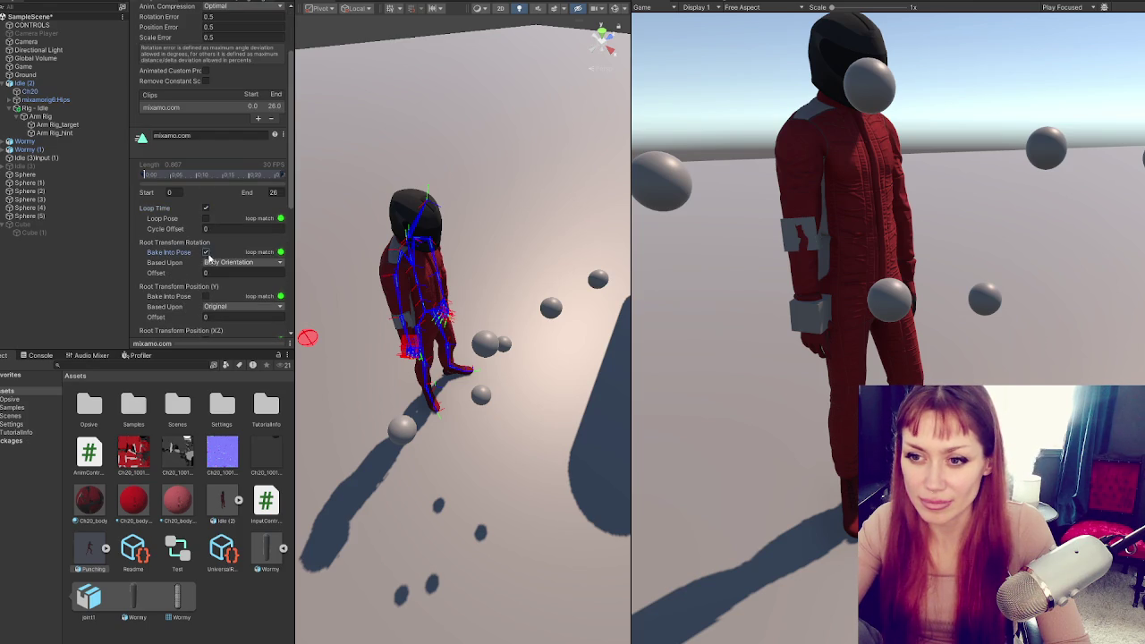
{"action": "left_click", "coordinate": [206, 207]}
{"action": "left_click", "coordinate": [240, 262]}
{"action": "left_click", "coordinate": [222, 274]}
{"action": "scroll", "coordinate": [217, 269], "scroll_direction": "down", "scroll_amount": 3}
{"action": "left_click", "coordinate": [213, 267]}
{"action": "left_click", "coordinate": [222, 278]}
{"action": "scroll", "coordinate": [244, 278], "scroll_direction": "down", "scroll_amount": 1}
{"action": "scroll", "coordinate": [229, 273], "scroll_direction": "down", "scroll_amount": 3}
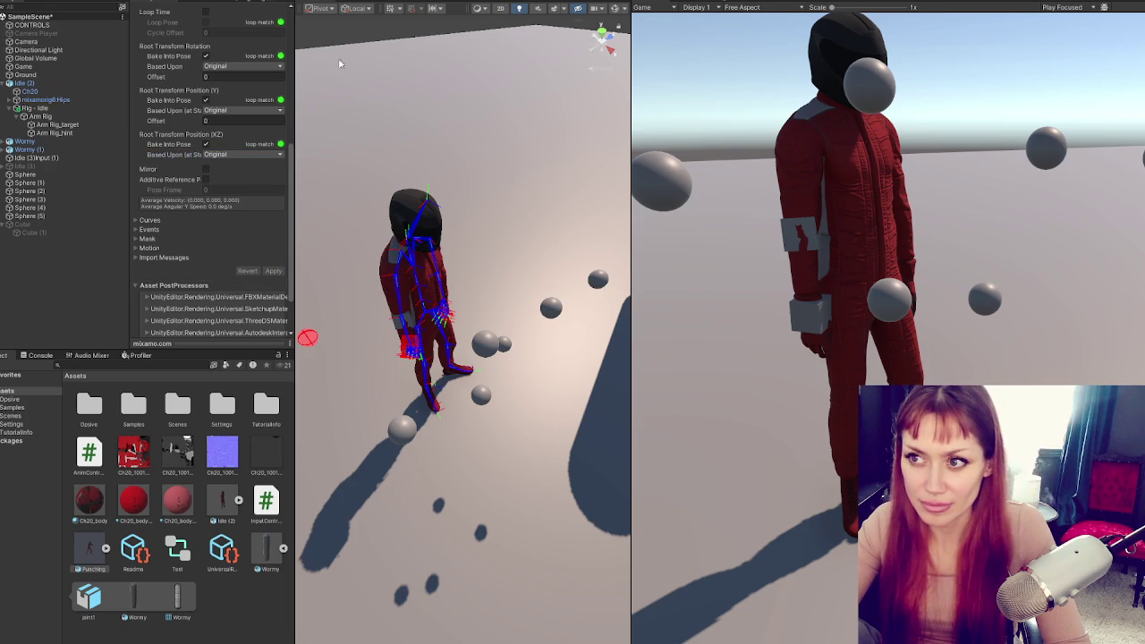
{"action": "left_click", "coordinate": [27, 82]}
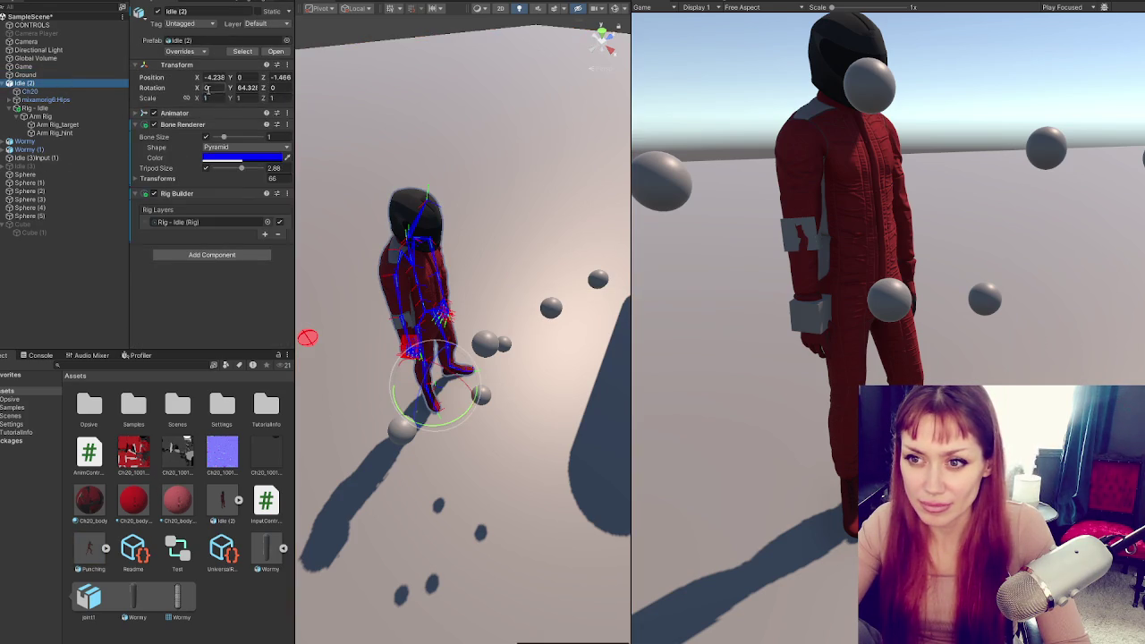
Open the Test controller's graph and drag the Punching clip in as a new state
{"action": "left_click", "coordinate": [178, 113]}
{"action": "left_click", "coordinate": [228, 125]}
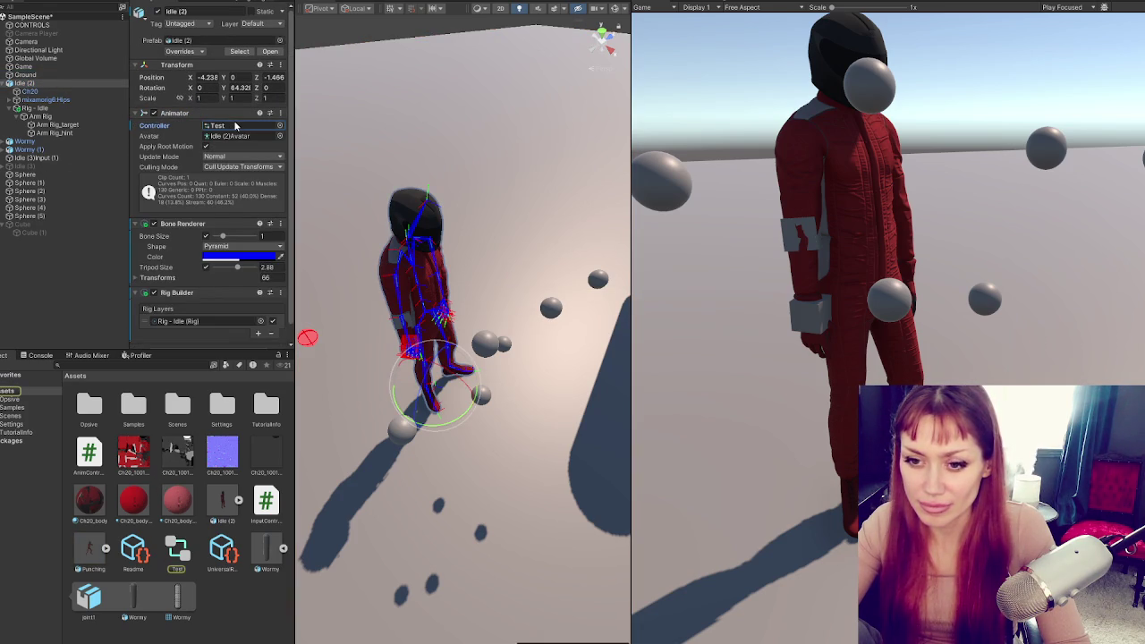
{"action": "double_click", "coordinate": [255, 125]}
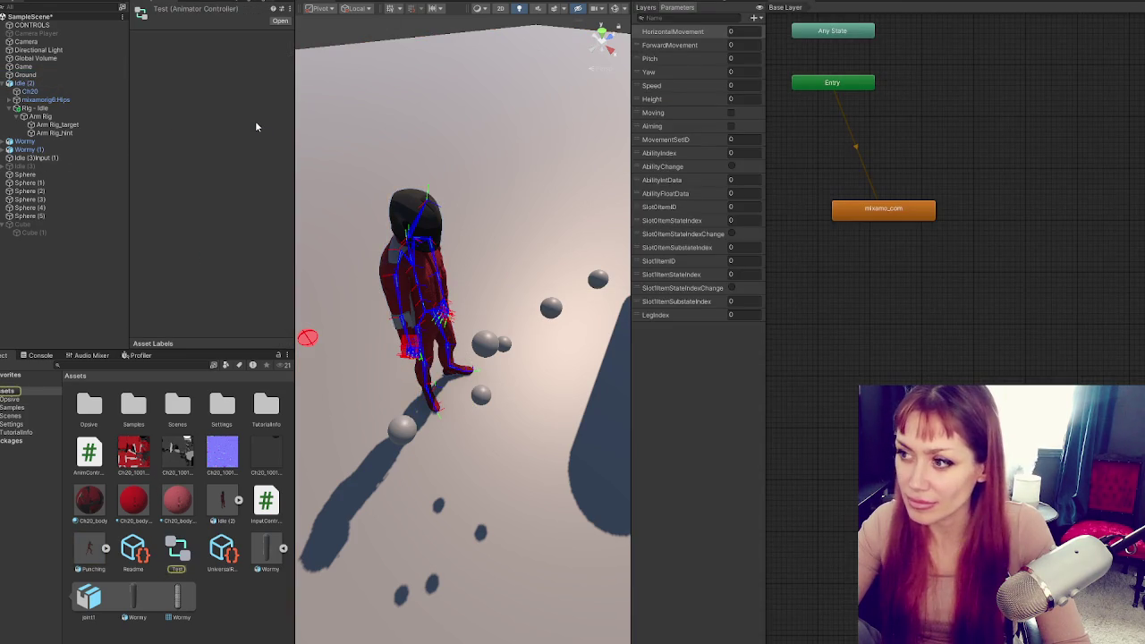
{"action": "left_click", "coordinate": [106, 549]}
{"action": "left_click_drag", "start_coordinate": [262, 548], "coordinate": [917, 269]}
{"action": "left_click_drag", "start_coordinate": [907, 216], "coordinate": [1028, 142]}
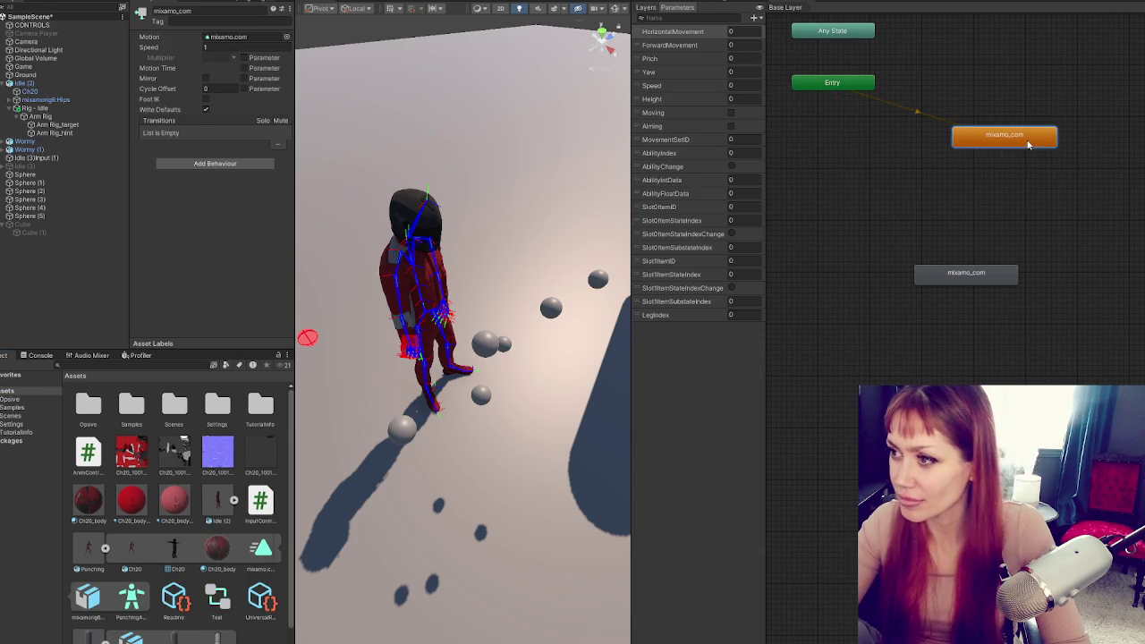
Rename the default state to 'Idle'
{"action": "left_click", "coordinate": [243, 13]}
{"action": "type", "text": "Idle"}
{"action": "key", "text": "Return"}
{"action": "right_click", "coordinate": [945, 212]}
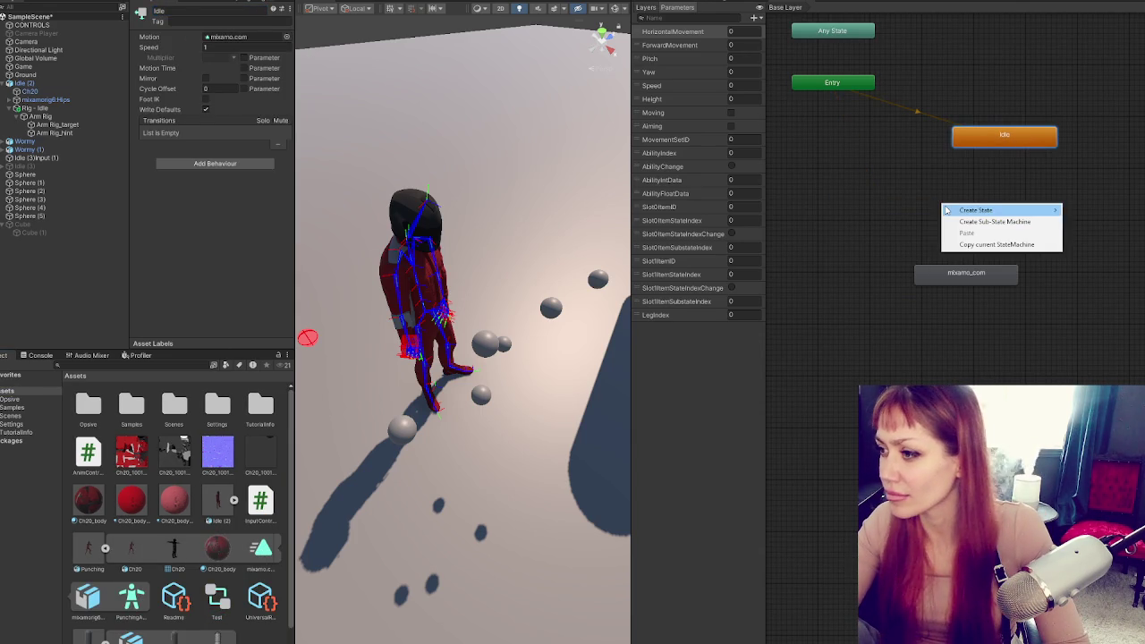
{"action": "left_click", "coordinate": [938, 249]}
Rename the mixamo.com state to 'Punch' and place it beside Any State
{"action": "left_click", "coordinate": [927, 278]}
{"action": "left_click", "coordinate": [228, 10]}
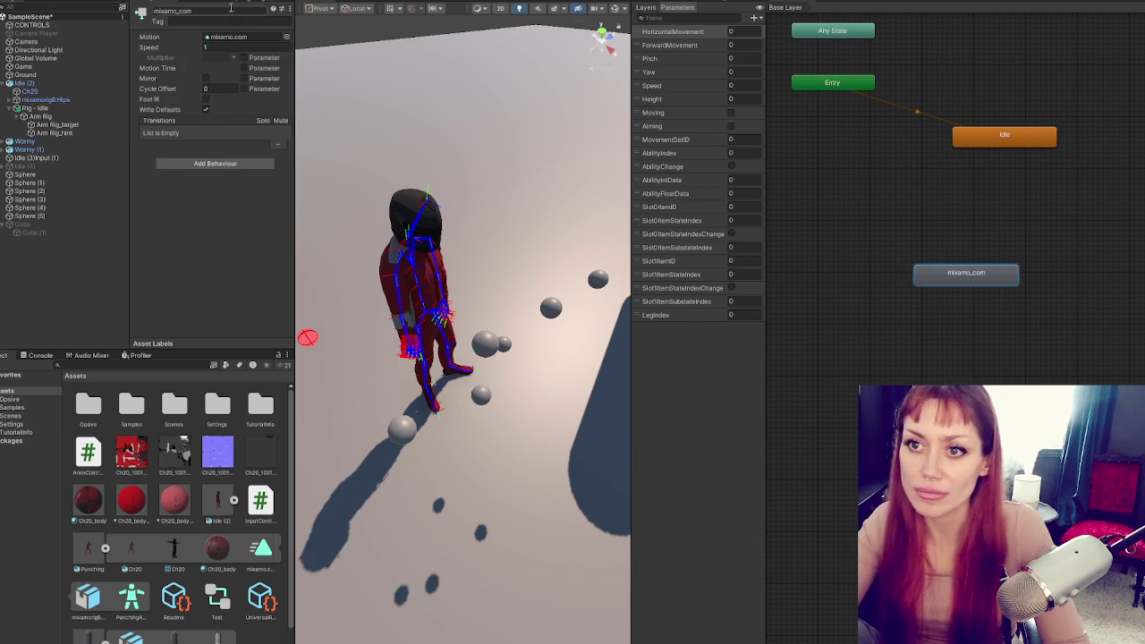
{"action": "type", "text": "Punch"}
{"action": "key", "text": "Return"}
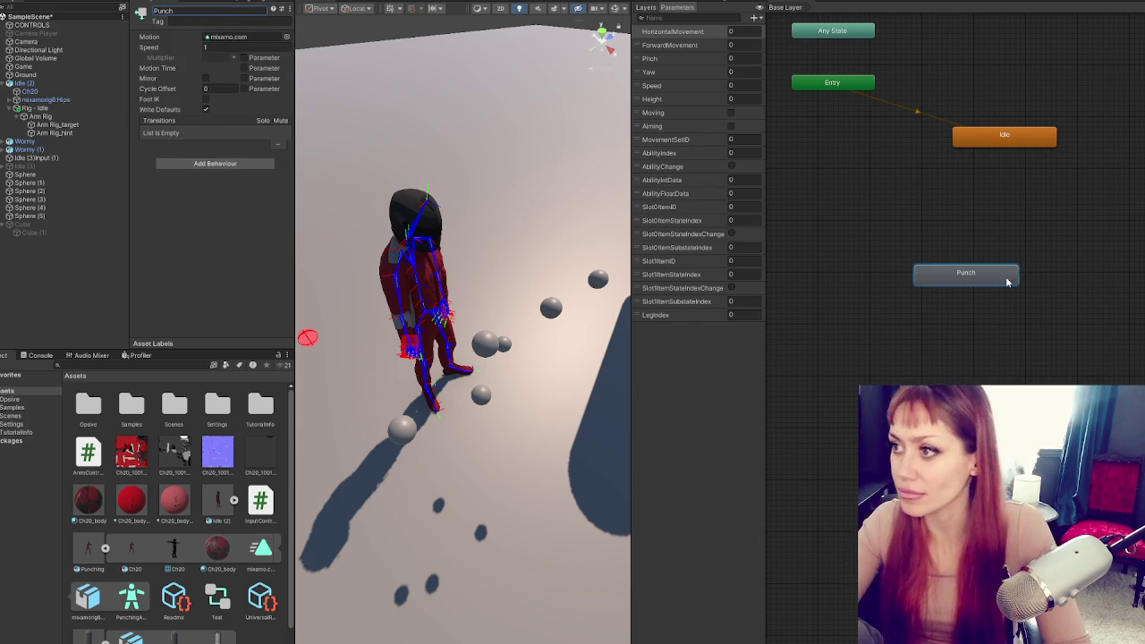
{"action": "left_click_drag", "start_coordinate": [990, 281], "coordinate": [945, 204]}
{"action": "left_click_drag", "start_coordinate": [851, 30], "coordinate": [857, 165]}
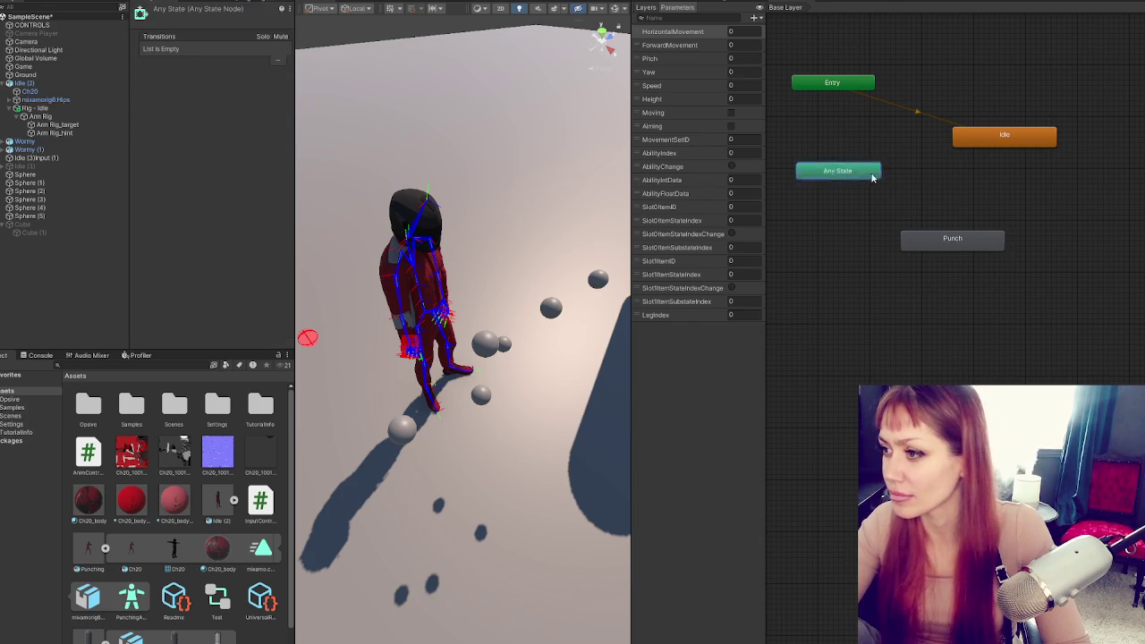
Create transitions Any State→Punch, Any State→Idle and Punch→Idle
{"action": "right_click", "coordinate": [891, 193]}
{"action": "left_click", "coordinate": [904, 200]}
{"action": "left_click", "coordinate": [922, 197]}
{"action": "right_click", "coordinate": [895, 195]}
{"action": "left_click", "coordinate": [930, 204]}
{"action": "left_click", "coordinate": [982, 141]}
{"action": "right_click", "coordinate": [978, 239]}
{"action": "left_click", "coordinate": [1007, 246]}
{"action": "left_click", "coordinate": [984, 141]}
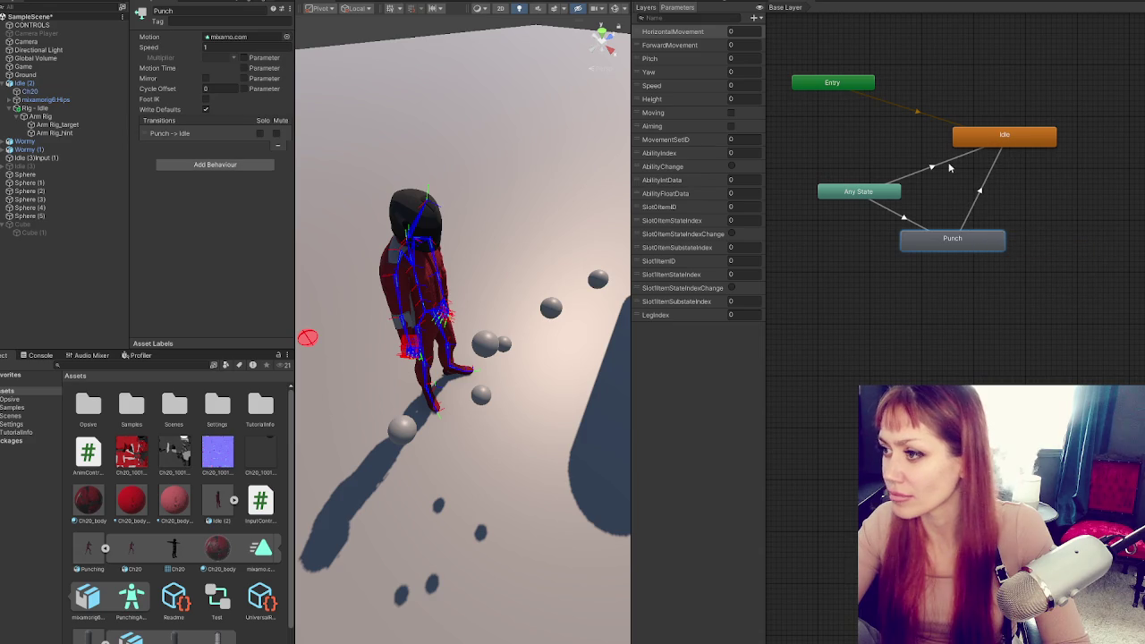
{"action": "left_click", "coordinate": [950, 167]}
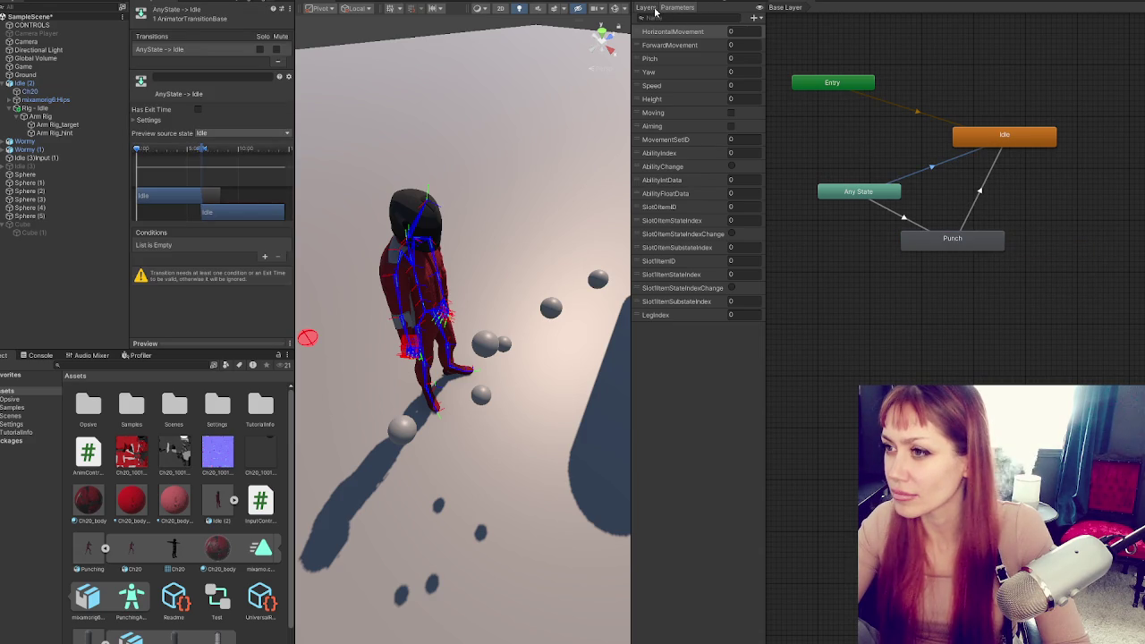
Add two Trigger parameters named 'Idle' and 'Punch'
{"action": "left_click", "coordinate": [756, 17]}
{"action": "left_click", "coordinate": [775, 64]}
{"action": "type", "text": "Idle"}
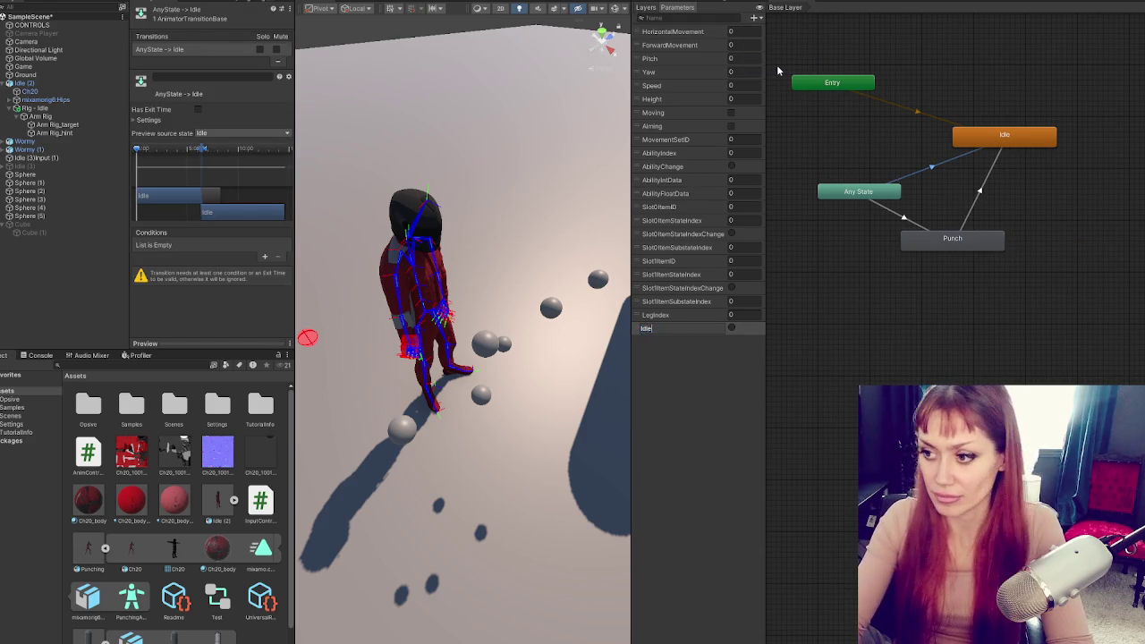
{"action": "key", "text": "Return"}
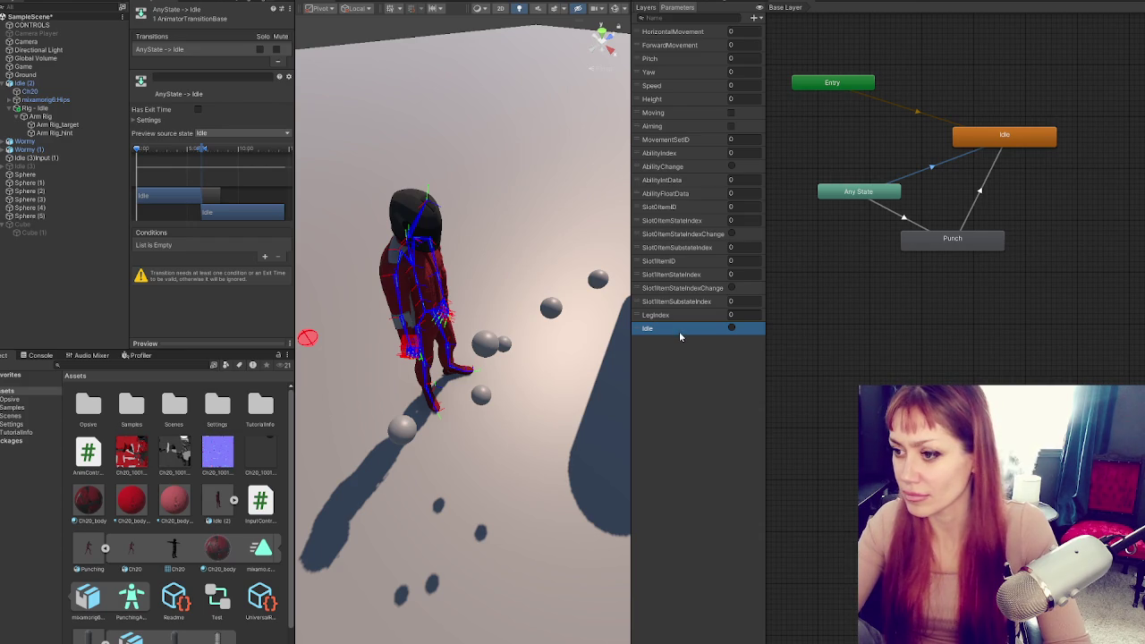
{"action": "left_click", "coordinate": [756, 17]}
{"action": "left_click", "coordinate": [775, 64]}
{"action": "type", "text": "Punch"}
{"action": "key", "text": "Return"}
Condition Any State→Punch on the Punch trigger and shorten its blend
{"action": "left_click", "coordinate": [908, 220]}
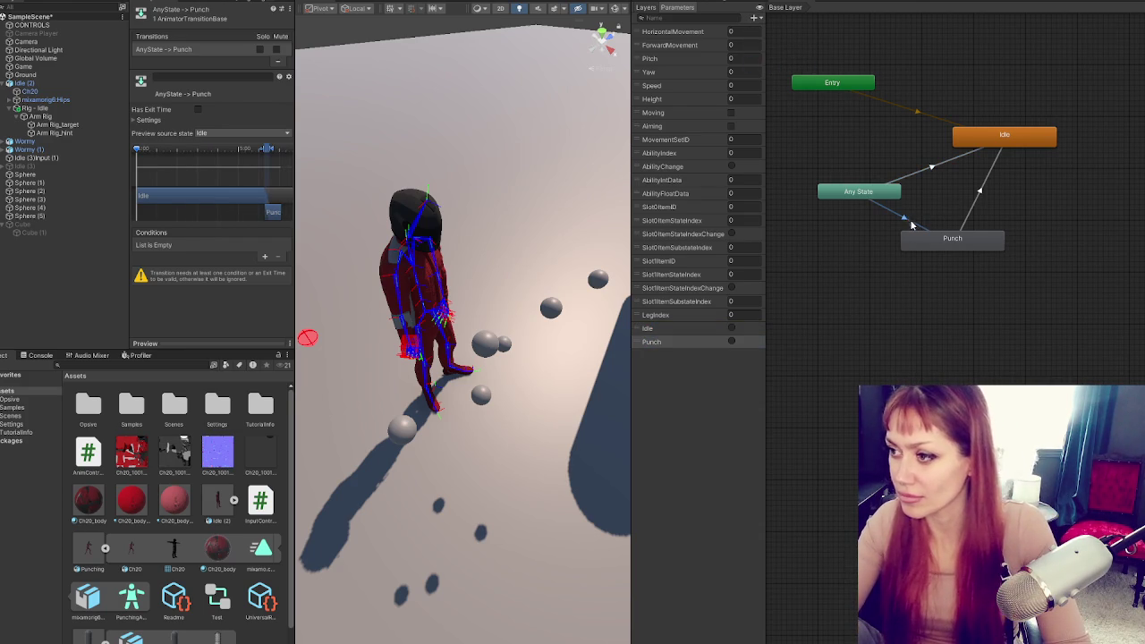
{"action": "left_click", "coordinate": [264, 257]}
{"action": "left_click", "coordinate": [204, 246]}
{"action": "left_click", "coordinate": [179, 483]}
{"action": "left_click_drag", "start_coordinate": [265, 149], "coordinate": [141, 149]}
Condition Any State→Idle on the Idle trigger with a near-zero blend
{"action": "left_click", "coordinate": [922, 174]}
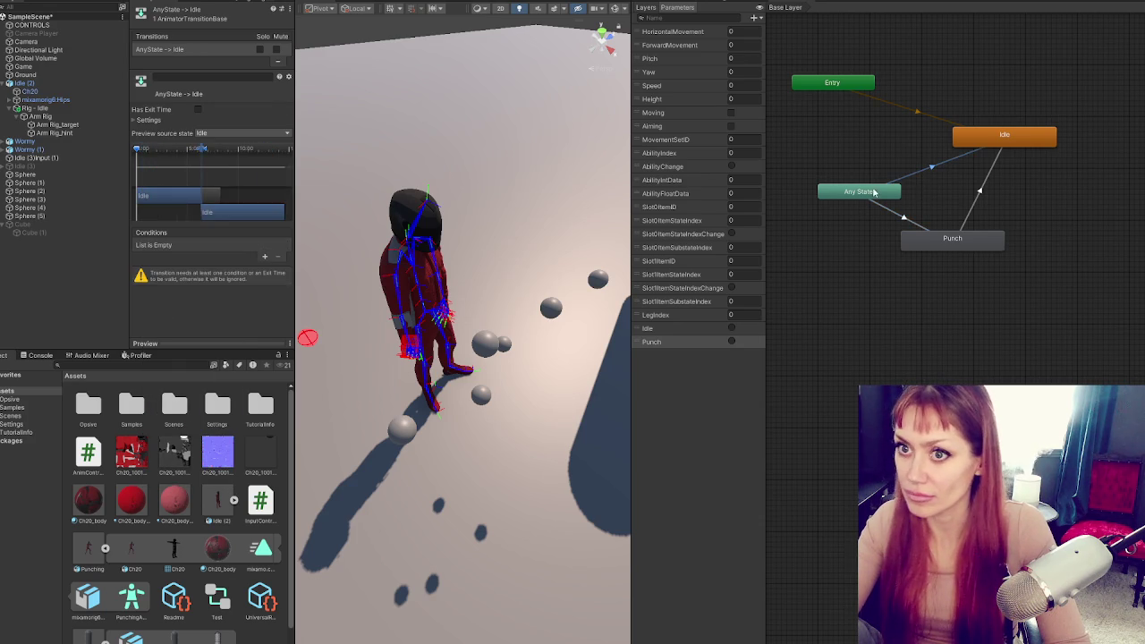
{"action": "left_click", "coordinate": [264, 257]}
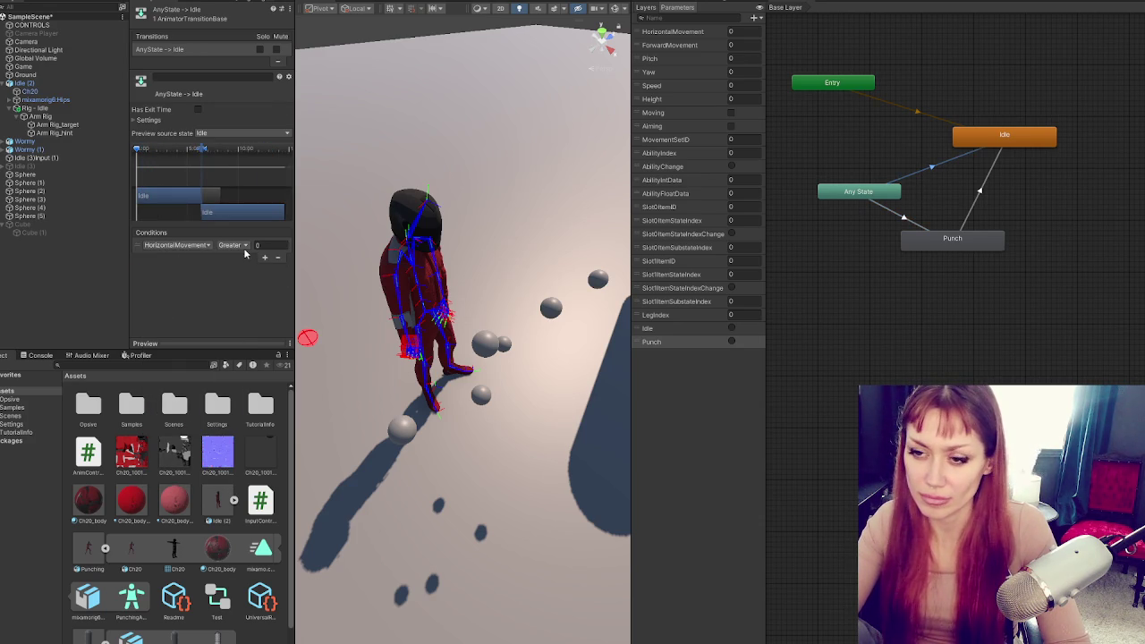
{"action": "left_click", "coordinate": [176, 245]}
{"action": "left_click", "coordinate": [186, 474]}
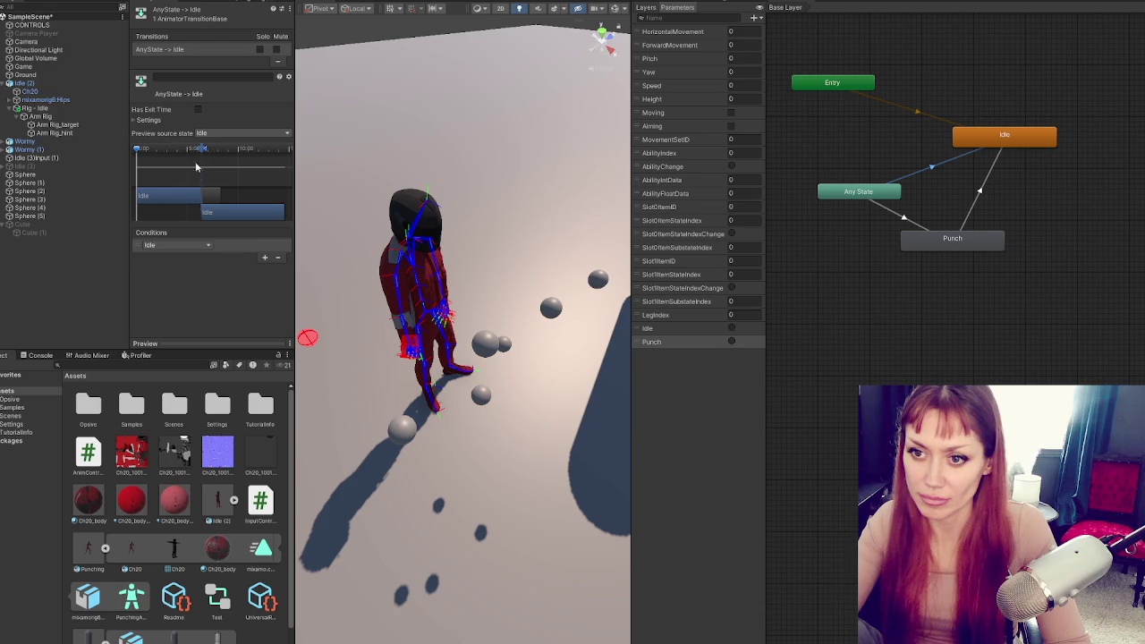
{"action": "left_click_drag", "start_coordinate": [200, 152], "coordinate": [137, 152]}
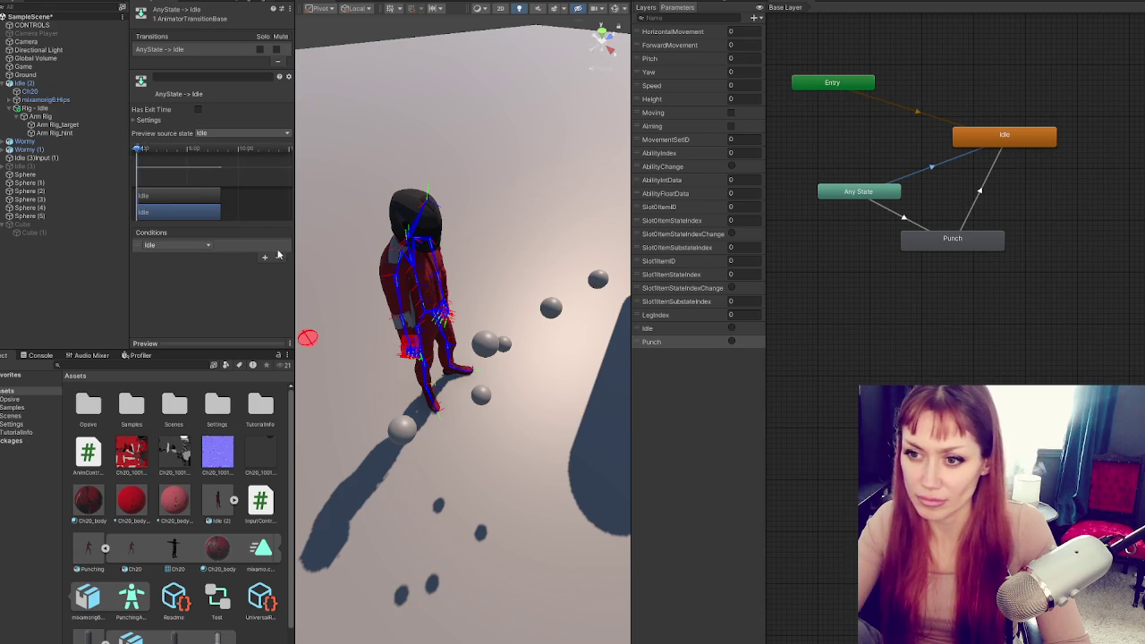
Review the timing settings of the Any State→Punch and Punch→Idle transitions
{"action": "left_click", "coordinate": [976, 208]}
{"action": "left_click", "coordinate": [922, 221]}
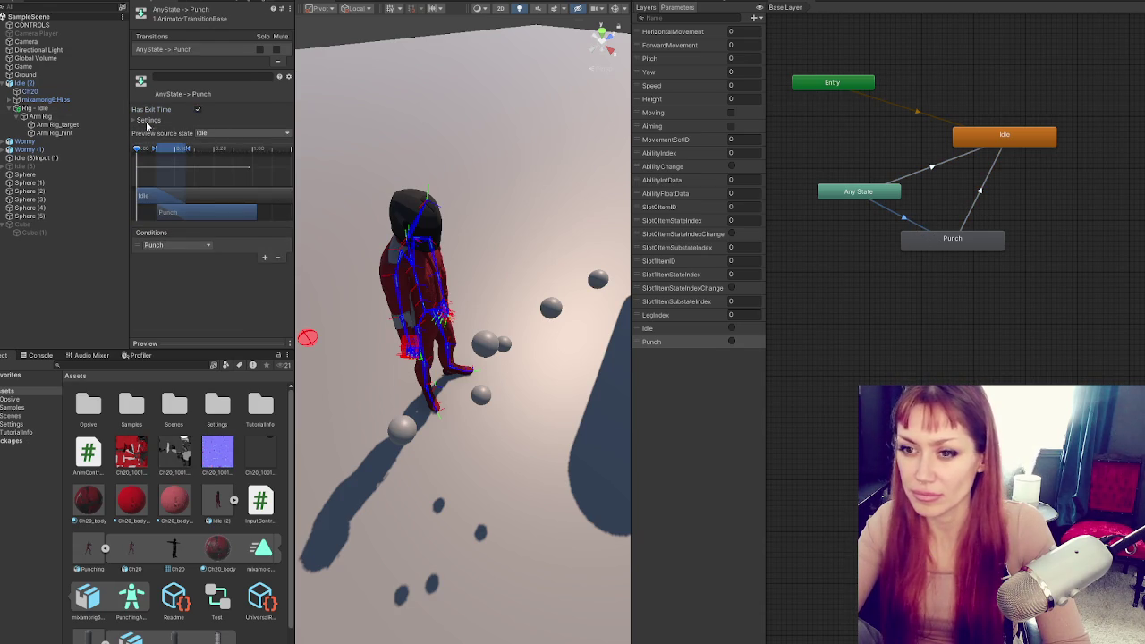
{"action": "left_click", "coordinate": [148, 120]}
{"action": "left_click", "coordinate": [848, 227]}
{"action": "left_click", "coordinate": [982, 198]}
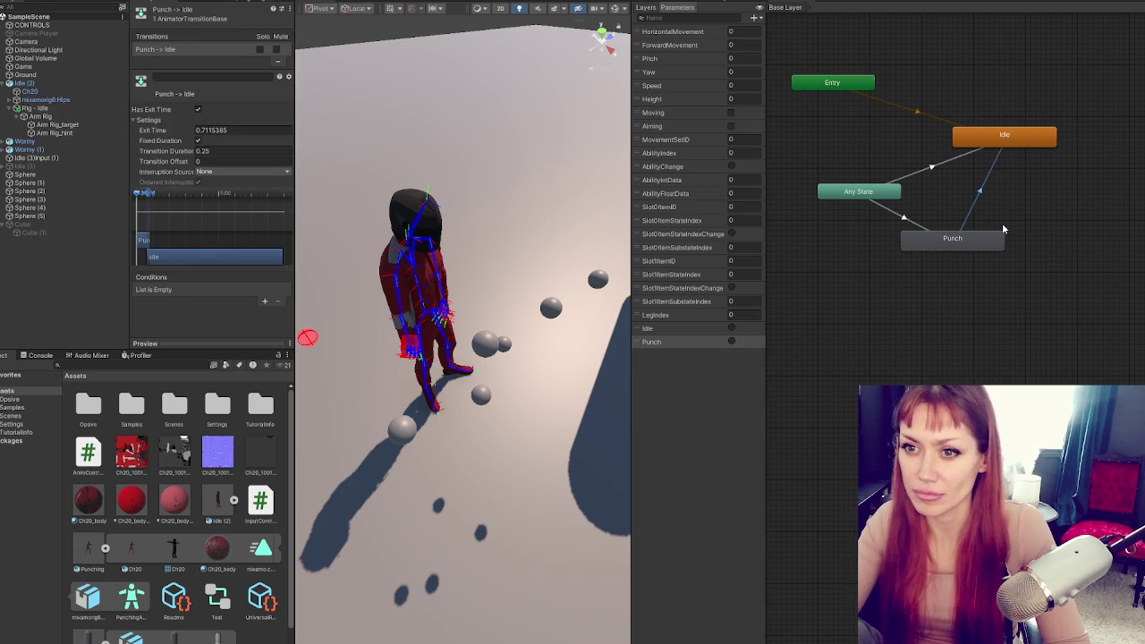
{"action": "left_click", "coordinate": [916, 223]}
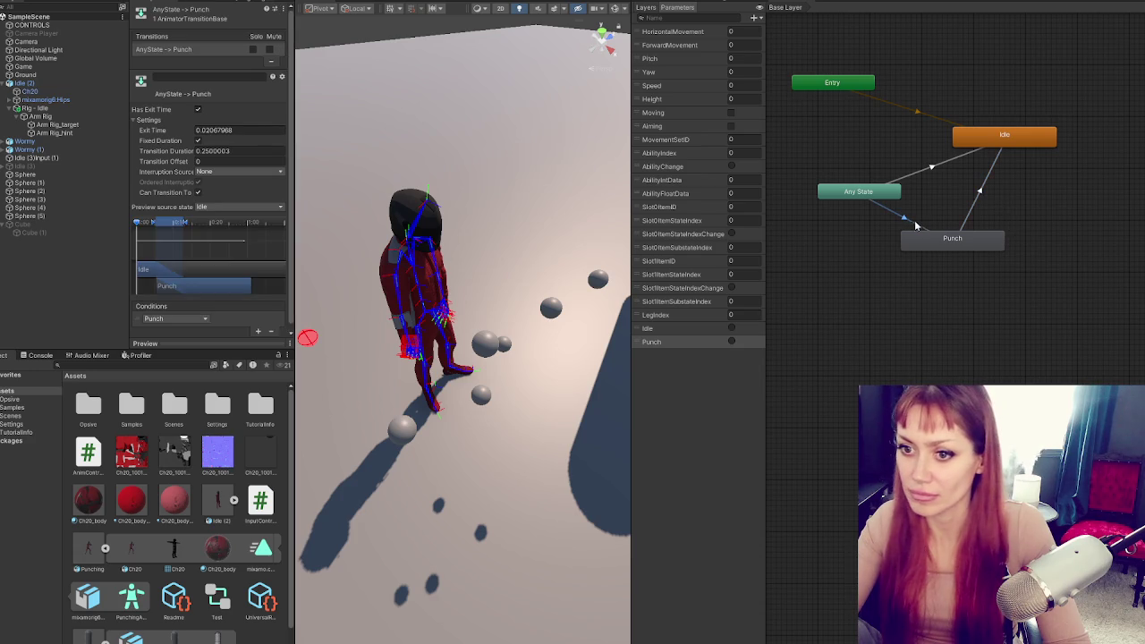
{"action": "left_click", "coordinate": [1055, 213]}
{"action": "key", "text": "alt+Tab"}
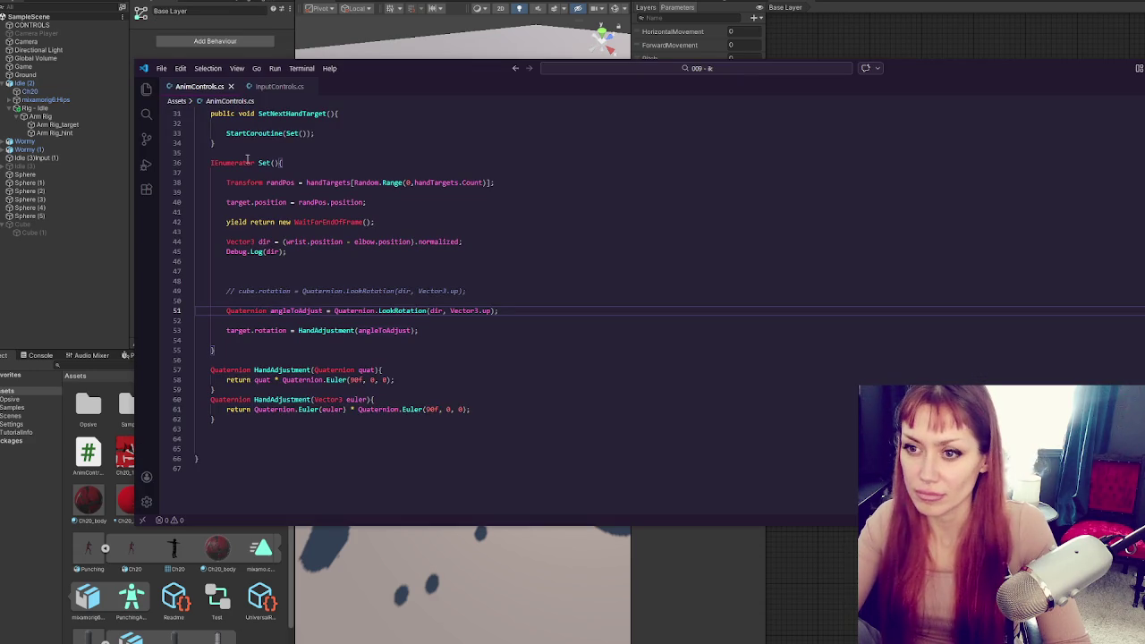
Insert blank lines after 'IEnumerator Set(){' in AnimControls.cs
{"action": "left_click", "coordinate": [427, 352]}
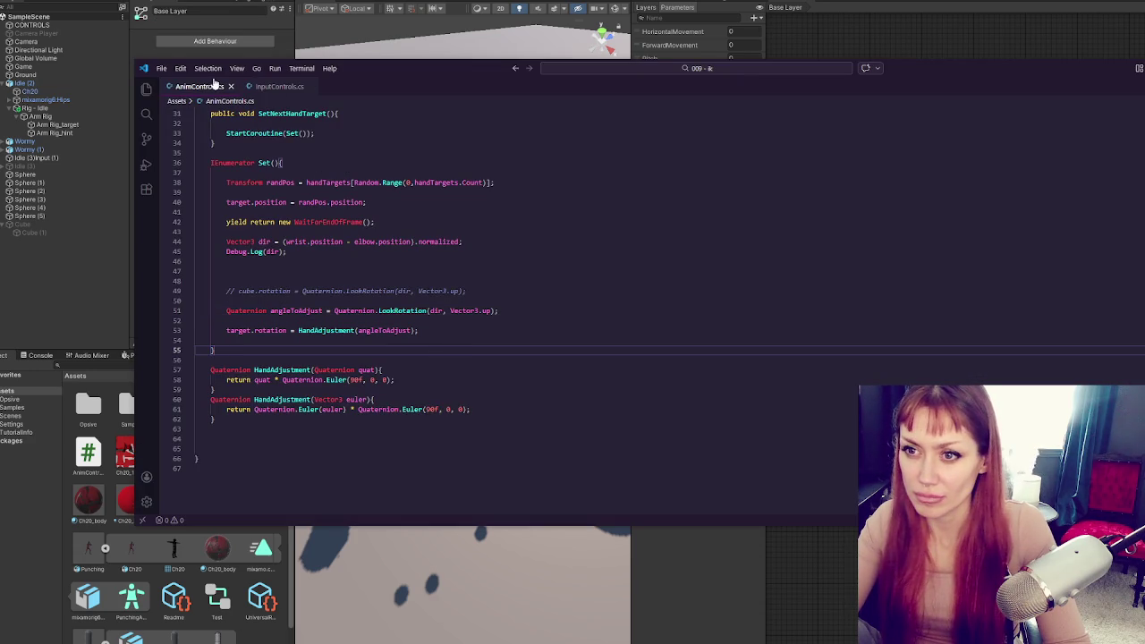
{"action": "left_click", "coordinate": [414, 171]}
{"action": "scroll", "coordinate": [451, 190], "scroll_direction": "up", "scroll_amount": 3}
{"action": "left_click", "coordinate": [450, 211]}
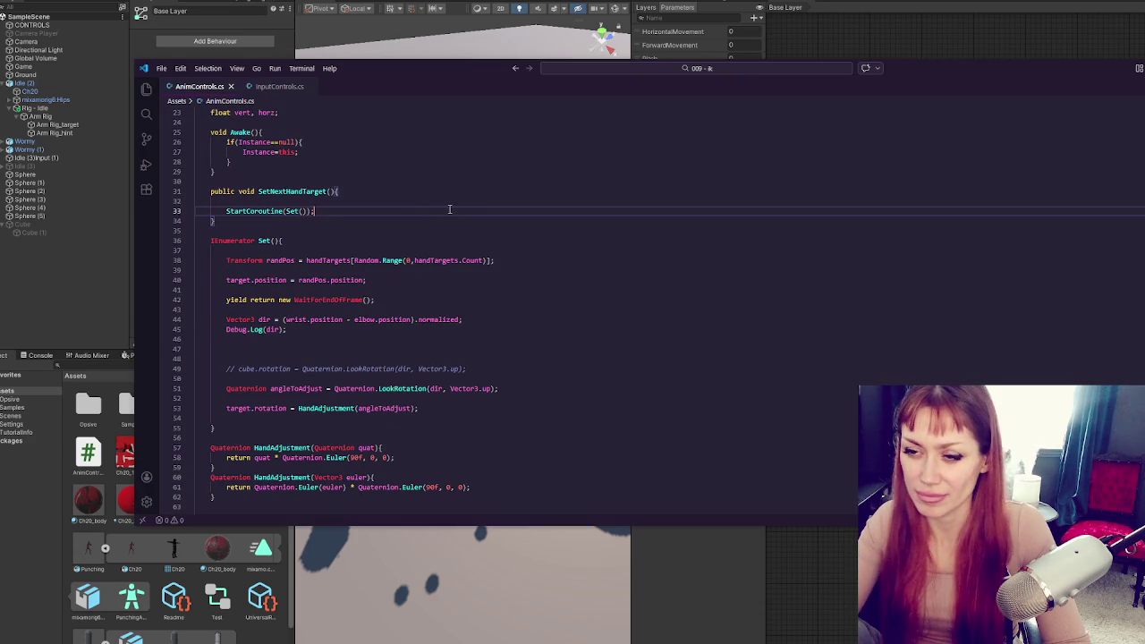
{"action": "left_click", "coordinate": [474, 240]}
{"action": "key", "text": "Return"}
{"action": "key", "text": "Return"}
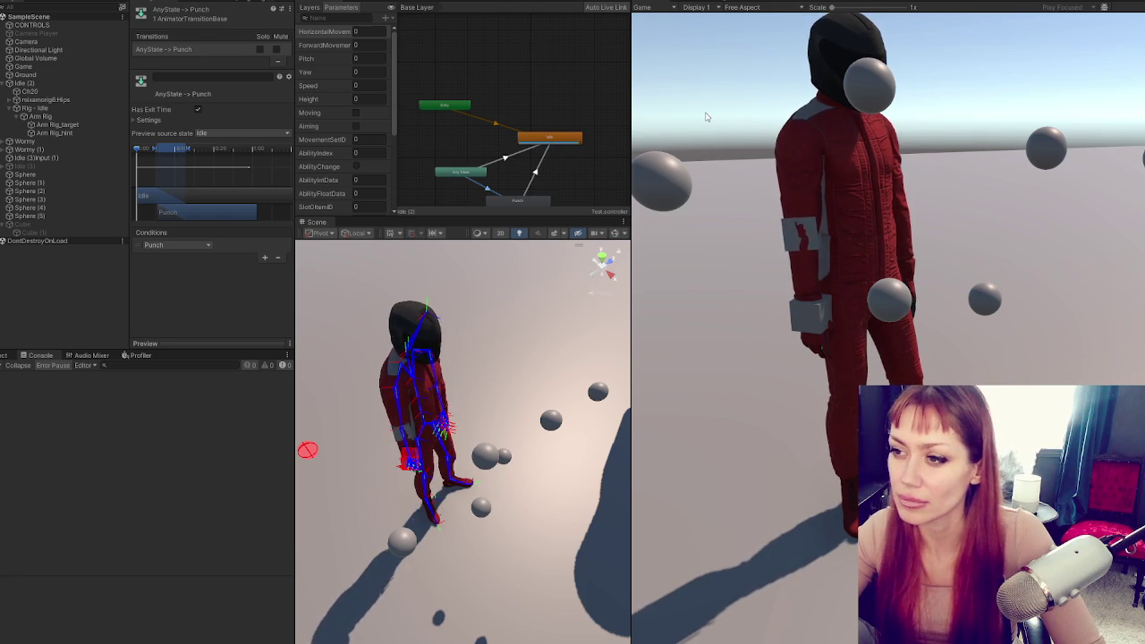
Set the Punch→Idle transition's interruption source to Next State
{"action": "left_click", "coordinate": [706, 117]}
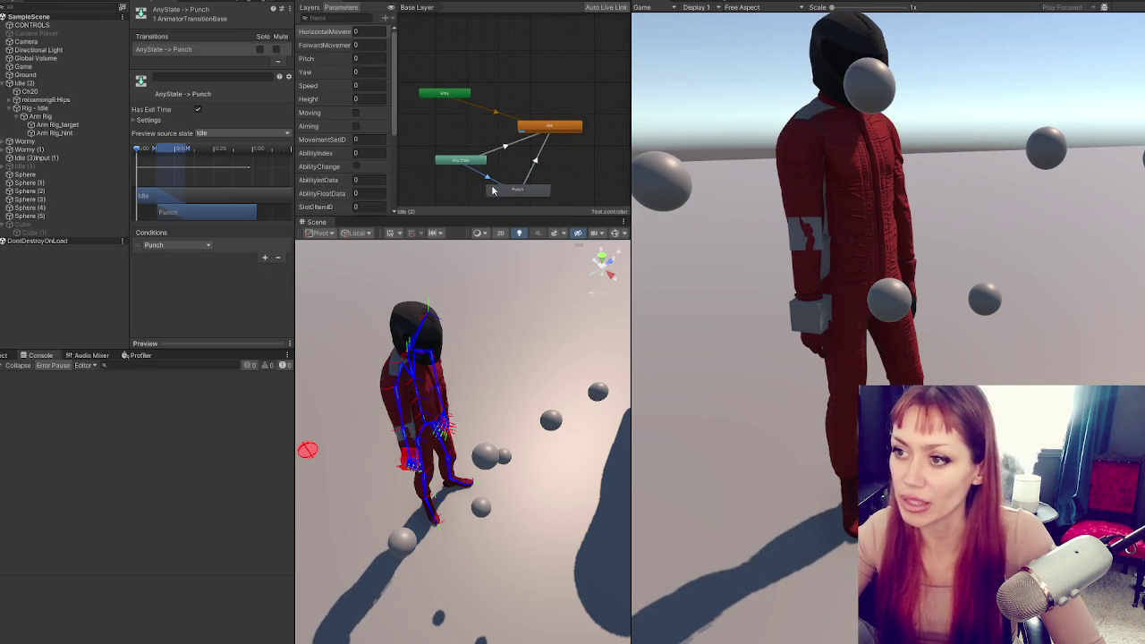
{"action": "left_click", "coordinate": [501, 146]}
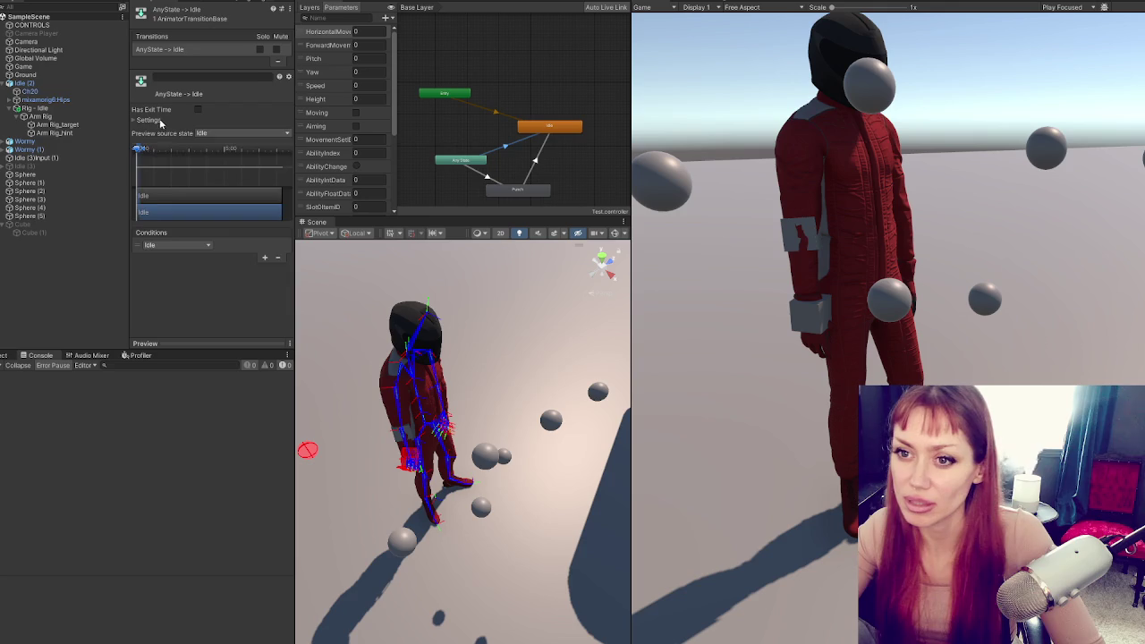
{"action": "left_click", "coordinate": [149, 120]}
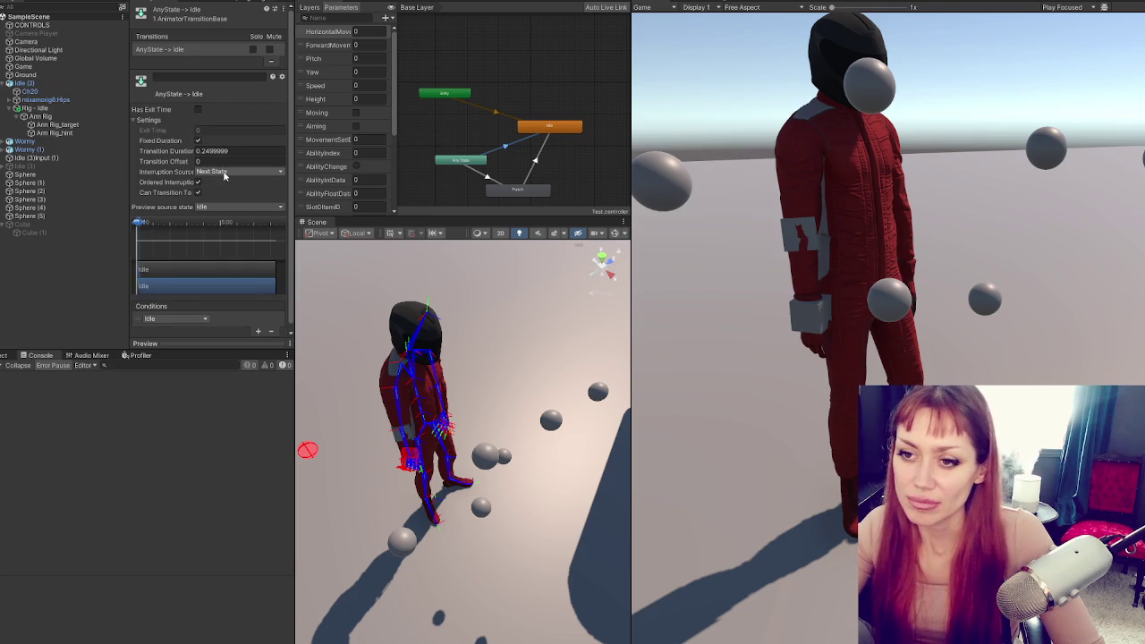
{"action": "left_click", "coordinate": [537, 162]}
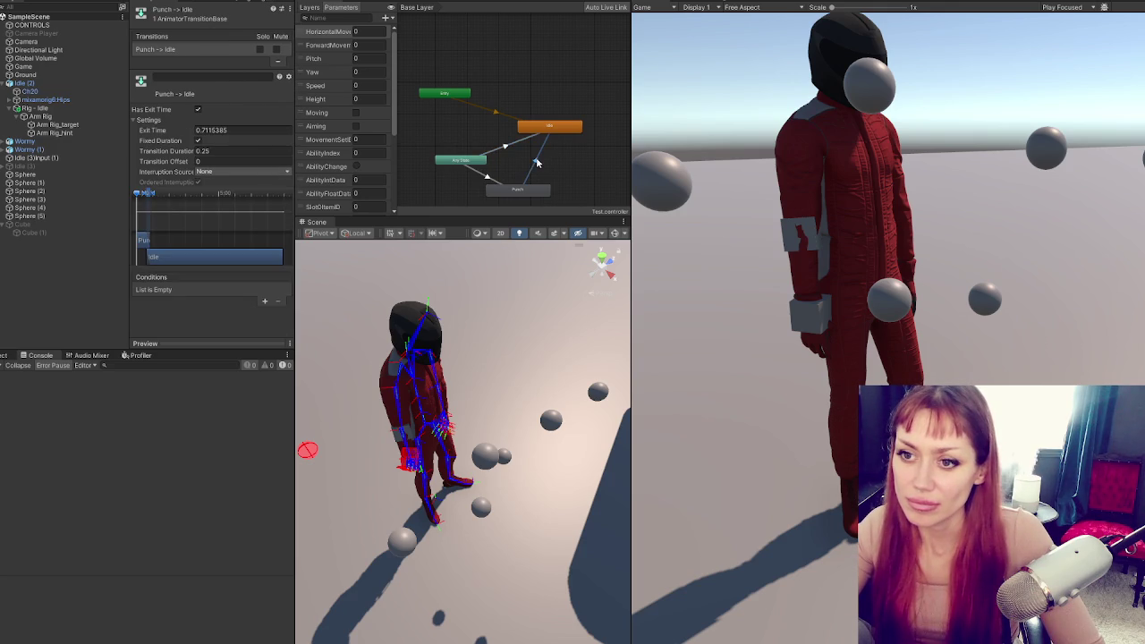
{"action": "left_click", "coordinate": [233, 173]}
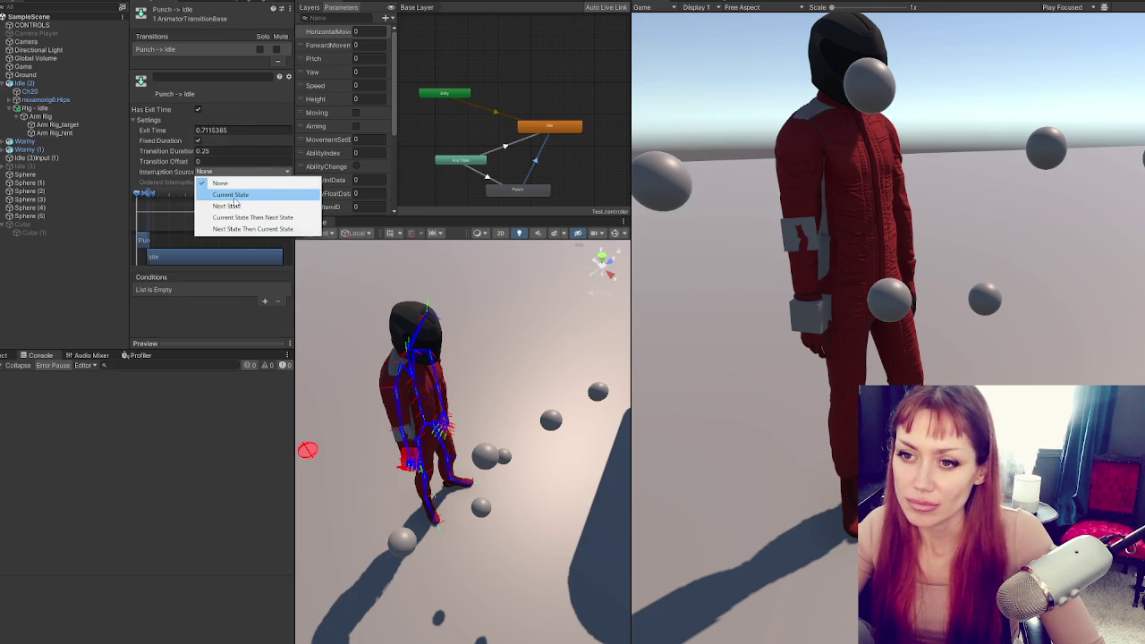
{"action": "left_click", "coordinate": [228, 206]}
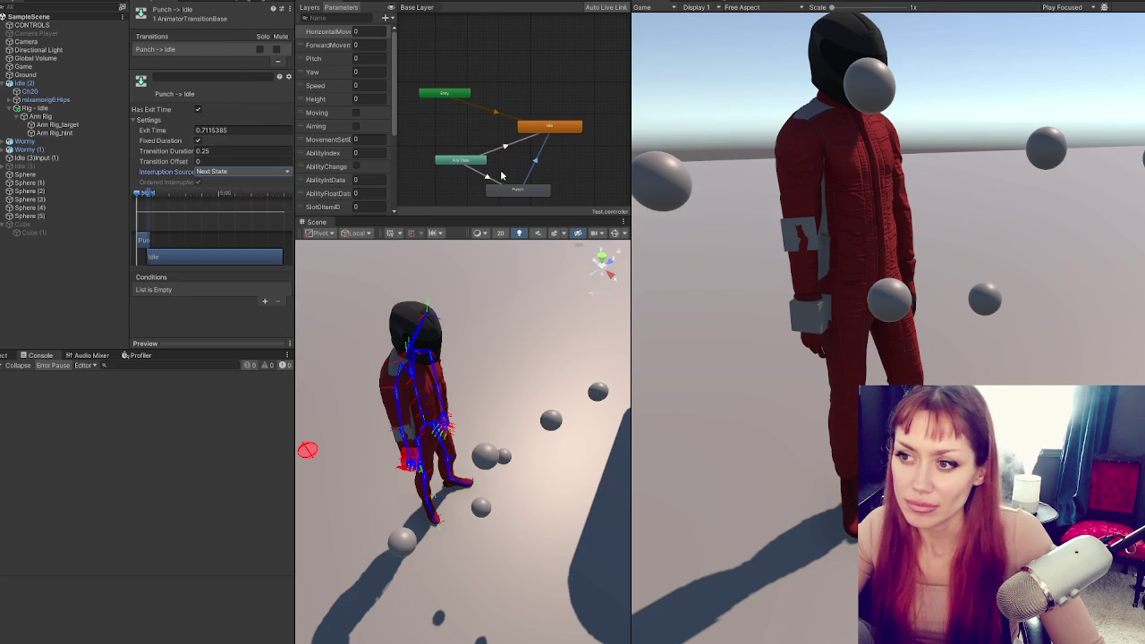
Switch the Any State→Idle and Punch→Idle interruption sources to Current State
{"action": "left_click", "coordinate": [493, 181]}
{"action": "left_click", "coordinate": [237, 172]}
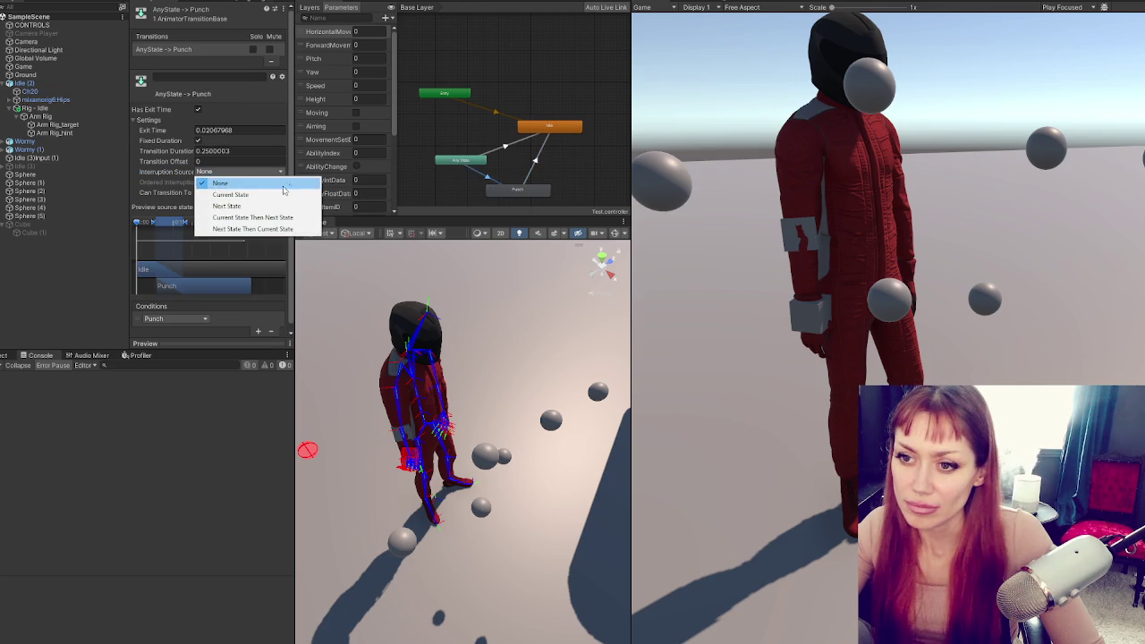
{"action": "left_click", "coordinate": [506, 146]}
{"action": "left_click", "coordinate": [507, 148]}
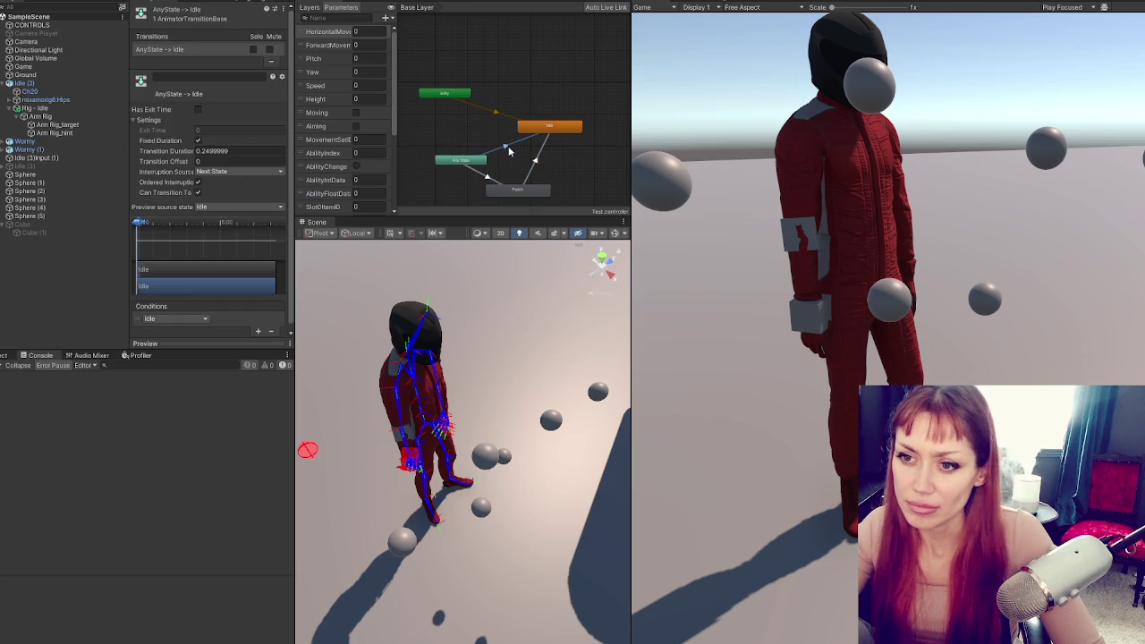
{"action": "left_click", "coordinate": [237, 172]}
{"action": "left_click", "coordinate": [232, 194]}
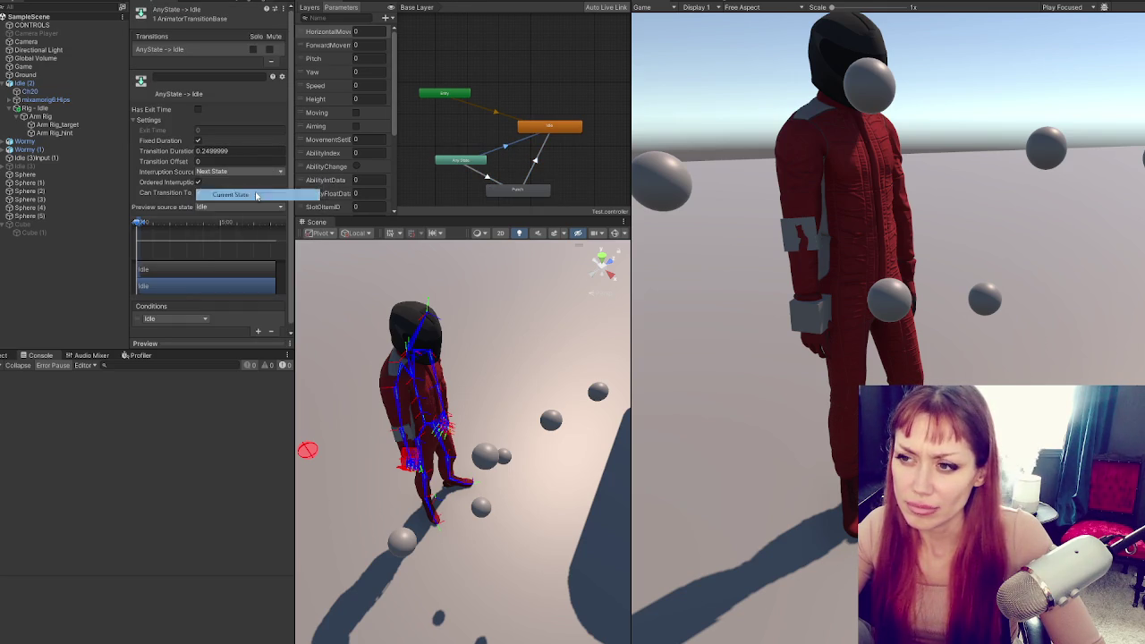
{"action": "left_click", "coordinate": [532, 160]}
{"action": "left_click", "coordinate": [530, 170]}
{"action": "left_click", "coordinate": [242, 172]}
{"action": "left_click", "coordinate": [223, 192]}
Test the punch in Play mode, then start the Punch clip earlier in its blend
{"action": "key", "text": "ctrl+p"}
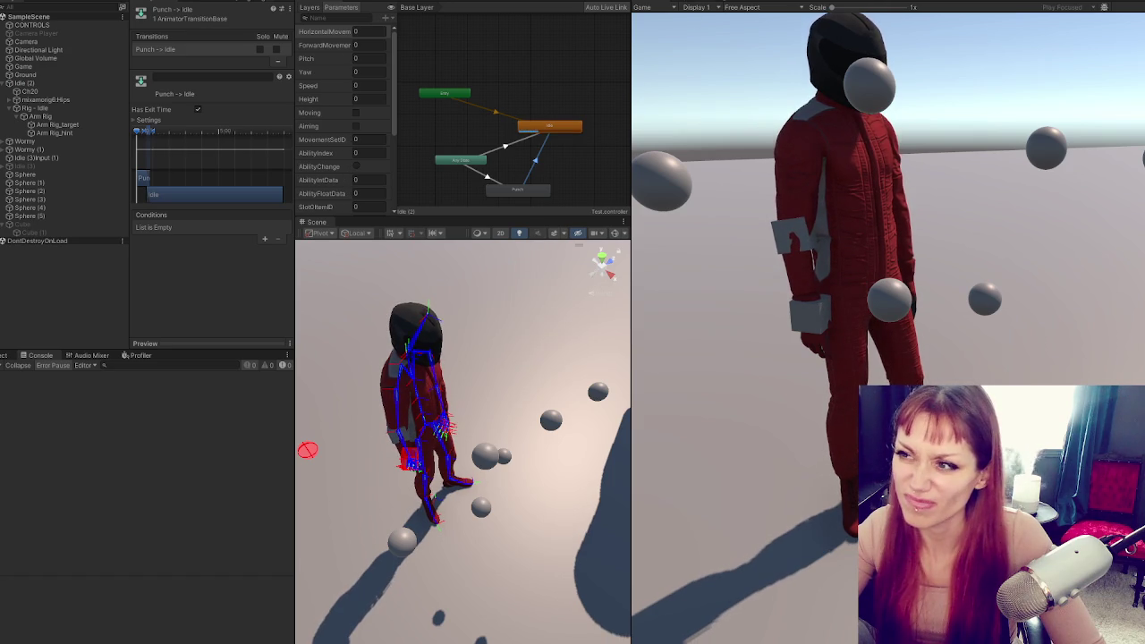
{"action": "key", "text": "ctrl+p"}
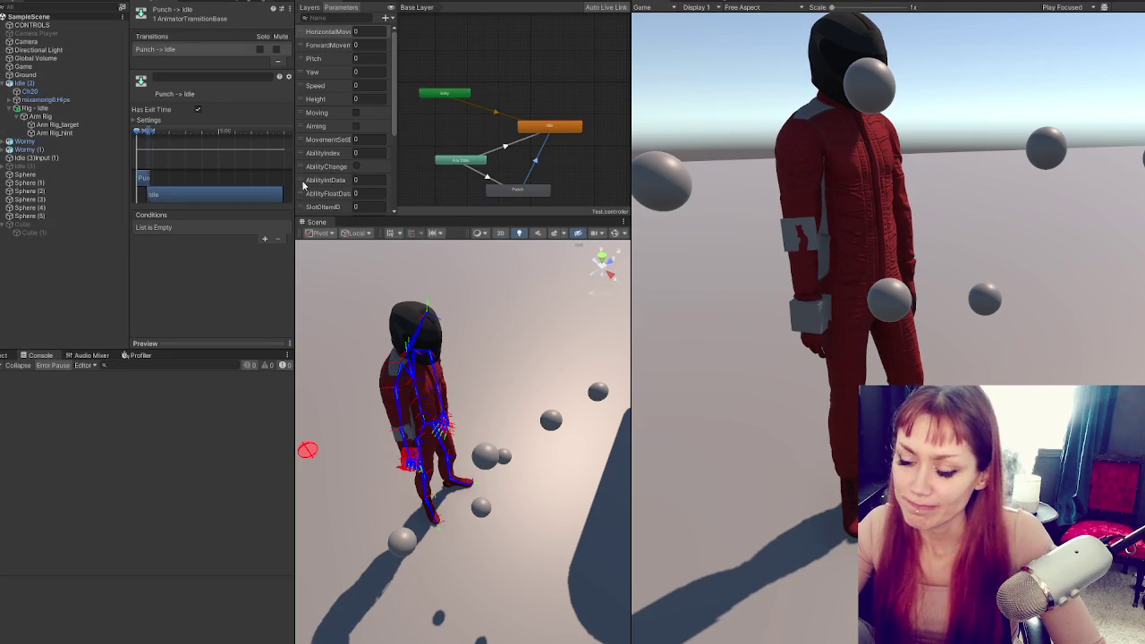
{"action": "left_click", "coordinate": [487, 174]}
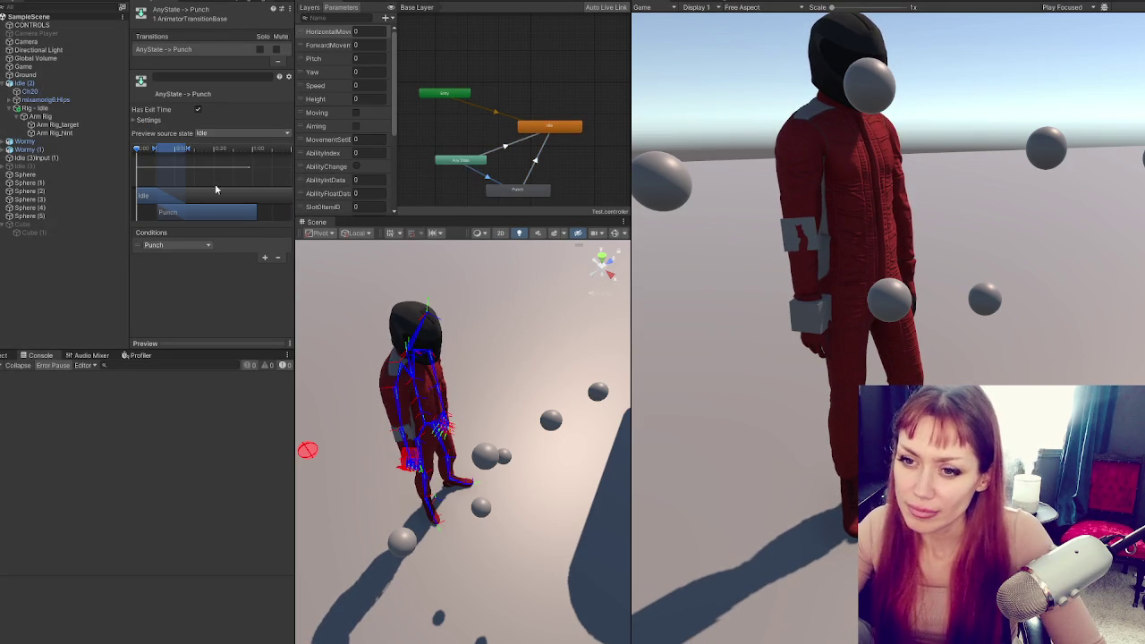
{"action": "left_click_drag", "start_coordinate": [172, 171], "coordinate": [145, 150]}
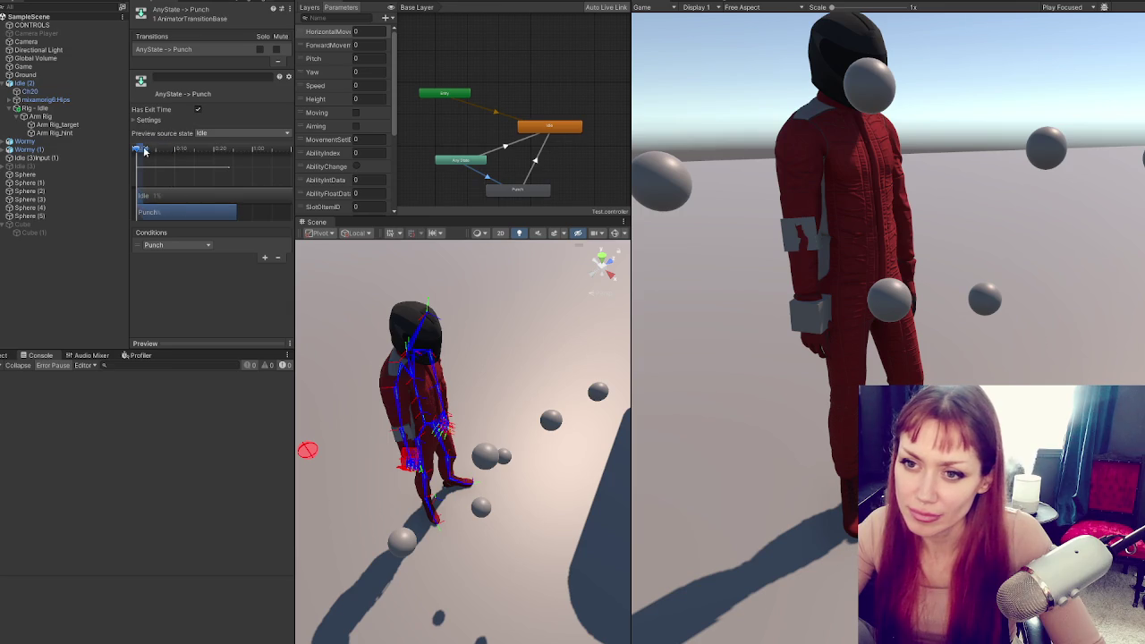
{"action": "left_click", "coordinate": [148, 120]}
{"action": "left_click", "coordinate": [181, 50]}
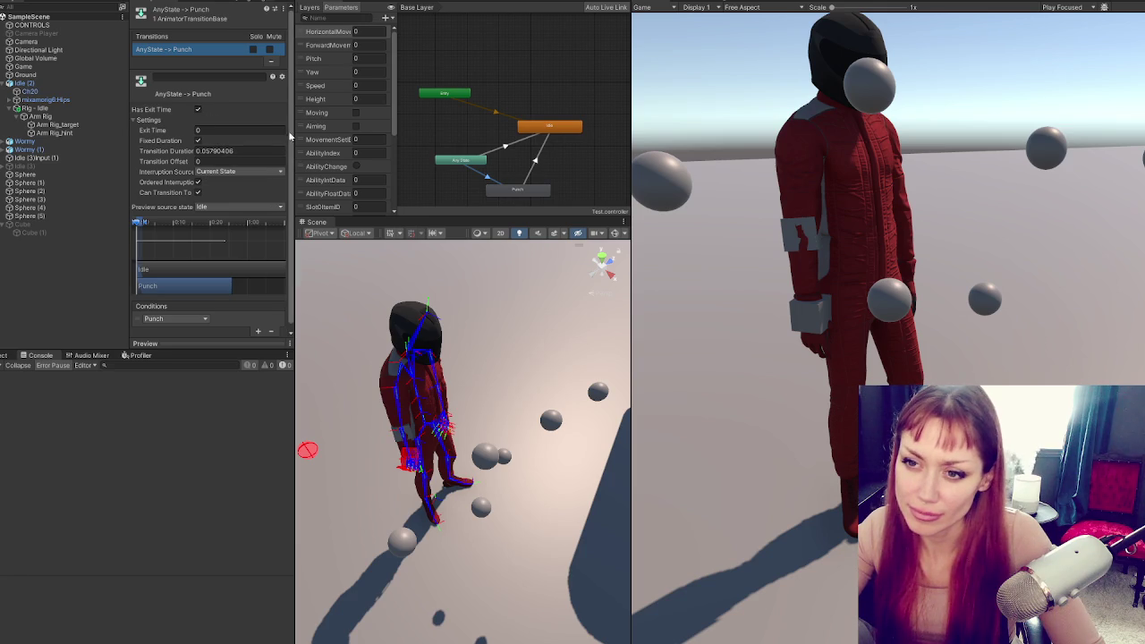
Set the Any State→Idle transition's interruption source to Next State
{"action": "left_click", "coordinate": [512, 141]}
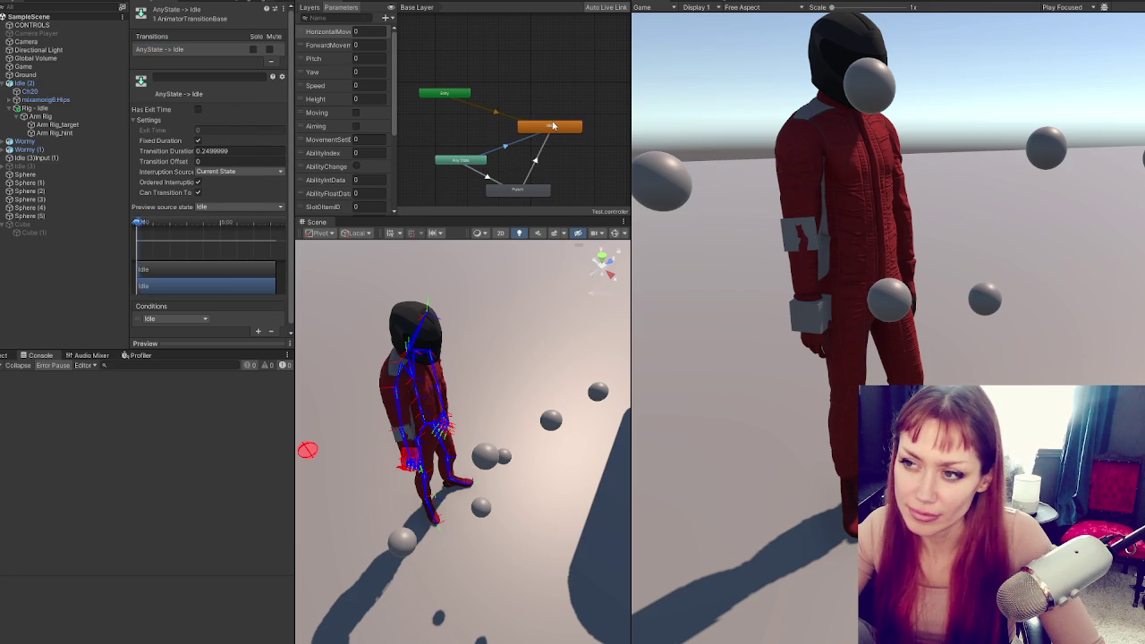
{"action": "left_click", "coordinate": [499, 113]}
{"action": "left_click", "coordinate": [501, 116]}
{"action": "left_click", "coordinate": [507, 147]}
{"action": "left_click", "coordinate": [223, 171]}
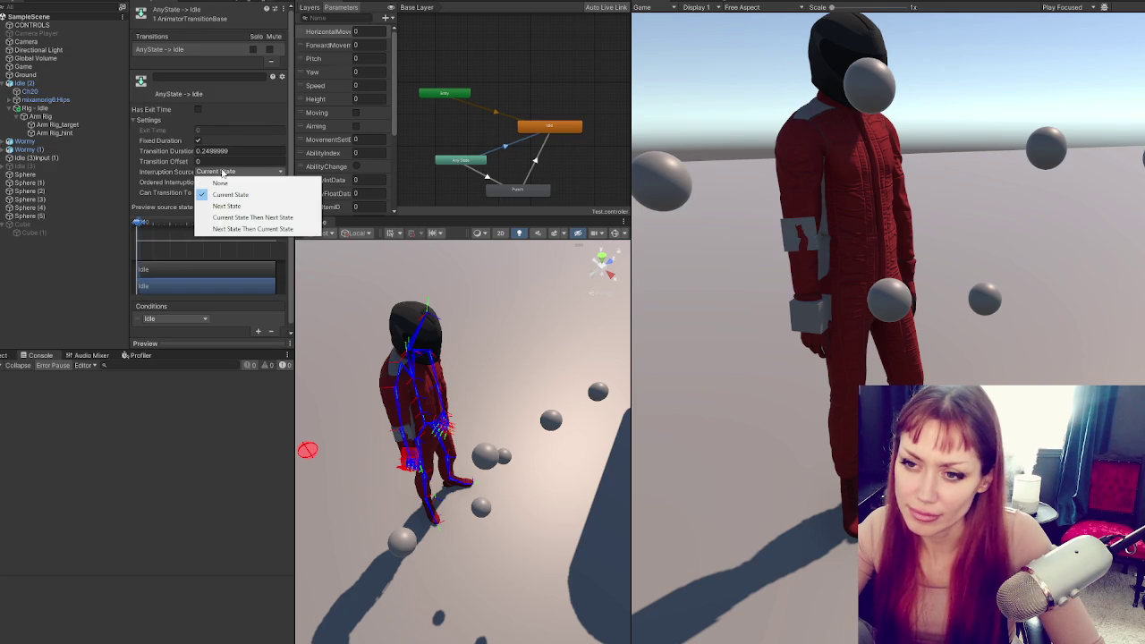
{"action": "left_click", "coordinate": [249, 217]}
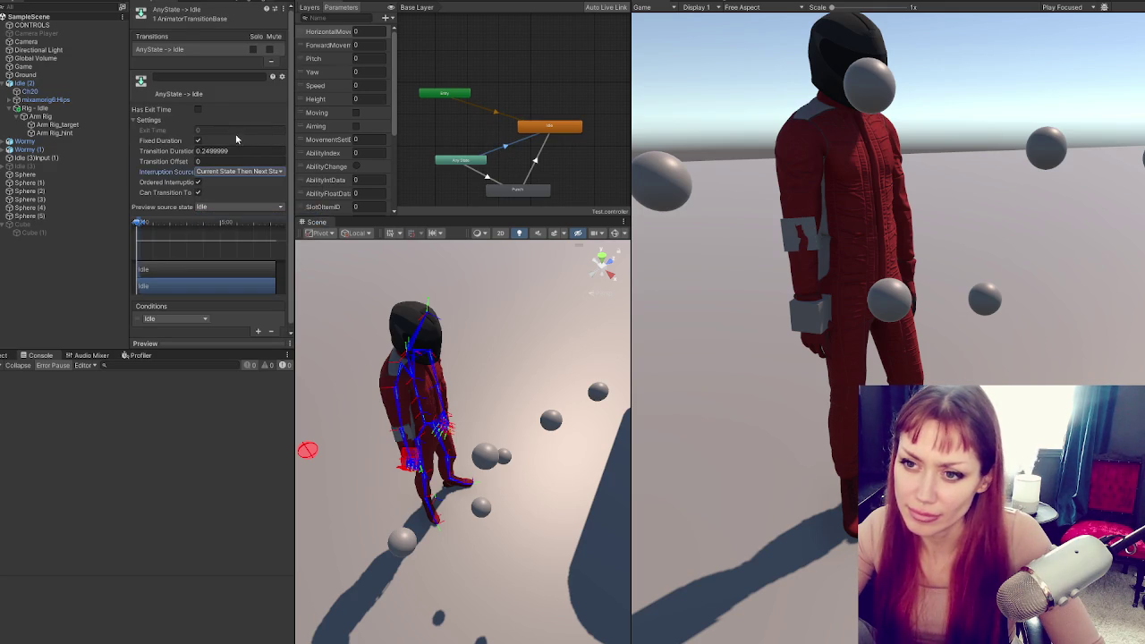
{"action": "left_click", "coordinate": [212, 170]}
{"action": "left_click", "coordinate": [239, 207]}
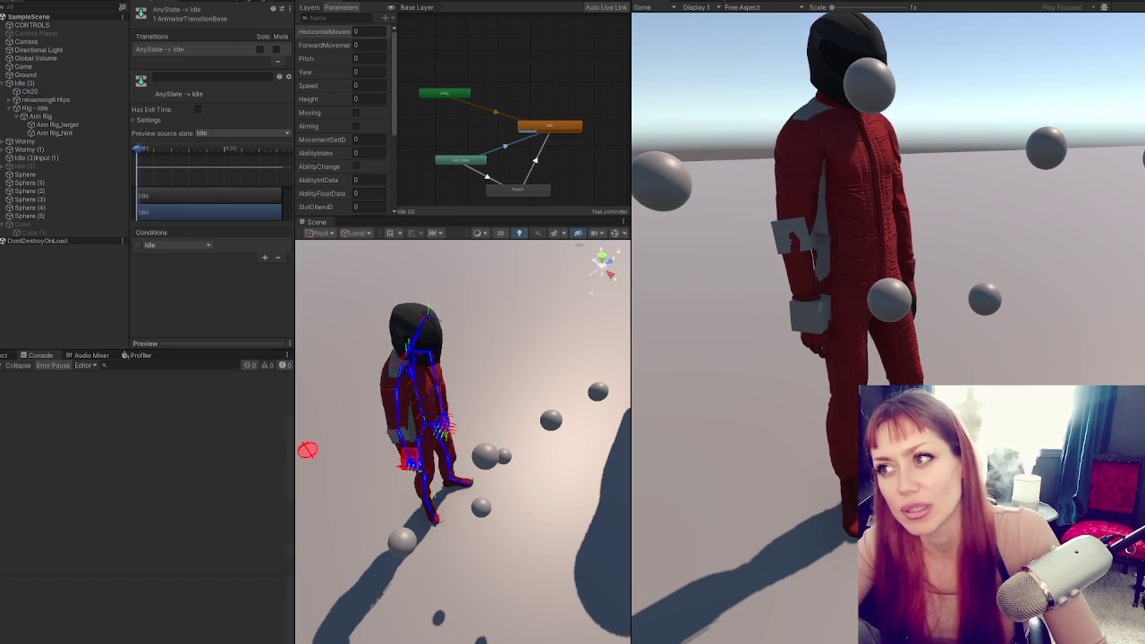
{"action": "key", "text": "alt+Tab"}
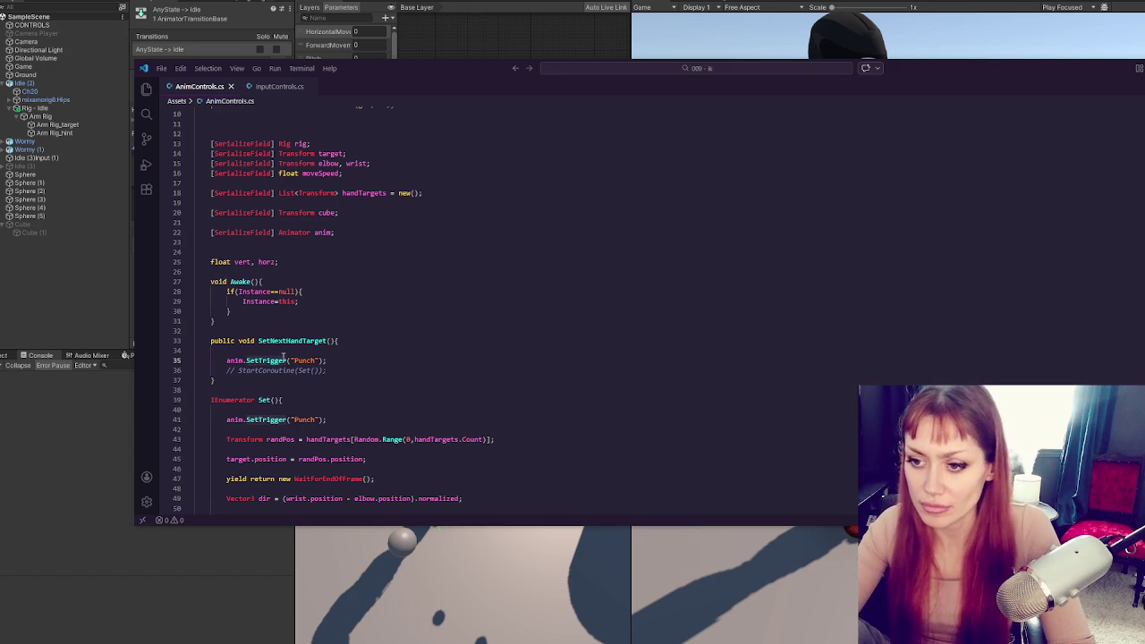
Replace SetTrigger with CrossFade("Punch", 0) in SetNextHandTarget and save
{"action": "type", "text": "CrossFade"}
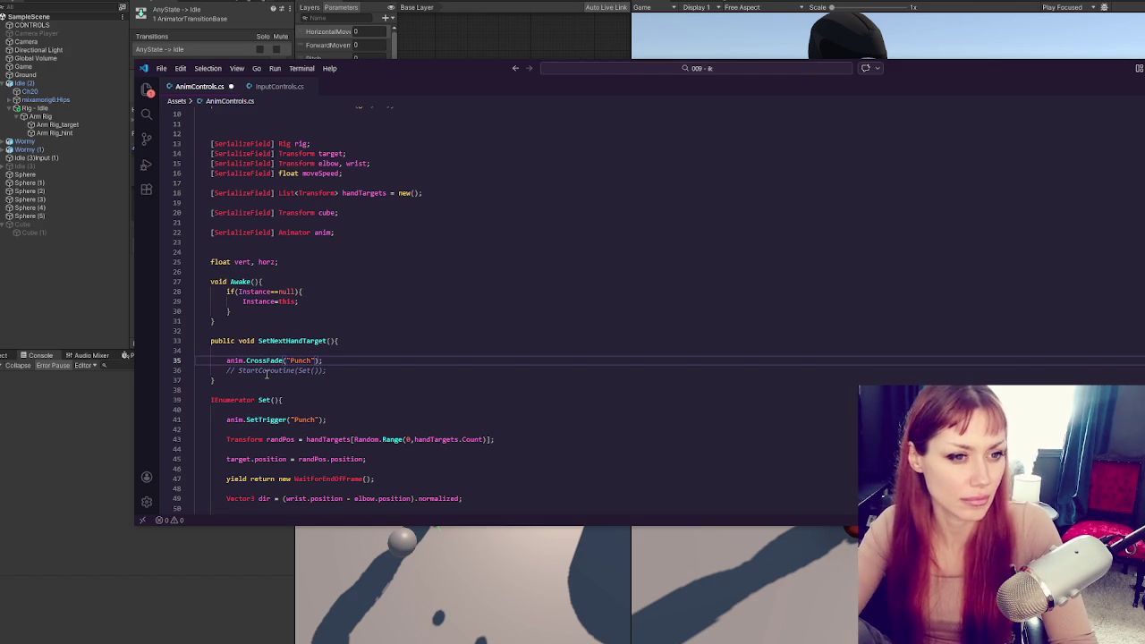
{"action": "key", "text": "ctrl+s"}
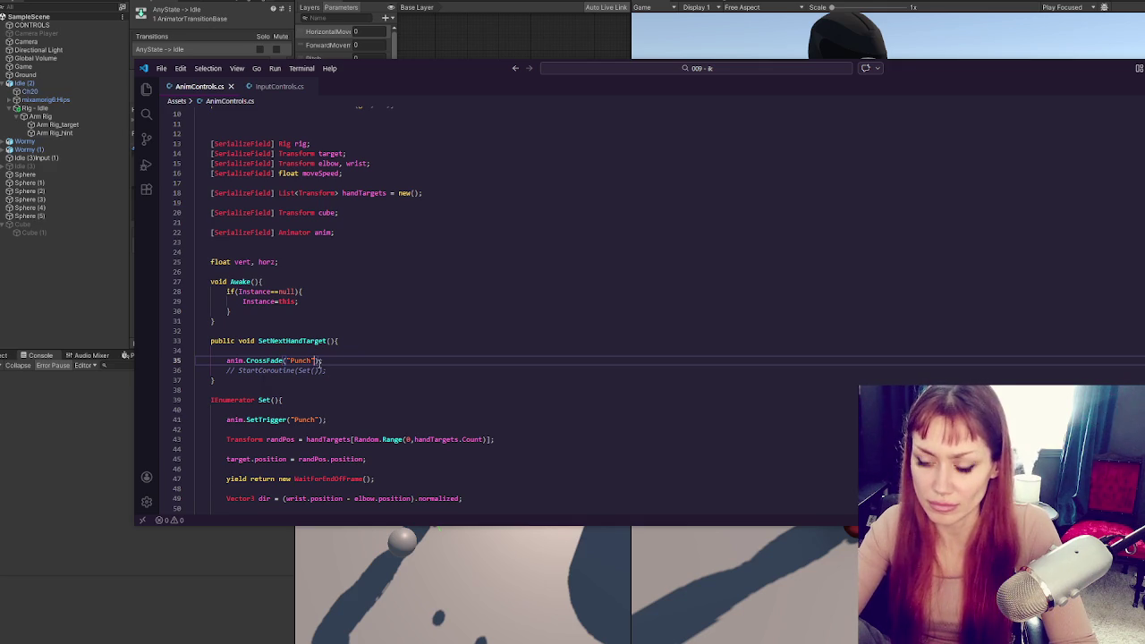
{"action": "type", "text": ", 0"}
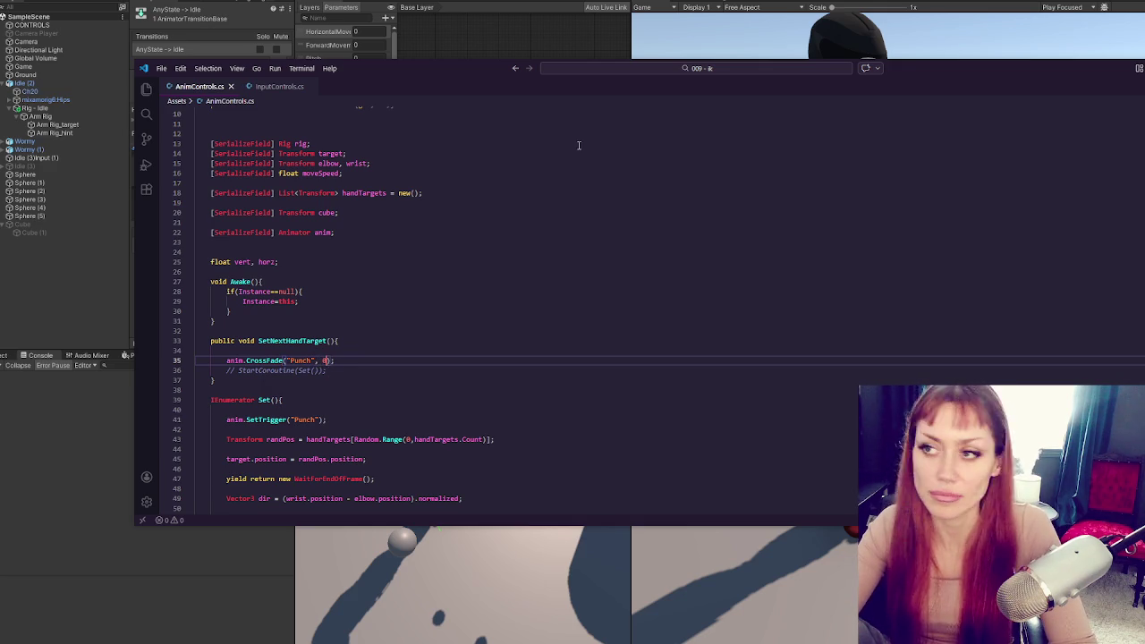
{"action": "key", "text": "alt+Tab"}
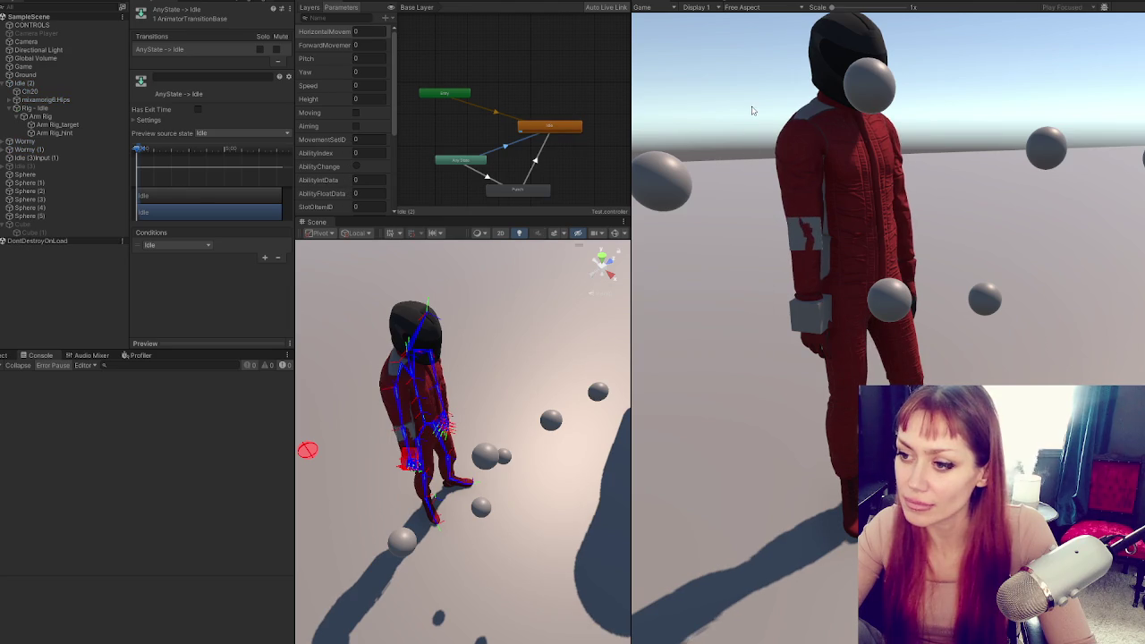
Fire the punch six times in Play mode to check the instant cross-fade, then stop
{"action": "left_click", "coordinate": [752, 110]}
{"action": "left_click", "coordinate": [751, 110]}
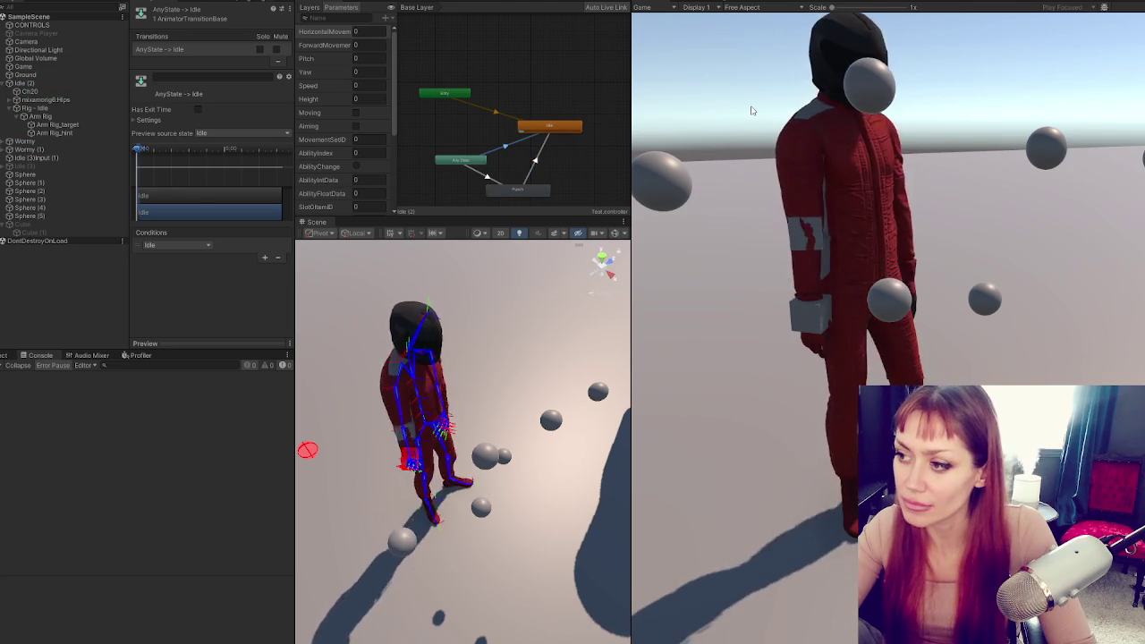
{"action": "left_click", "coordinate": [752, 110]}
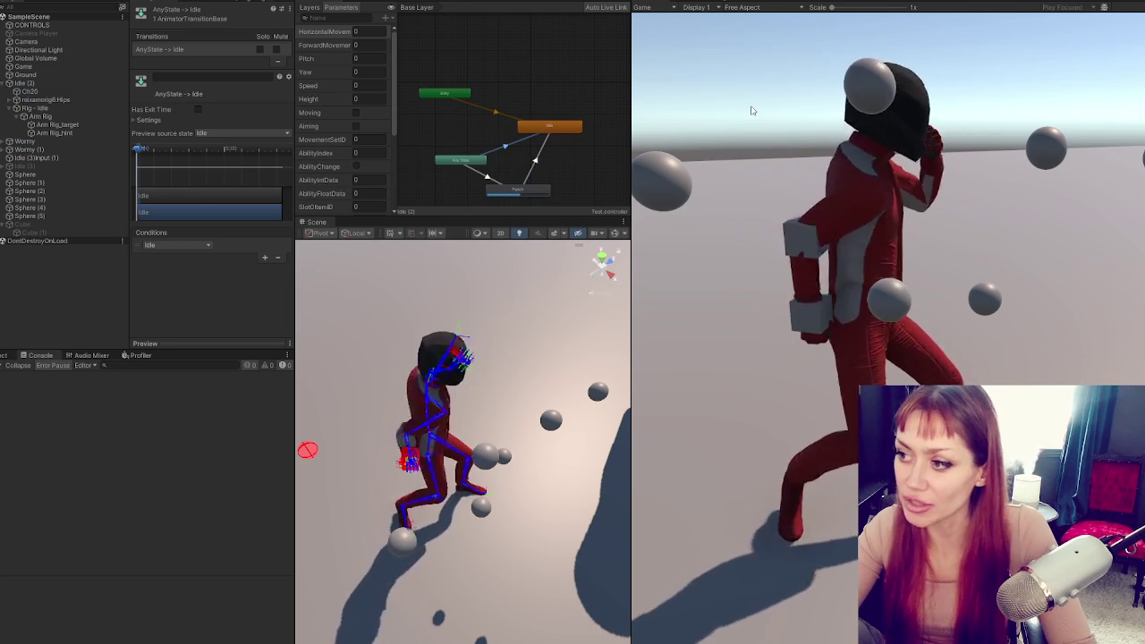
{"action": "left_click", "coordinate": [749, 109]}
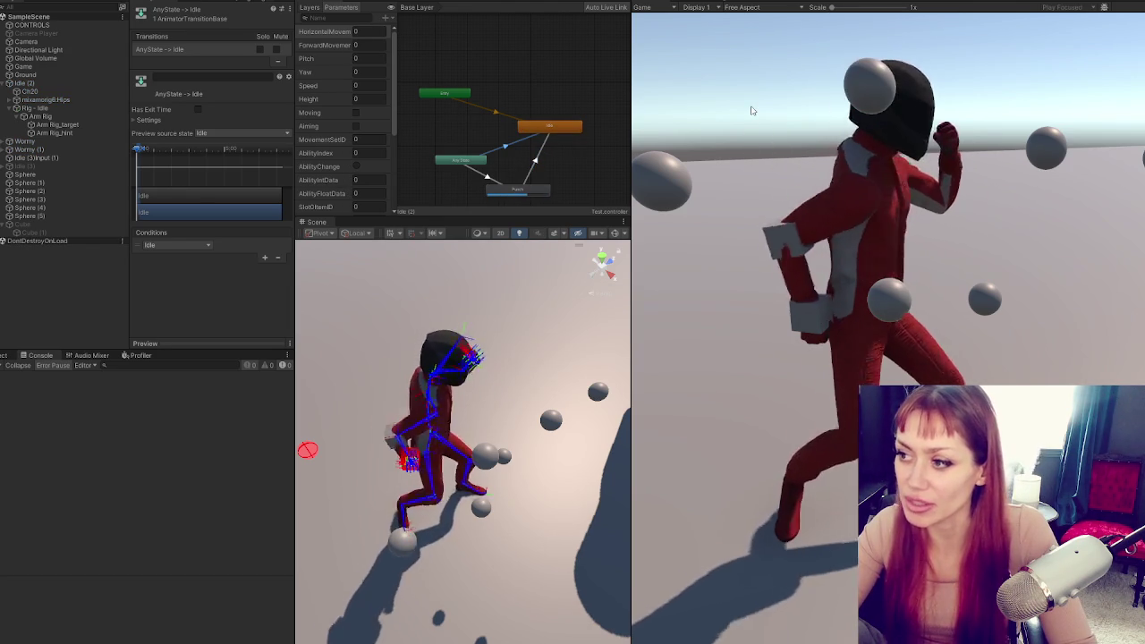
{"action": "left_click", "coordinate": [720, 115]}
{"action": "left_click", "coordinate": [719, 116]}
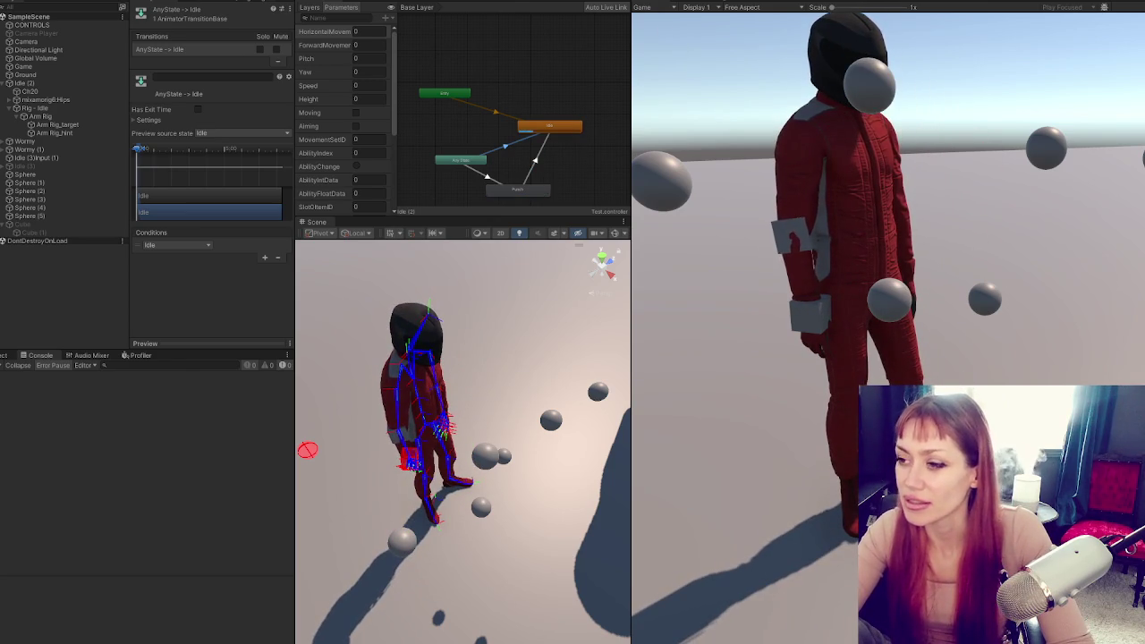
{"action": "key", "text": "ctrl+p"}
{"action": "key", "text": "alt+Tab"}
{"action": "left_click", "coordinate": [351, 362]}
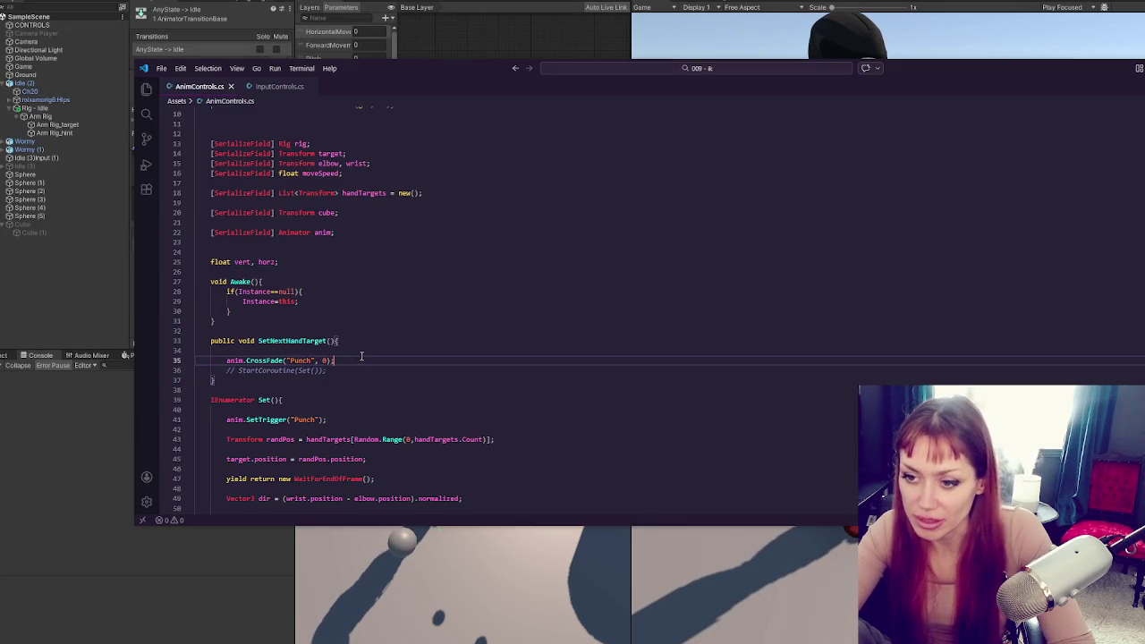
Move the CrossFade("Punch", 0) line into Set() and uncomment StartCoroutine(Set())
{"action": "key", "text": "ctrl+x"}
{"action": "triple_click", "coordinate": [378, 407]}
{"action": "key", "text": "ctrl+v"}
{"action": "left_click", "coordinate": [367, 352]}
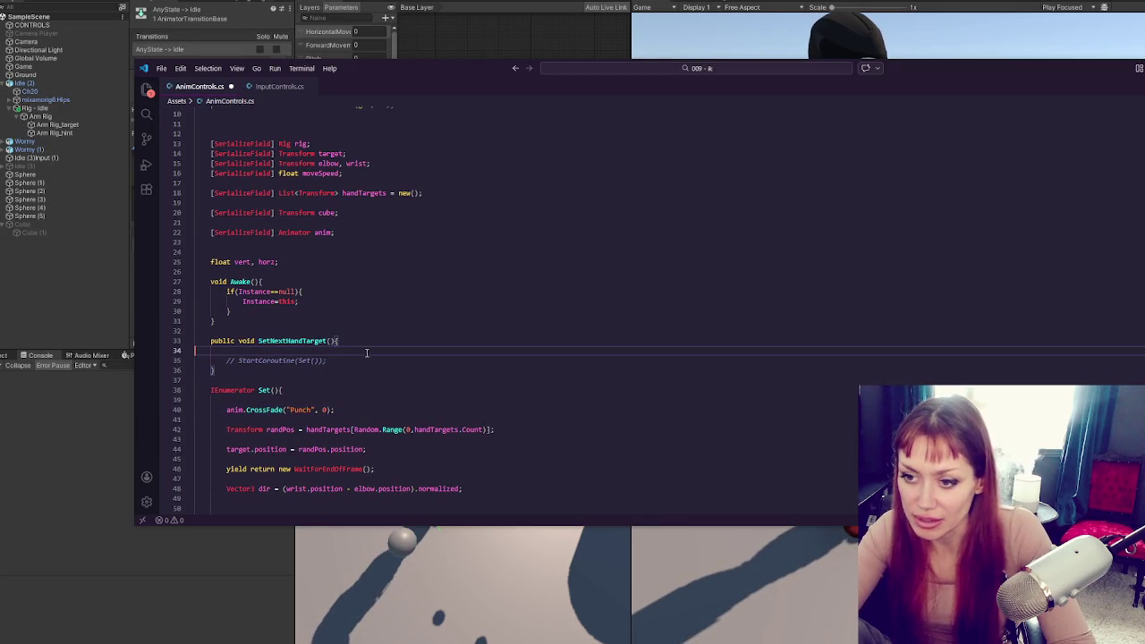
{"action": "left_click", "coordinate": [367, 361]}
{"action": "key", "text": "ctrl+slash"}
{"action": "key", "text": "alt+Tab"}
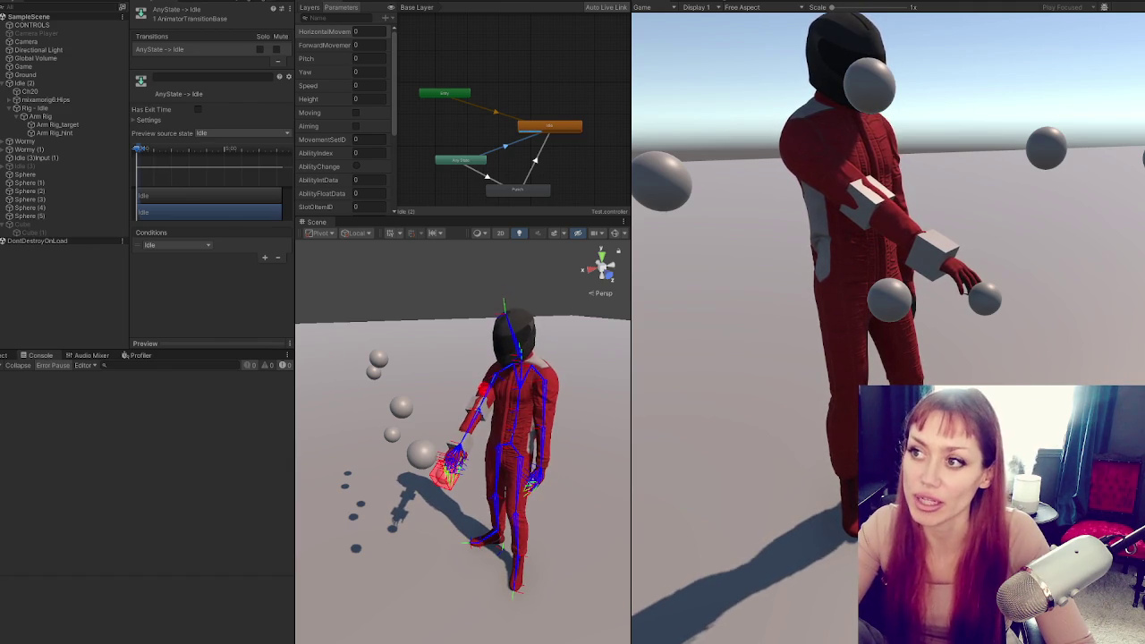
Stop Play mode and return to AnimControls.cs at the end of the randPos line
{"action": "key", "text": "ctrl+p"}
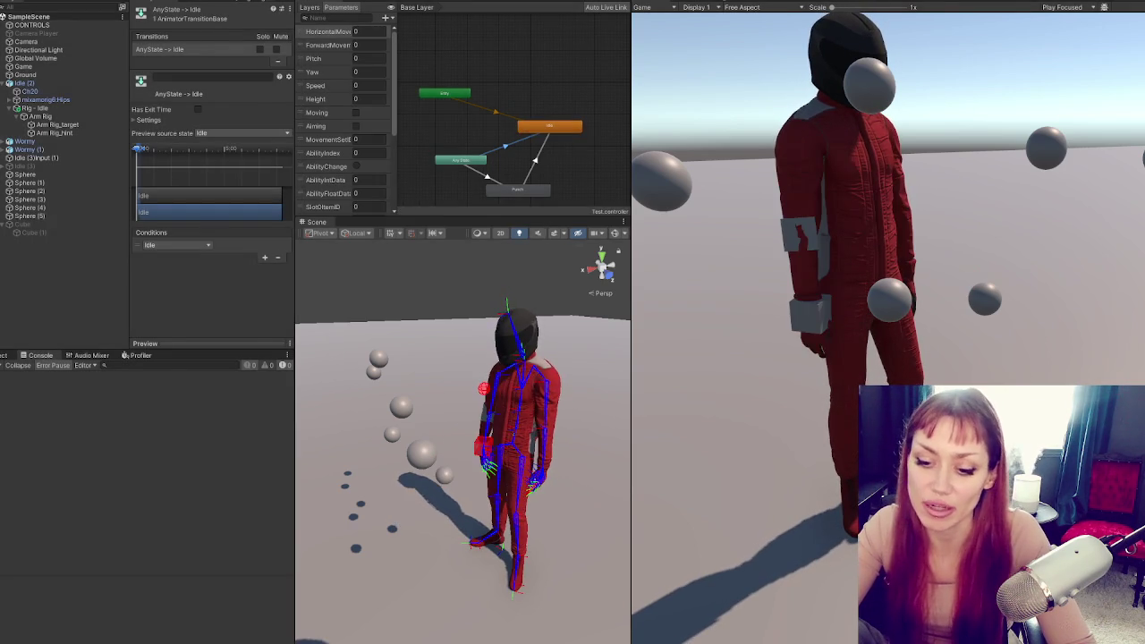
{"action": "key", "text": "alt+Tab"}
{"action": "scroll", "coordinate": [501, 324], "scroll_direction": "down", "scroll_amount": 3}
{"action": "left_click", "coordinate": [576, 330]}
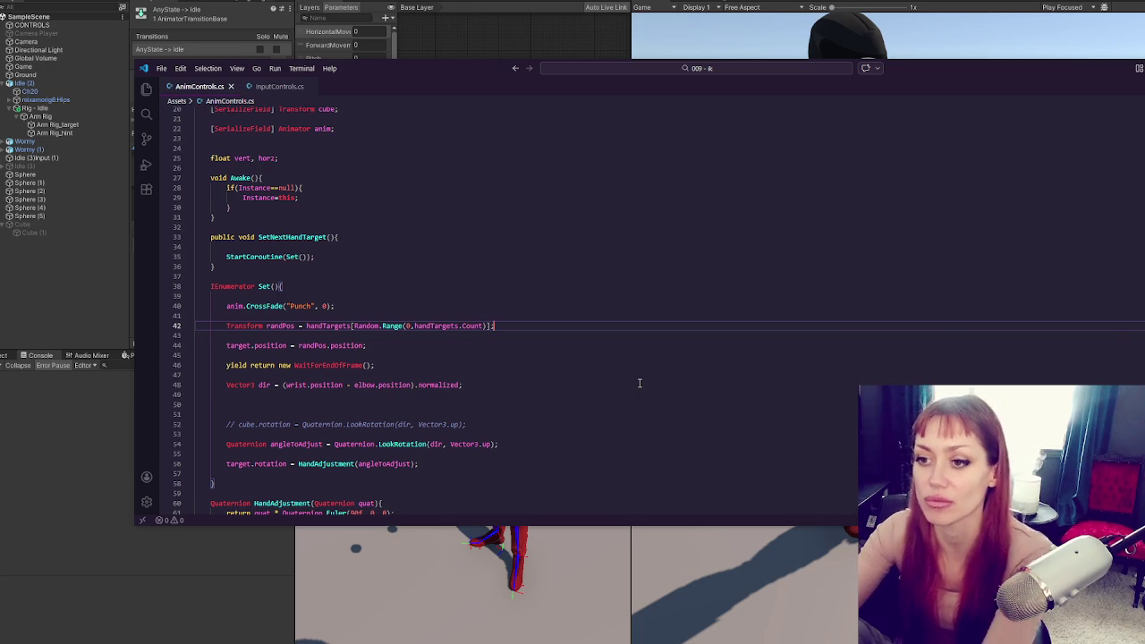
Delete the blank lines around StartCoroutine(Set()) in SetNextHandTarget
{"action": "left_click", "coordinate": [355, 255]}
{"action": "key", "text": "Delete"}
{"action": "key", "text": "Up"}
{"action": "key", "text": "ctrl+shift+k"}
{"action": "left_click", "coordinate": [398, 286]}
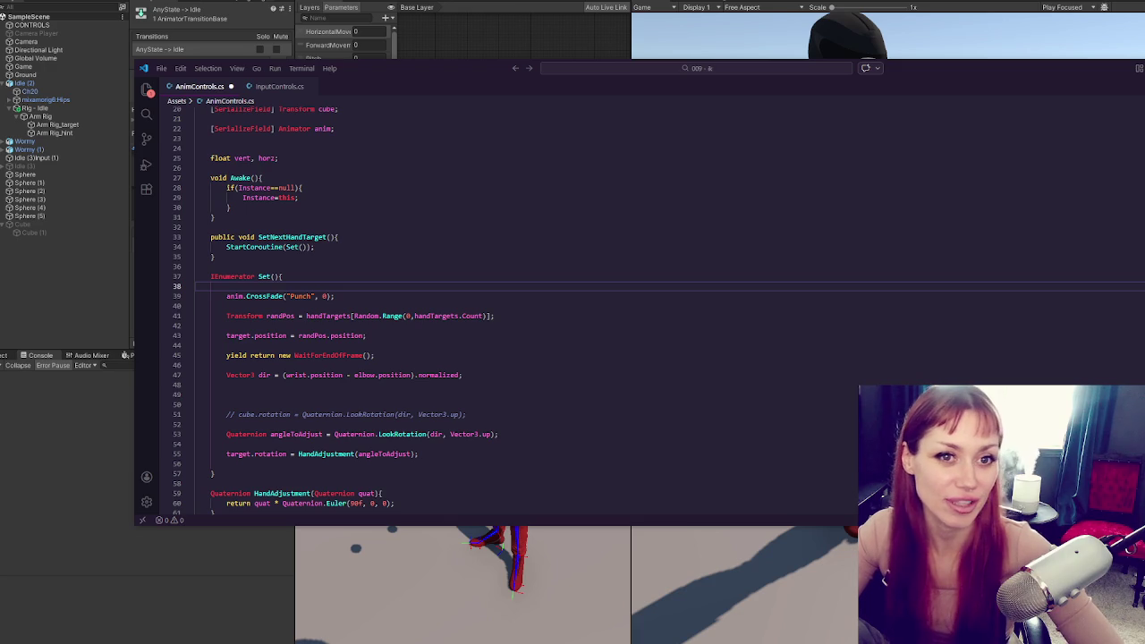
{"action": "key", "text": "alt+Tab"}
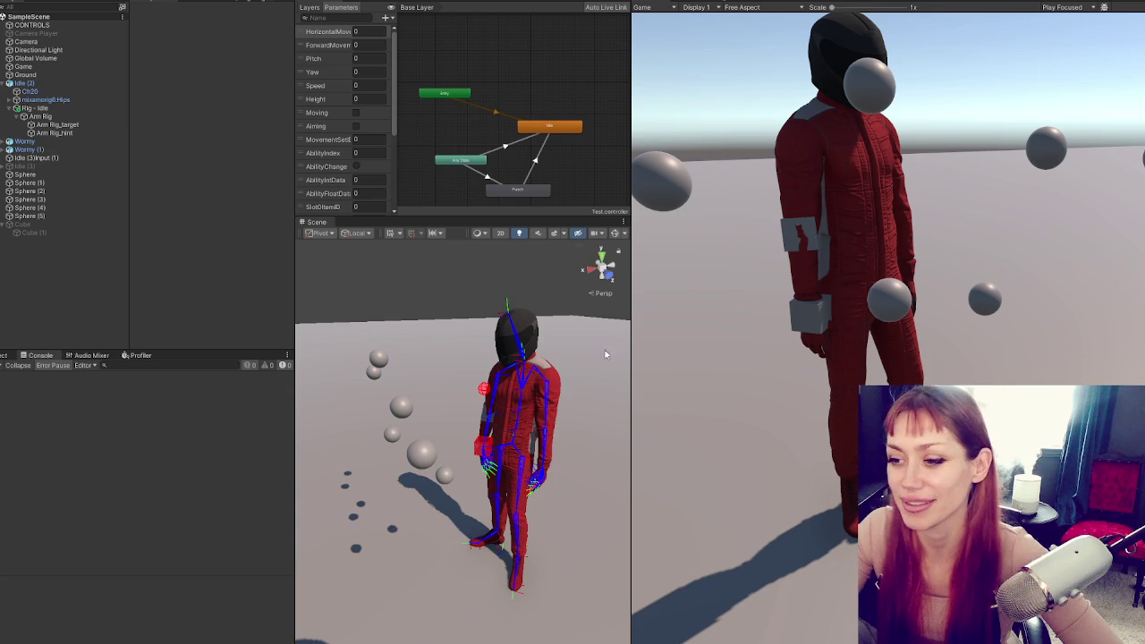
Orbit around the rigged character, then go back to AnimControls.cs at the line before the LookRotation code
{"action": "mouse_move", "coordinate": [444, 416]}
{"action": "left_mouse_down"}
{"action": "mouse_move", "coordinate": [881, 294]}
{"action": "mouse_move", "coordinate": [447, 376]}
{"action": "mouse_move", "coordinate": [197, 366]}
{"action": "mouse_move", "coordinate": [422, 319]}
{"action": "mouse_move", "coordinate": [71, 327]}
{"action": "mouse_move", "coordinate": [935, 303]}
{"action": "mouse_move", "coordinate": [863, 252]}
{"action": "mouse_move", "coordinate": [583, 293]}
{"action": "mouse_move", "coordinate": [322, 358]}
{"action": "mouse_move", "coordinate": [83, 369]}
{"action": "mouse_move", "coordinate": [409, 347]}
{"action": "left_mouse_up"}
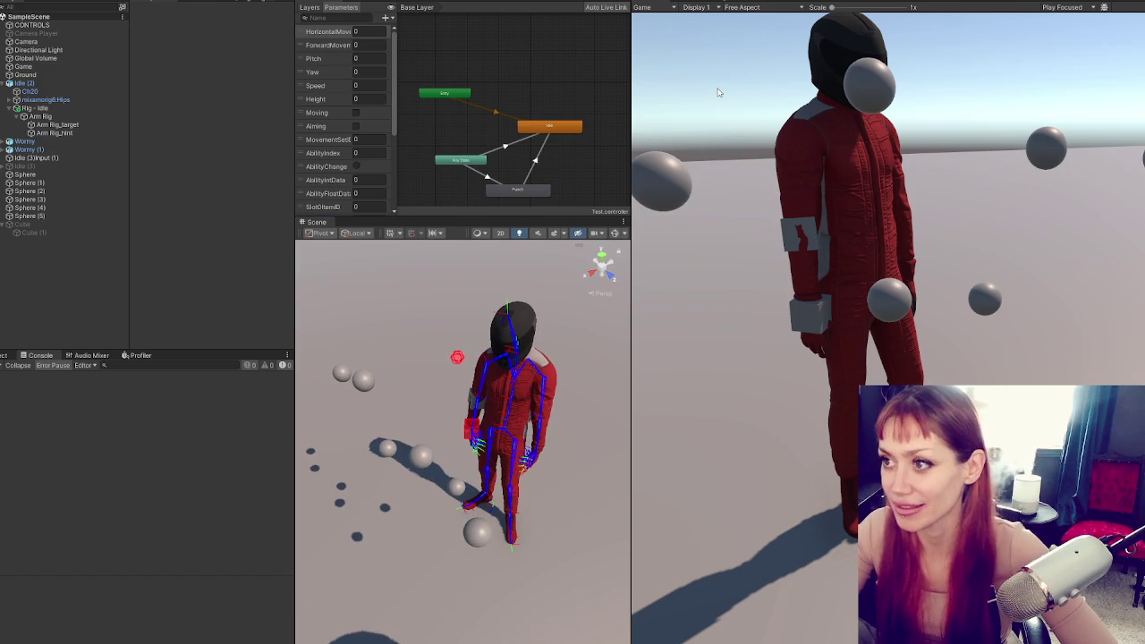
{"action": "key", "text": "alt+Tab"}
{"action": "scroll", "coordinate": [487, 330], "scroll_direction": "down", "scroll_amount": 2}
{"action": "left_click", "coordinate": [487, 330]}
{"action": "left_click", "coordinate": [582, 293]}
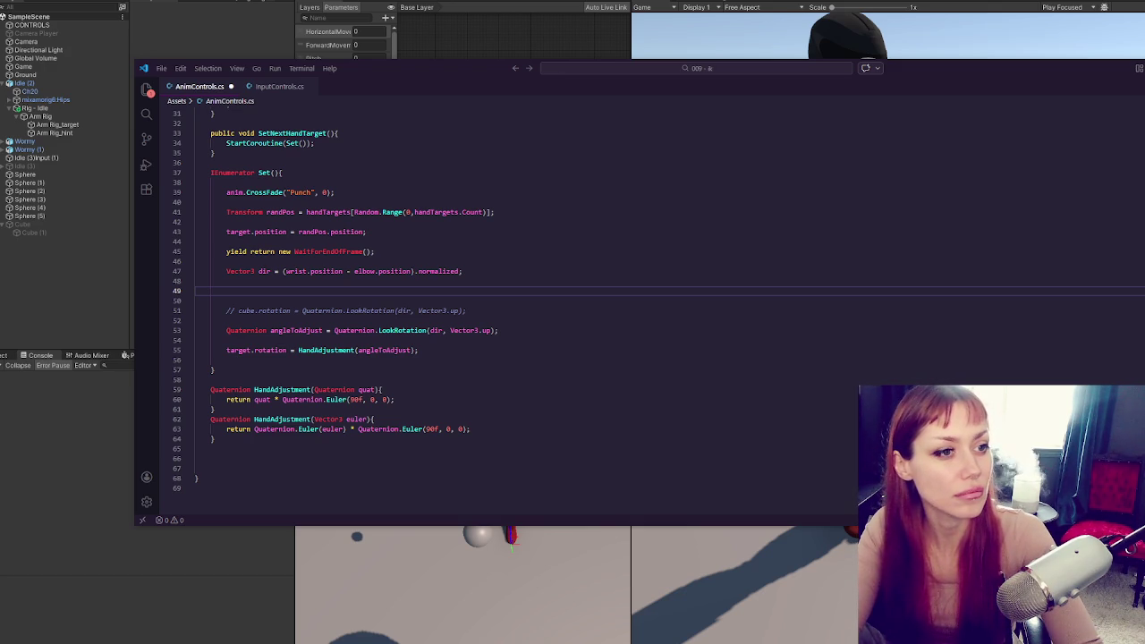
Insert blank lines below 'float vert, horz;' in AnimControls.cs, leaving the caret on line 27
{"action": "left_click", "coordinate": [363, 165]}
{"action": "scroll", "coordinate": [365, 179], "scroll_direction": "up", "scroll_amount": 10}
{"action": "scroll", "coordinate": [370, 199], "scroll_direction": "down", "scroll_amount": 5}
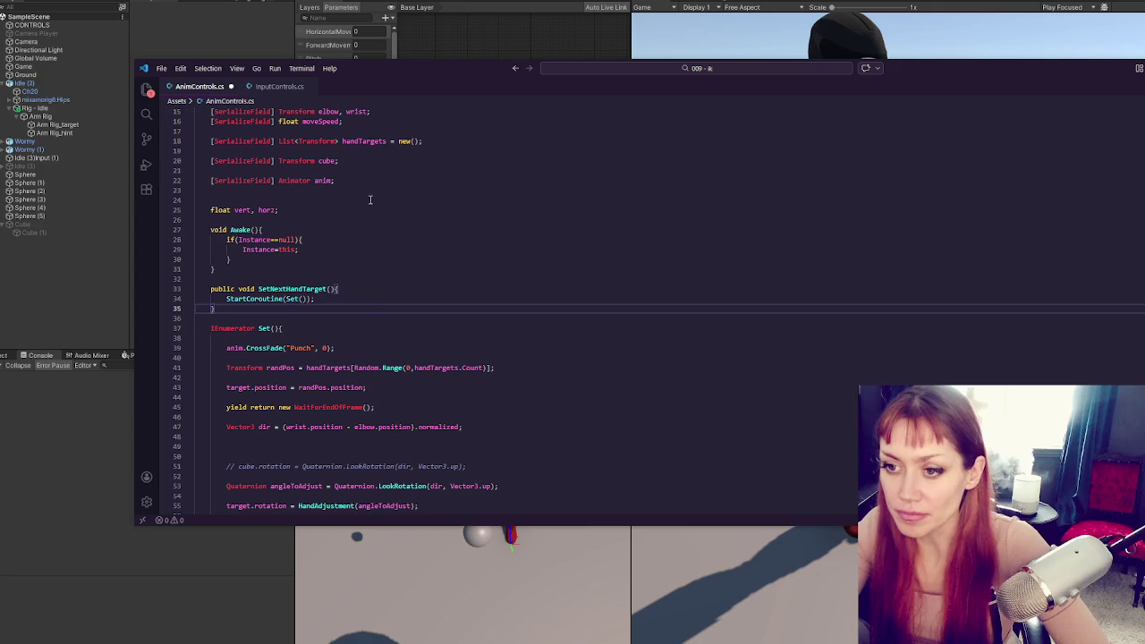
{"action": "left_click", "coordinate": [372, 317]}
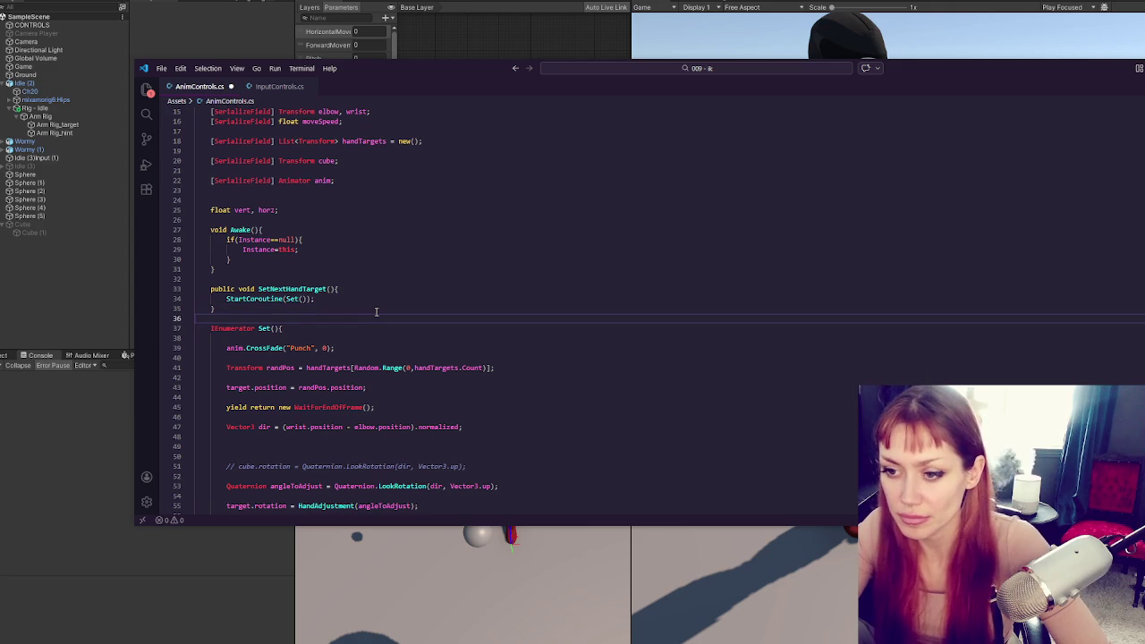
{"action": "left_click", "coordinate": [394, 218]}
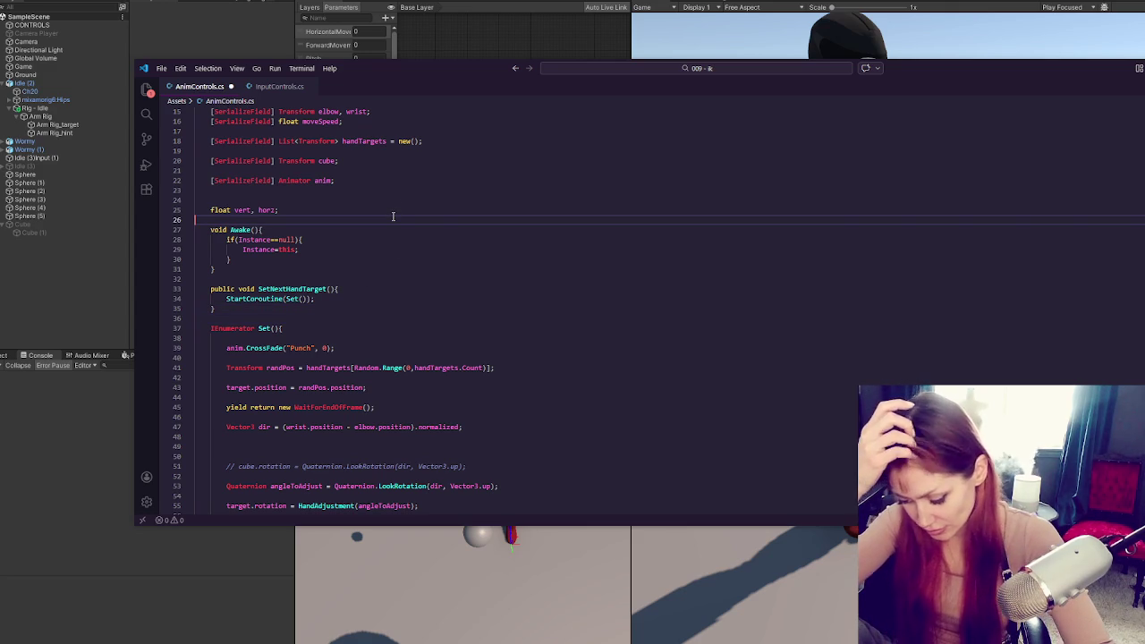
{"action": "key", "text": "Return"}
{"action": "key", "text": "Return"}
{"action": "key", "text": "Return"}
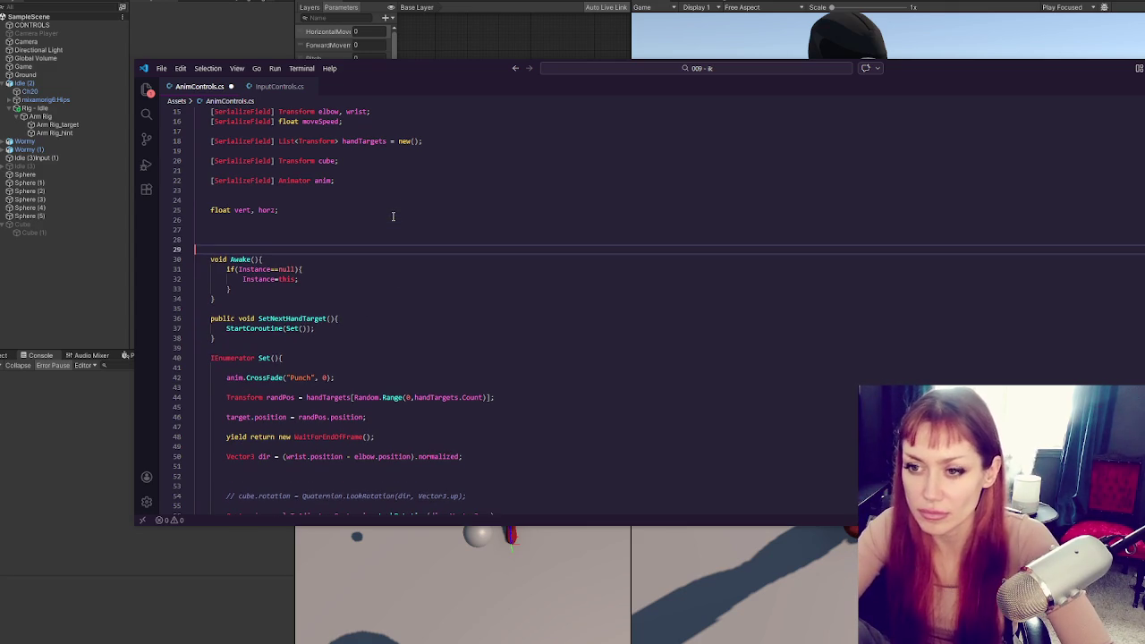
{"action": "left_click", "coordinate": [381, 230]}
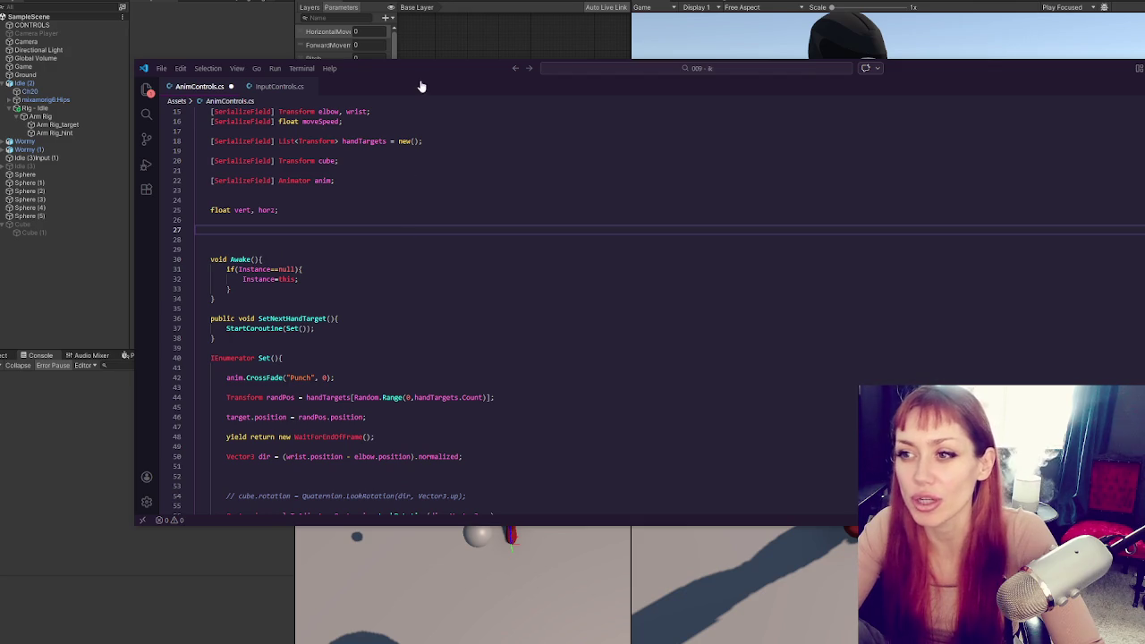
{"action": "left_click", "coordinate": [397, 319]}
{"action": "left_click", "coordinate": [379, 231]}
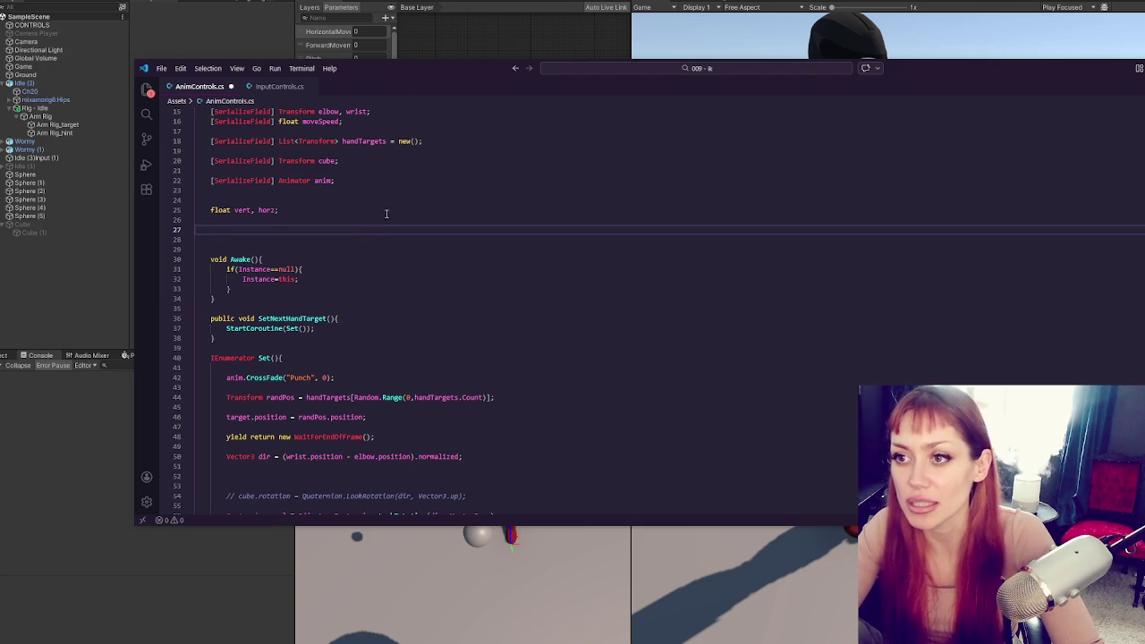
{"action": "key", "text": "alt+Tab"}
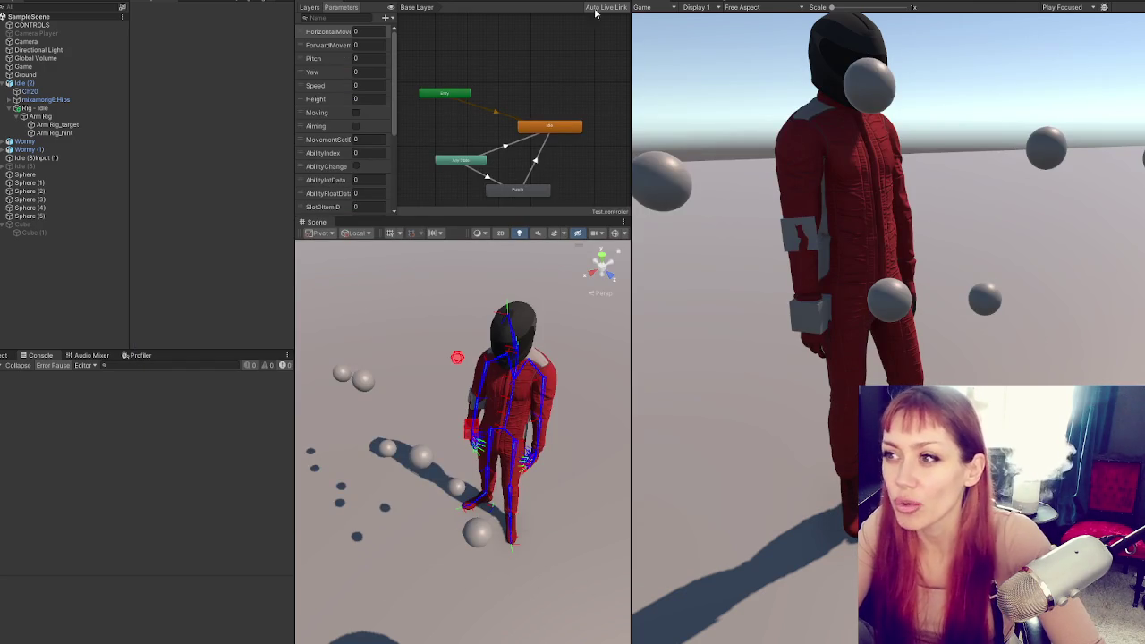
Open the Punch state's clip import settings and enlarge its animated preview
{"action": "left_click", "coordinate": [733, 4]}
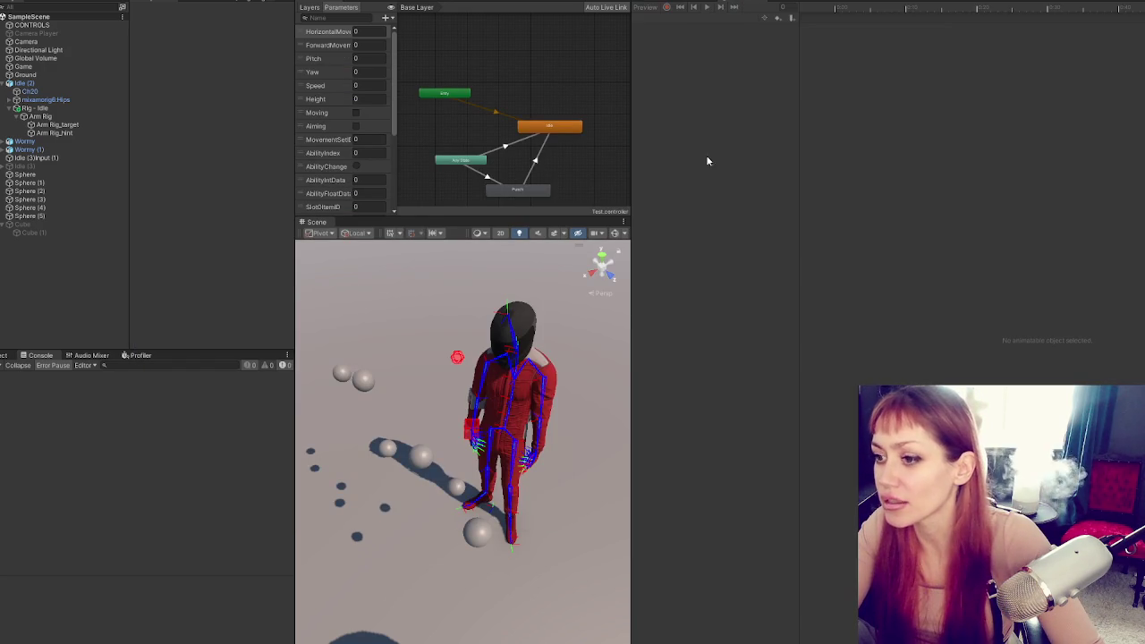
{"action": "scroll", "coordinate": [421, 376], "scroll_direction": "up", "scroll_amount": 5}
{"action": "left_click_drag", "start_coordinate": [430, 358], "coordinate": [390, 335]}
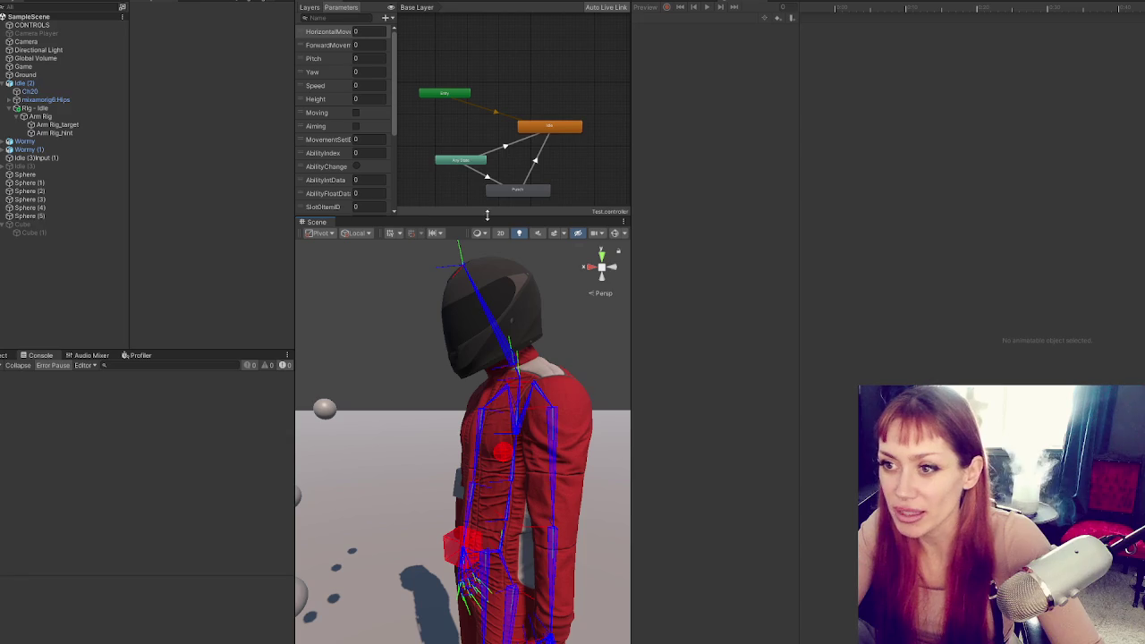
{"action": "left_click", "coordinate": [501, 191]}
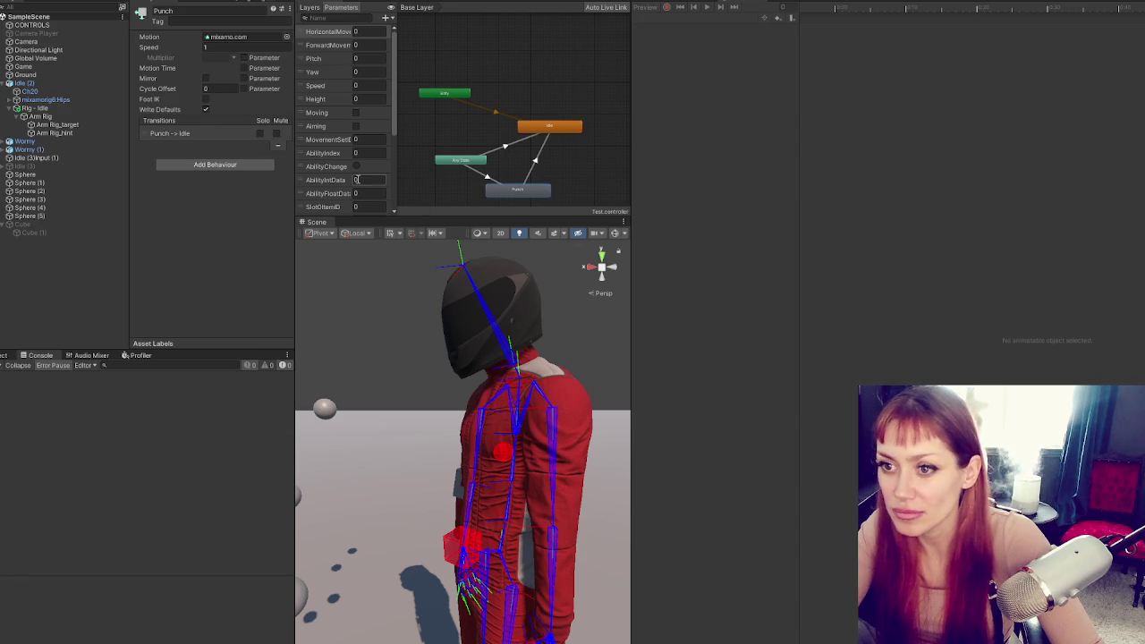
{"action": "double_click", "coordinate": [515, 191]}
{"action": "scroll", "coordinate": [234, 254], "scroll_direction": "down", "scroll_amount": 5}
{"action": "left_click", "coordinate": [204, 343]}
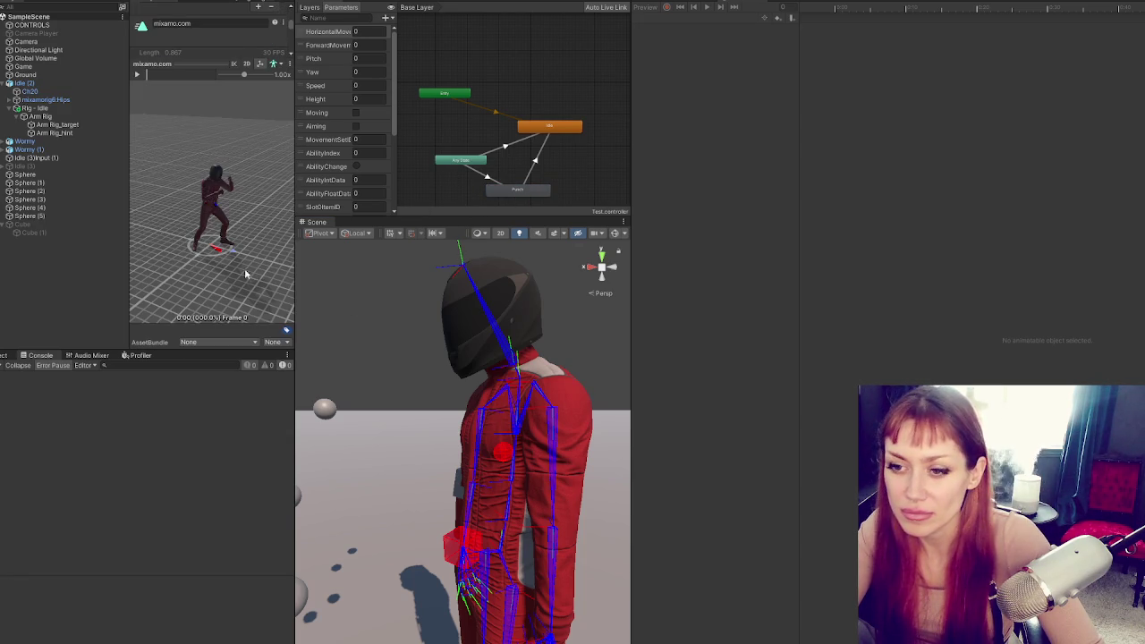
{"action": "left_click_drag", "start_coordinate": [294, 308], "coordinate": [822, 307]}
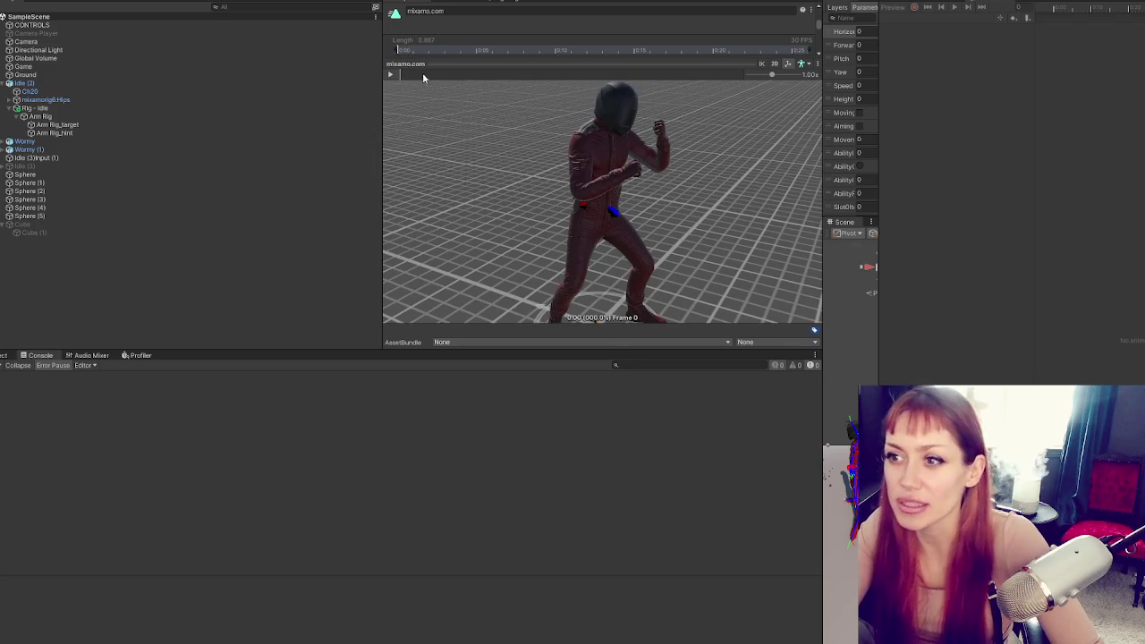
Scrub the punch preview through frames 3, 13, 9 and 4, then return to AnimControls.cs
{"action": "mouse_move", "coordinate": [404, 76]}
{"action": "left_mouse_down"}
{"action": "mouse_move", "coordinate": [468, 80]}
{"action": "mouse_move", "coordinate": [397, 82]}
{"action": "left_mouse_up"}
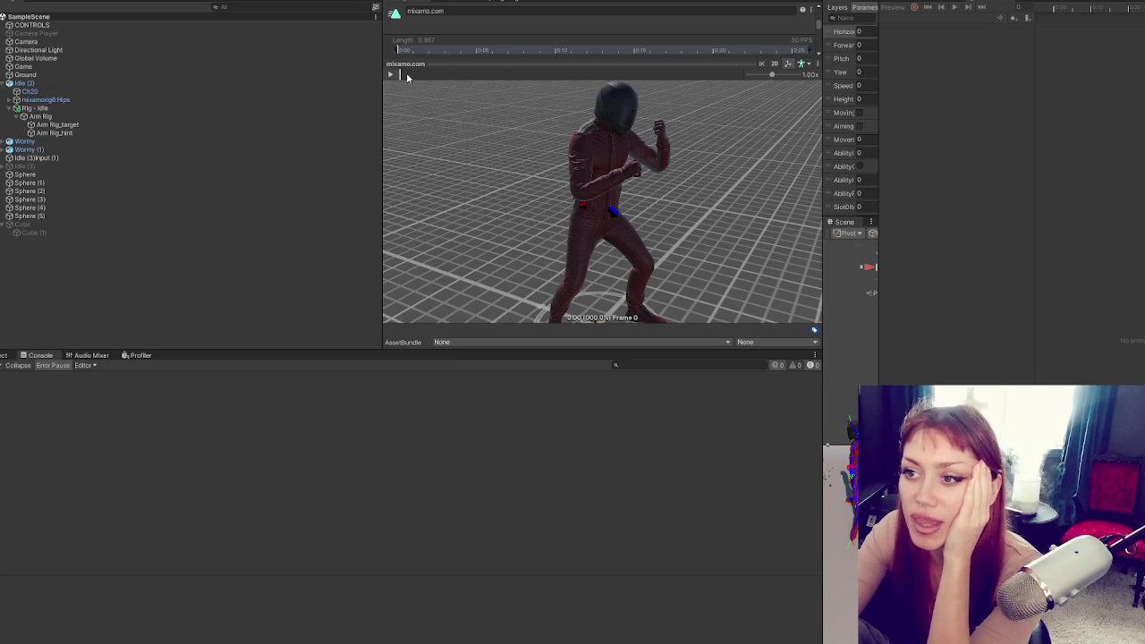
{"action": "left_click_drag", "start_coordinate": [407, 78], "coordinate": [582, 83]}
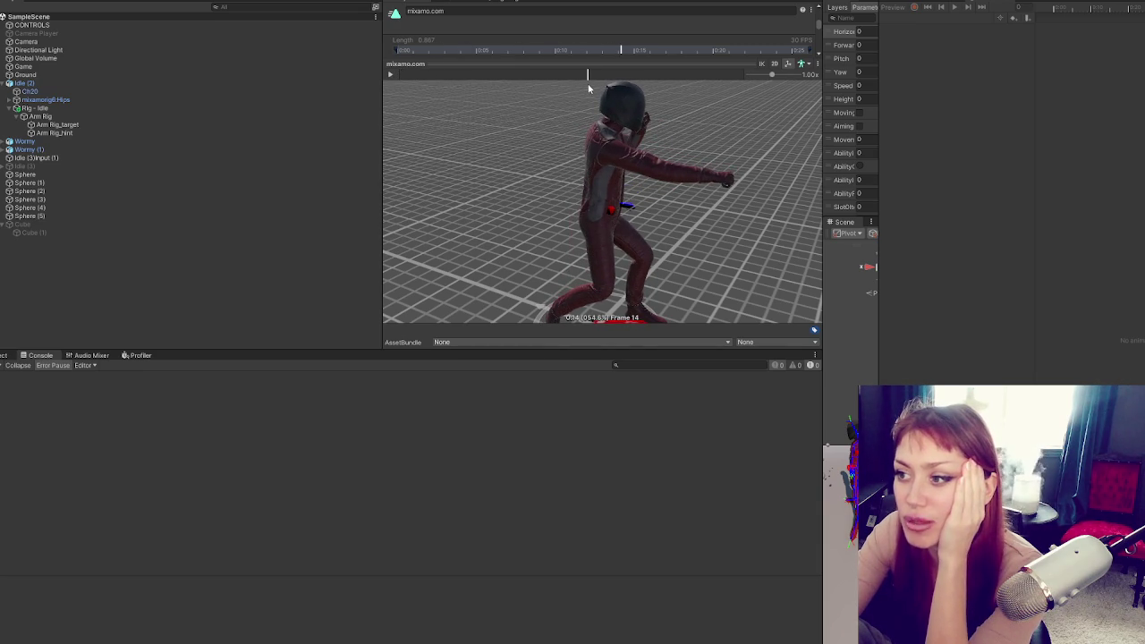
{"action": "mouse_move", "coordinate": [582, 83]}
{"action": "left_mouse_down"}
{"action": "mouse_move", "coordinate": [514, 85]}
{"action": "mouse_move", "coordinate": [531, 84]}
{"action": "left_mouse_up"}
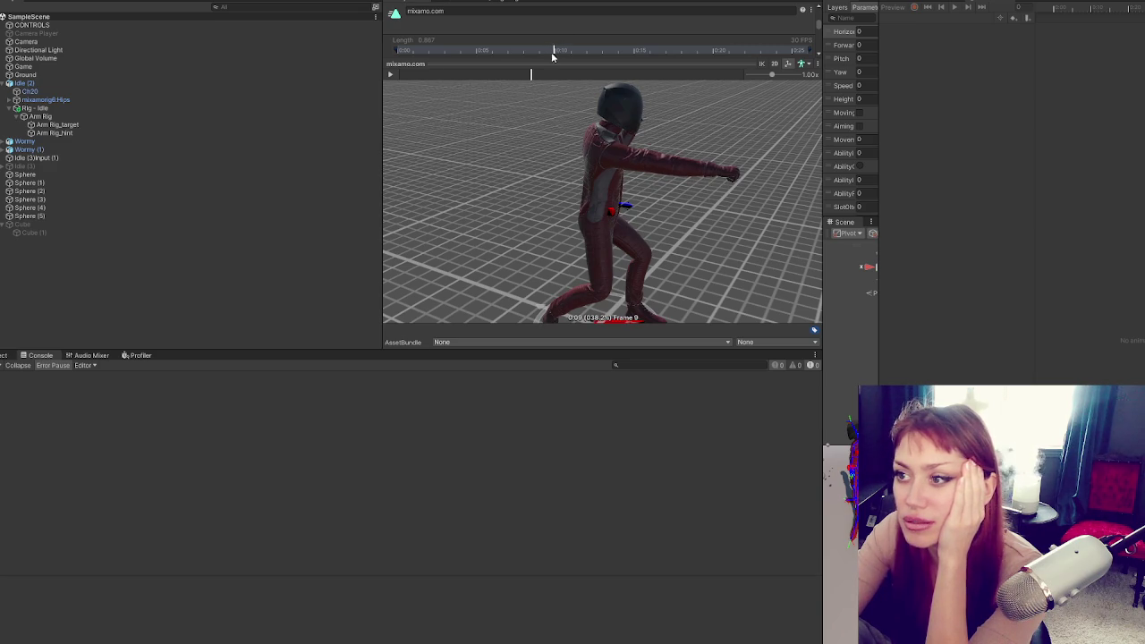
{"action": "mouse_move", "coordinate": [531, 78]}
{"action": "left_mouse_down"}
{"action": "mouse_move", "coordinate": [409, 98]}
{"action": "mouse_move", "coordinate": [550, 111]}
{"action": "mouse_move", "coordinate": [465, 107]}
{"action": "left_mouse_up"}
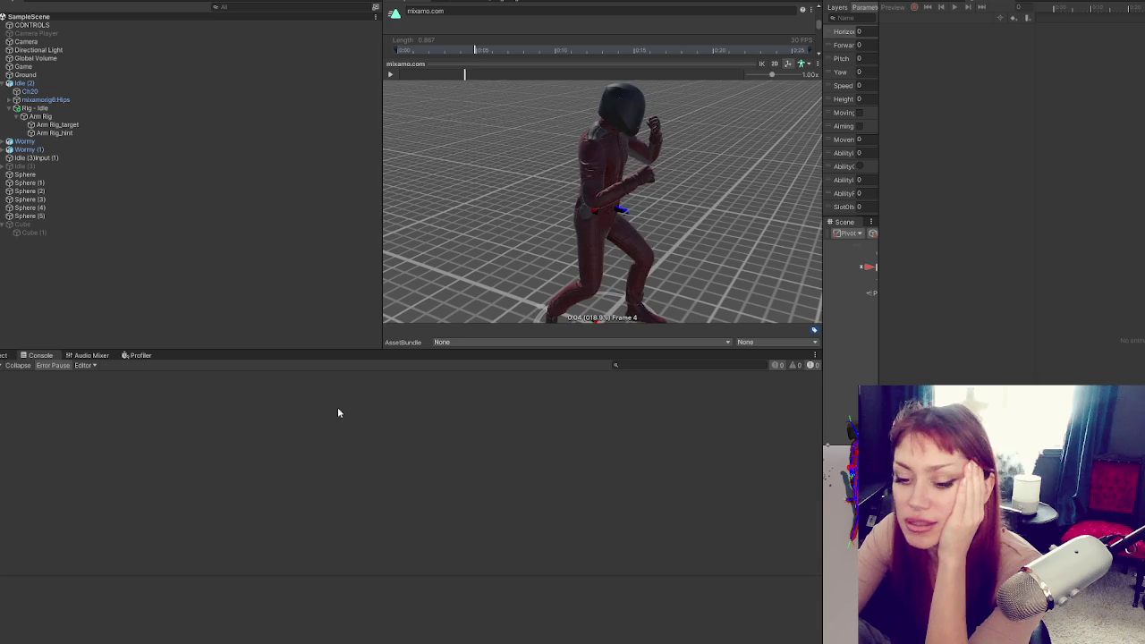
{"action": "key", "text": "alt+Tab"}
{"action": "left_click", "coordinate": [357, 318]}
Add fields 'float startLerping = 0.05f;' and 'float stopLerping = 0.10f;' on lines 27–28
{"action": "left_click", "coordinate": [398, 231]}
{"action": "type", "text": "f"}
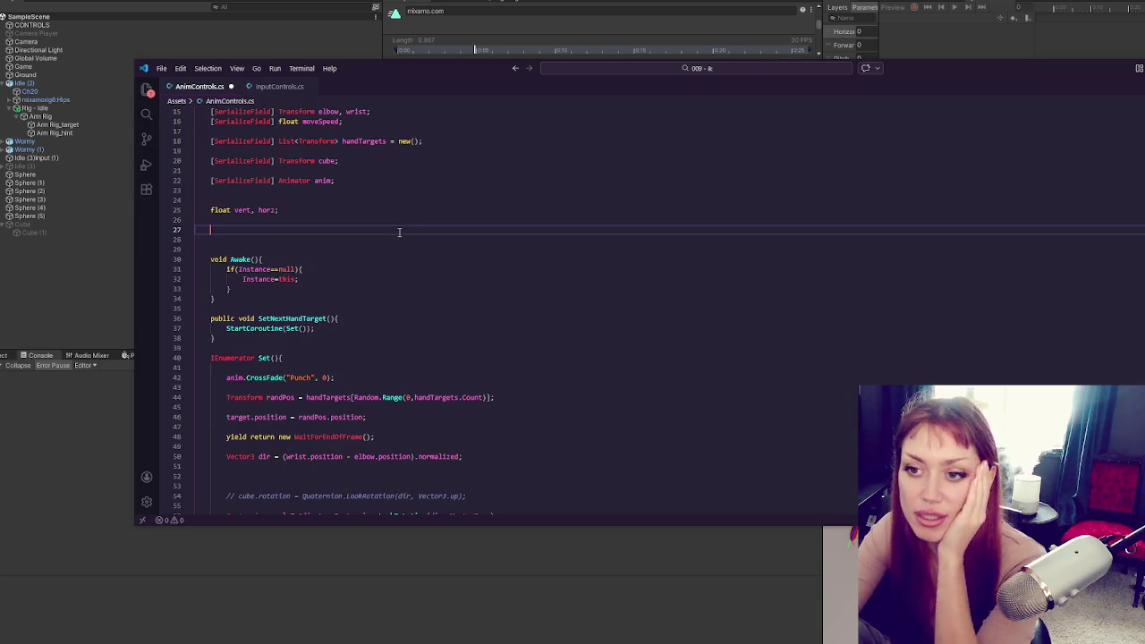
{"action": "type", "text": "loat start"}
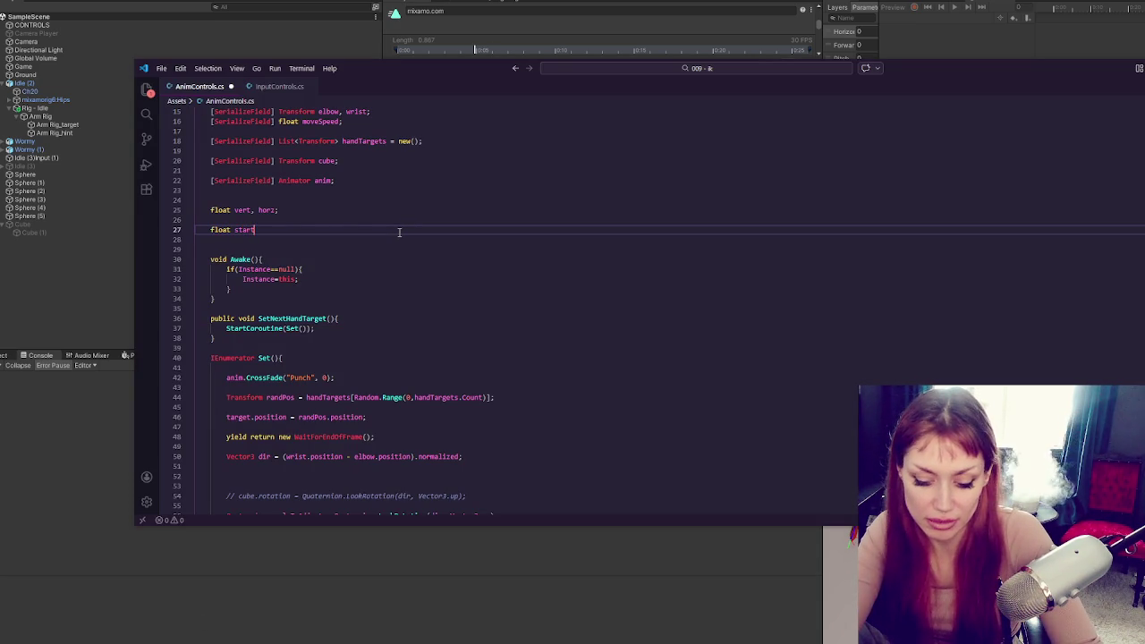
{"action": "type", "text": "Lerping "}
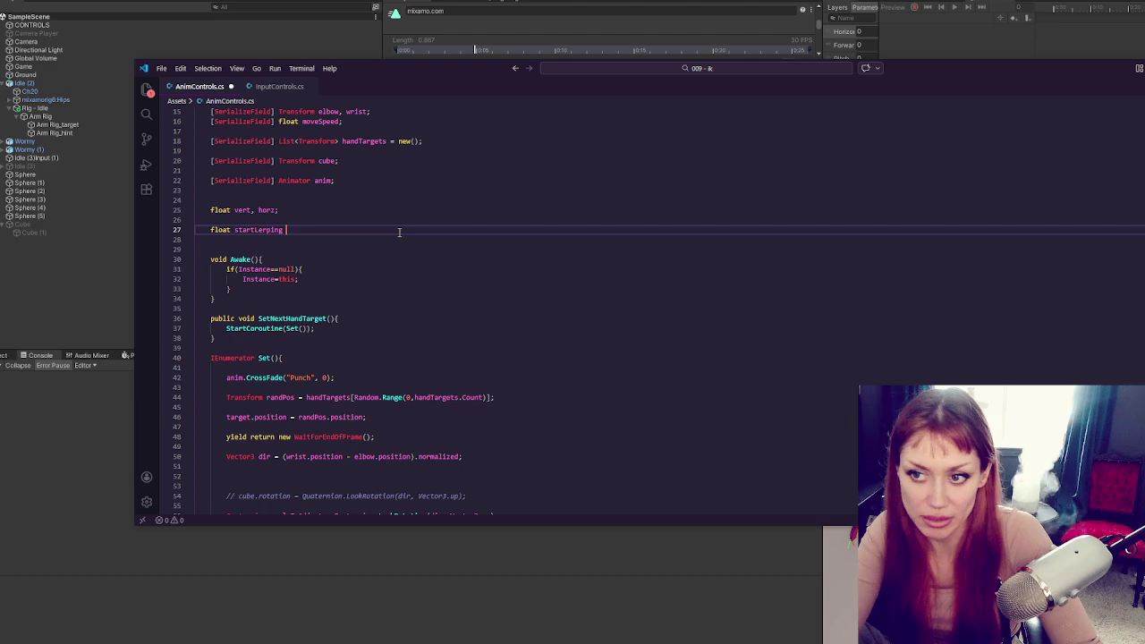
{"action": "type", "text": "= 0.0"}
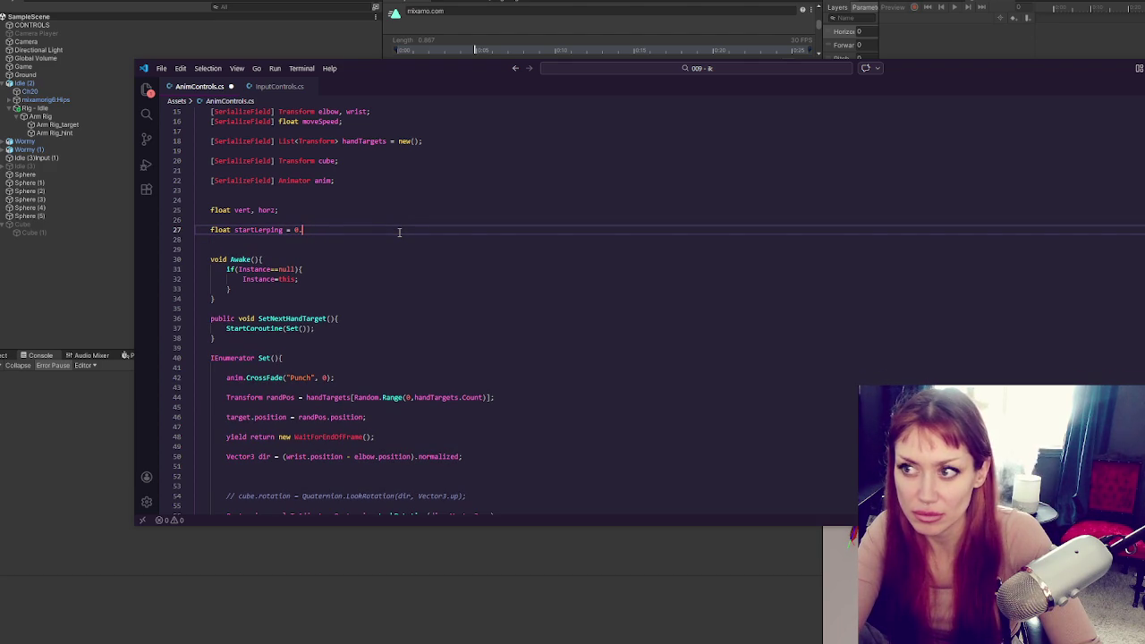
{"action": "type", "text": "5"}
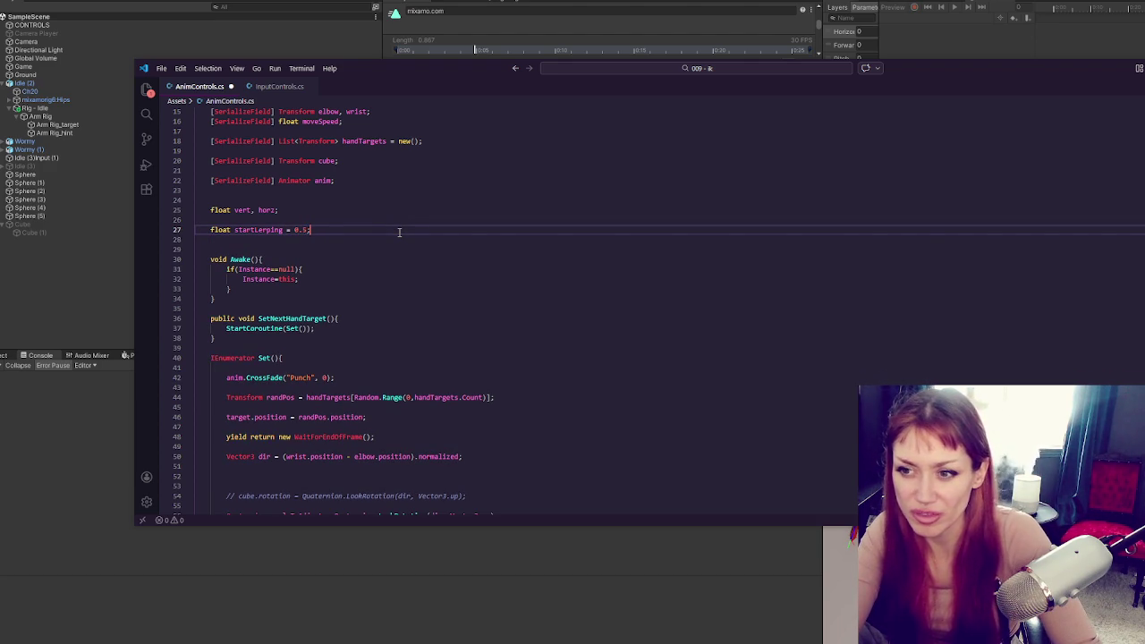
{"action": "type", "text": "f;"}
{"action": "key", "text": "Return"}
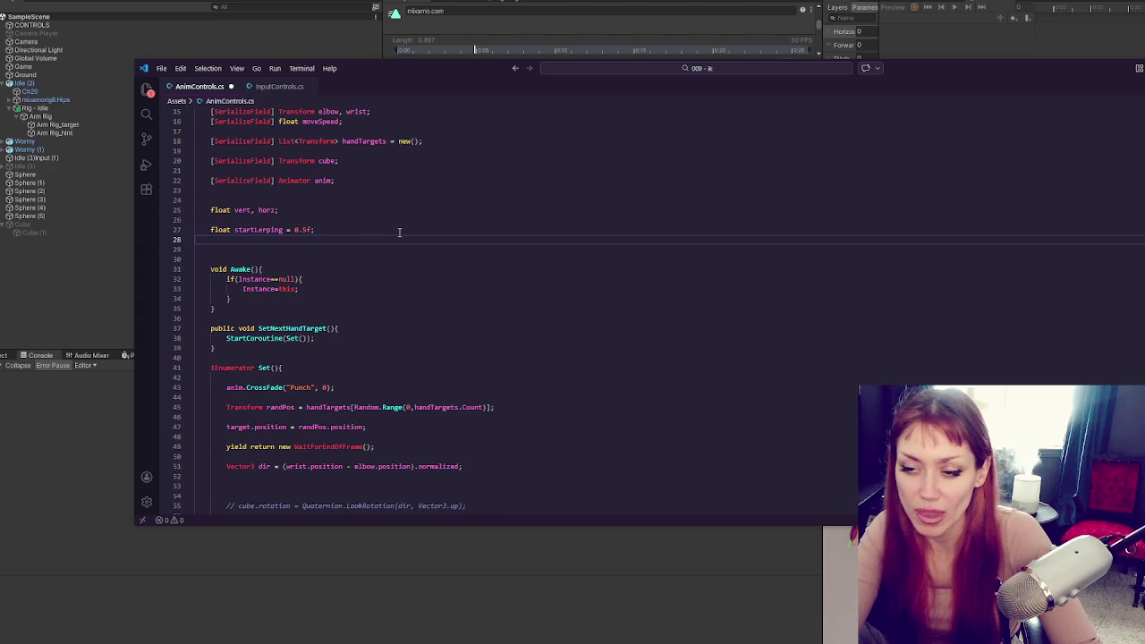
{"action": "type", "text": "float stopLerping = 0.10f;"}
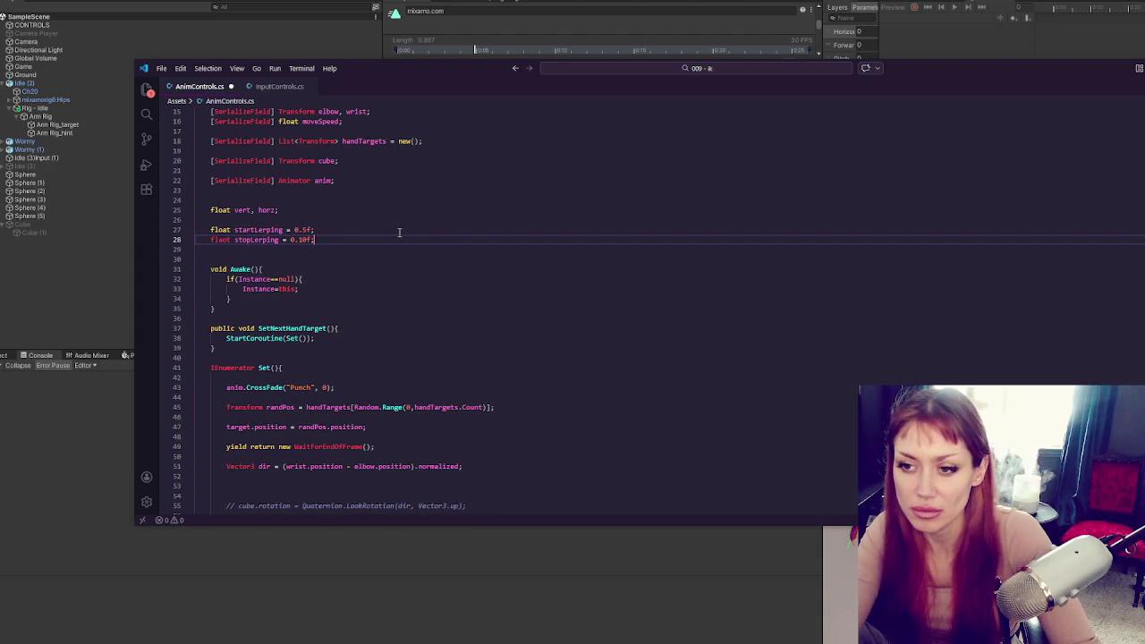
{"action": "key", "text": "Return"}
{"action": "left_click", "coordinate": [221, 240]}
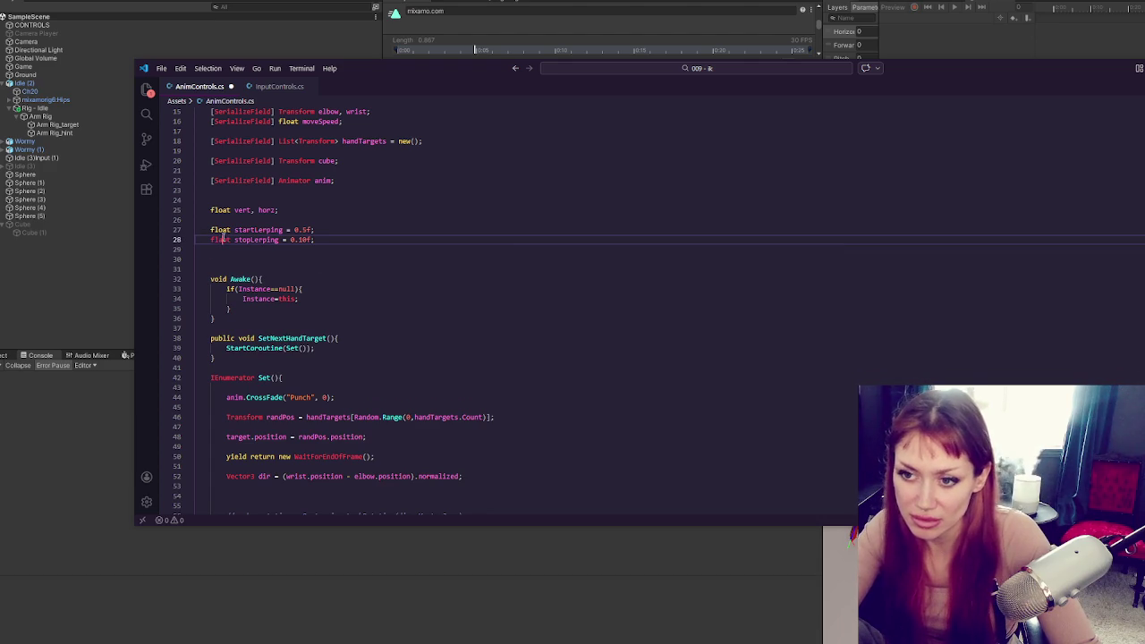
Declare 'float startUnlerping = ;' and 'float stopUnlerping = ;' on lines 29–30, values left blank
{"action": "left_click", "coordinate": [242, 250]}
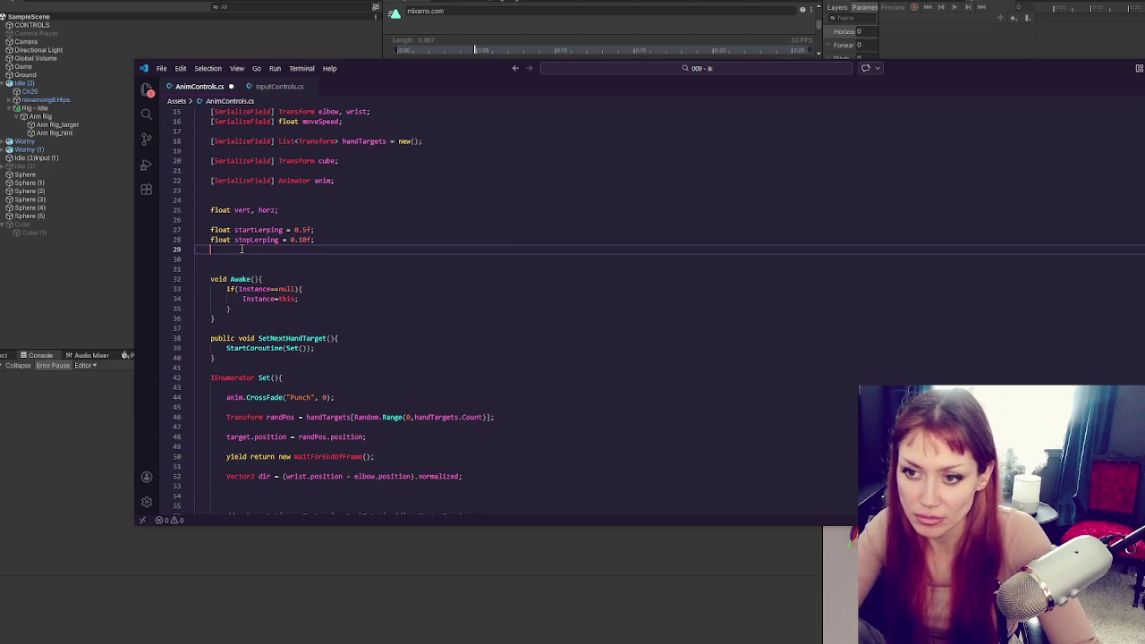
{"action": "type", "text": "float startUnlerping = ;"}
{"action": "key", "text": "Return"}
{"action": "type", "text": "float stopUnlerping = ;"}
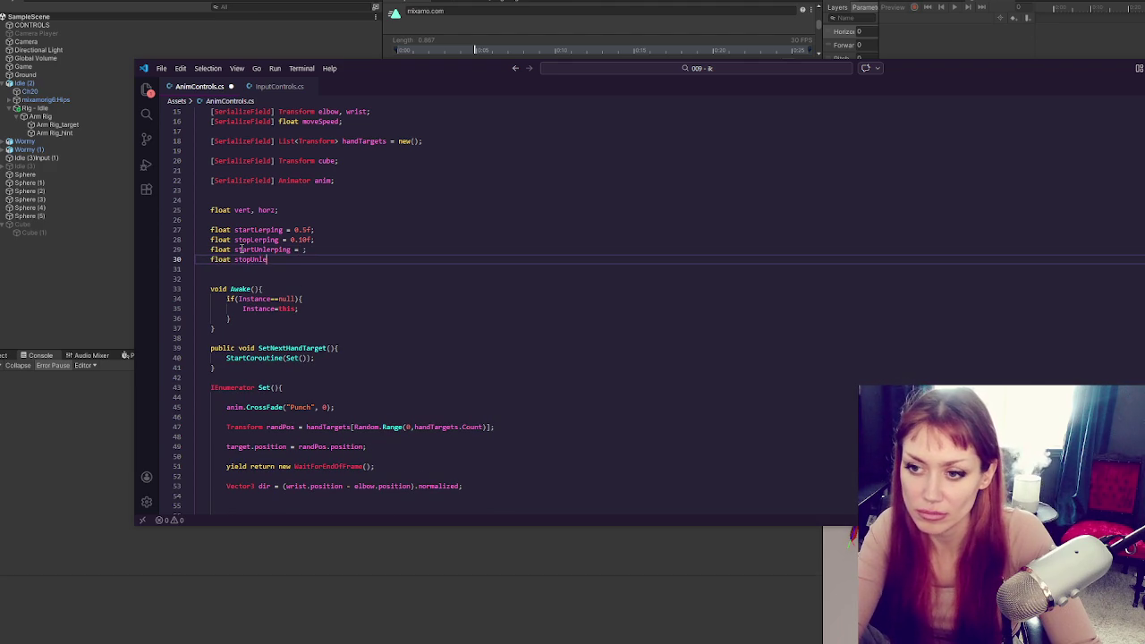
{"action": "left_click", "coordinate": [295, 230]}
{"action": "key", "text": "Down"}
{"action": "key", "text": "Down"}
{"action": "left_click", "coordinate": [254, 230]}
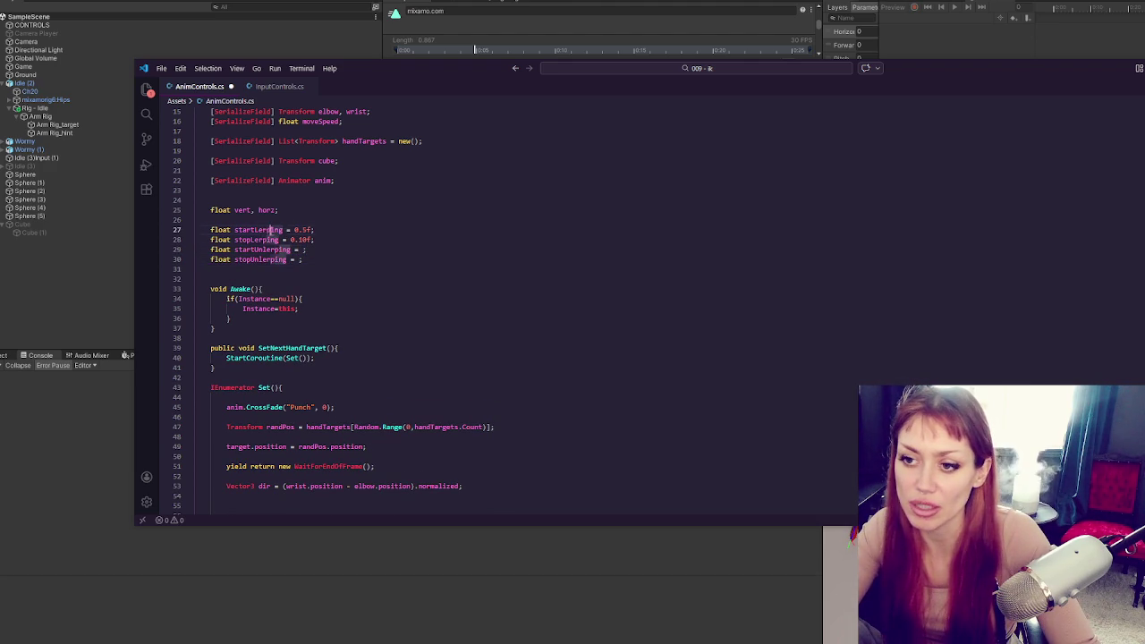
{"action": "left_click", "coordinate": [395, 270]}
{"action": "left_click_drag", "start_coordinate": [487, 75], "coordinate": [489, 94]}
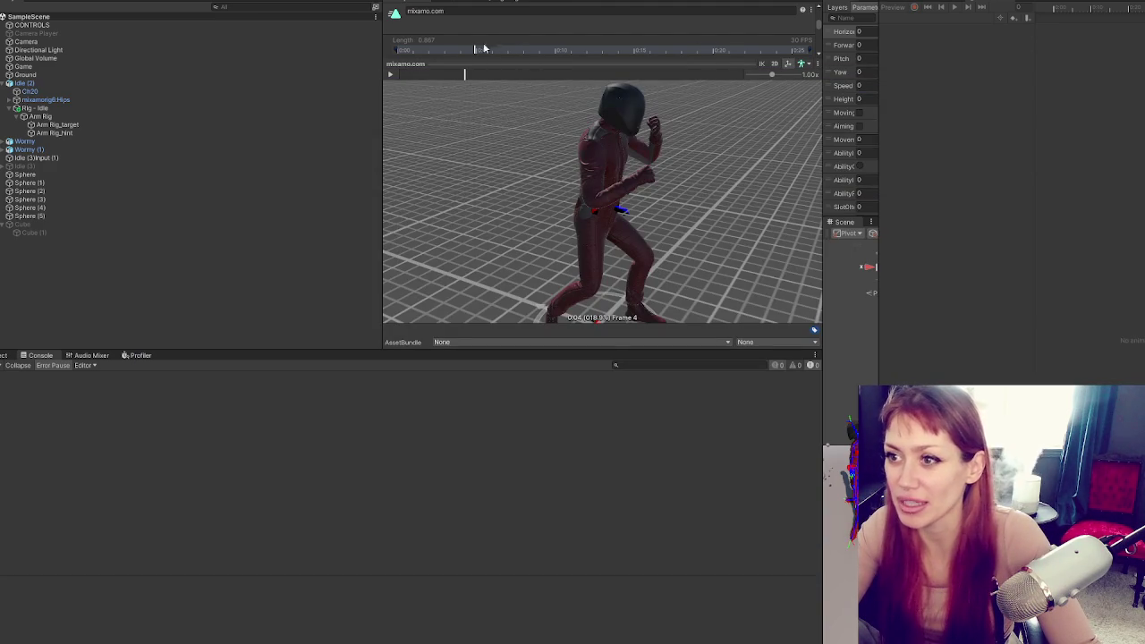
Check the punch preview further along, then give startUnlerping the value 0.13f
{"action": "mouse_move", "coordinate": [464, 74]}
{"action": "left_mouse_down"}
{"action": "mouse_move", "coordinate": [589, 86]}
{"action": "mouse_move", "coordinate": [573, 86]}
{"action": "left_mouse_up"}
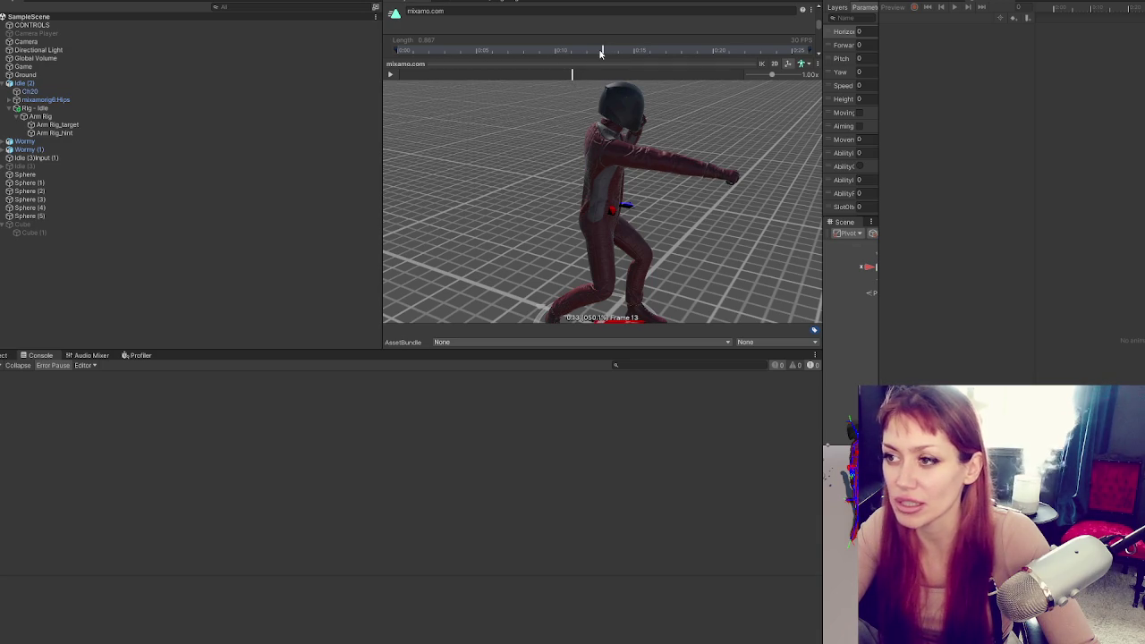
{"action": "key", "text": "alt+Tab"}
{"action": "left_click", "coordinate": [305, 269]}
{"action": "type", "text": "0.13f;"}
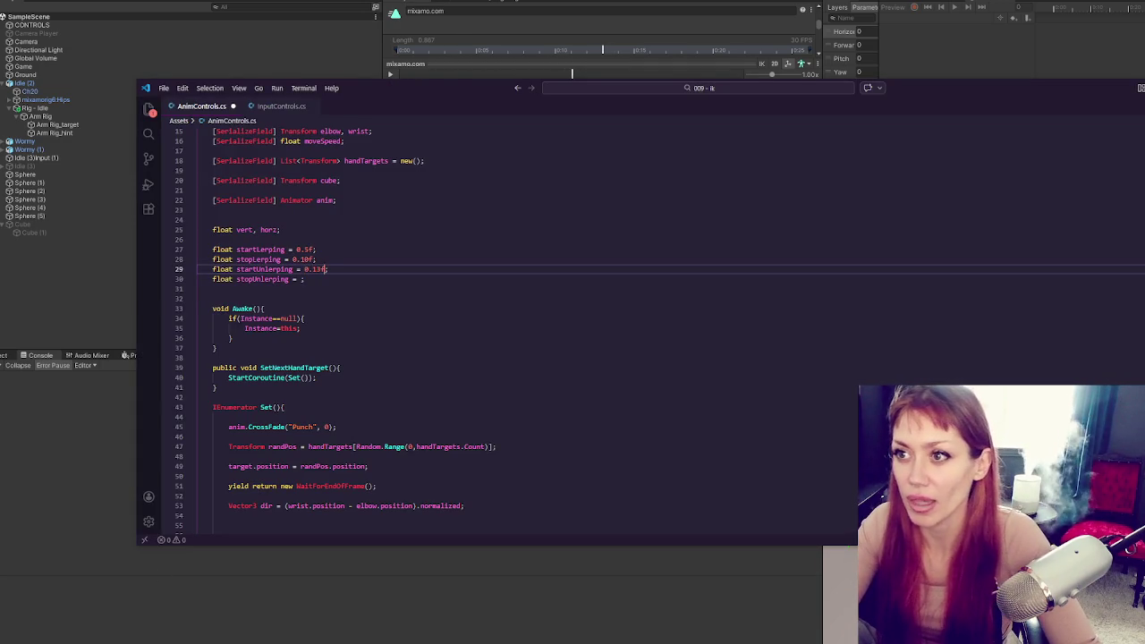
After scrubbing the punch preview to frame 16, set stopUnlerping to 0.2f and save AnimControls.cs
{"action": "left_click", "coordinate": [583, 78]}
{"action": "mouse_move", "coordinate": [575, 81]}
{"action": "left_mouse_down"}
{"action": "mouse_move", "coordinate": [708, 77]}
{"action": "mouse_move", "coordinate": [651, 81]}
{"action": "mouse_move", "coordinate": [669, 77]}
{"action": "left_mouse_up"}
{"action": "key", "text": "alt+Tab"}
{"action": "double_click", "coordinate": [306, 281]}
{"action": "key", "text": "BackSpace"}
{"action": "type", "text": "0.2f"}
{"action": "key", "text": "ctrl+s"}
Move down to the Punch CrossFade line in the Set coroutine, cross-checking the startLerping field name
{"action": "left_click", "coordinate": [319, 288]}
{"action": "scroll", "coordinate": [343, 302], "scroll_direction": "down", "scroll_amount": 4}
{"action": "left_click", "coordinate": [522, 322]}
{"action": "scroll", "coordinate": [463, 265], "scroll_direction": "down", "scroll_amount": 2}
{"action": "scroll", "coordinate": [447, 275], "scroll_direction": "up", "scroll_amount": 2}
{"action": "left_click", "coordinate": [436, 311]}
{"action": "left_click", "coordinate": [338, 323]}
{"action": "scroll", "coordinate": [501, 369], "scroll_direction": "up", "scroll_amount": 1}
{"action": "double_click", "coordinate": [257, 171]}
{"action": "left_click", "coordinate": [335, 349]}
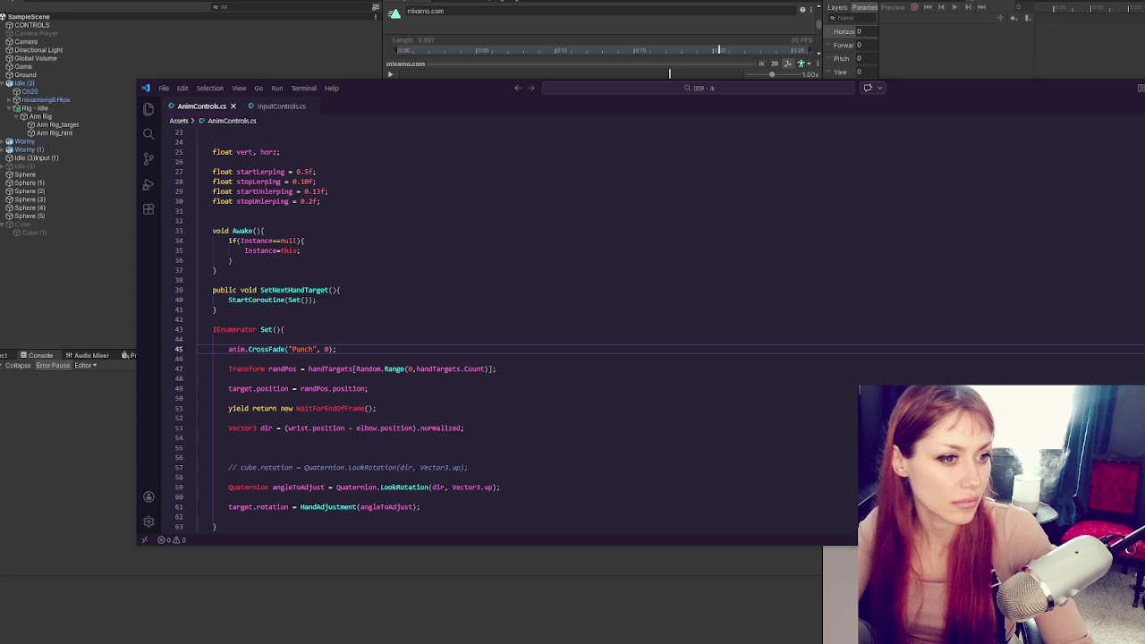
{"action": "scroll", "coordinate": [376, 299], "scroll_direction": "down", "scroll_amount": 2}
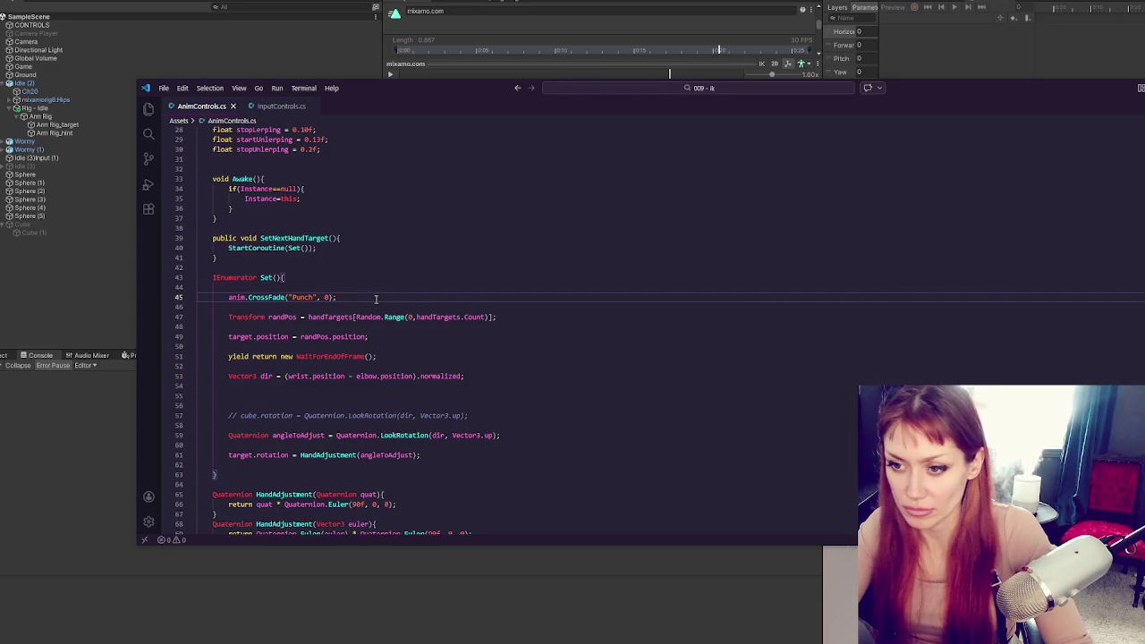
{"action": "left_click", "coordinate": [369, 306]}
Insert 'rig.weight = 0;' above anim.CrossFade in Set, save, and switch to Unity to recompile
{"action": "left_click", "coordinate": [388, 290]}
{"action": "key", "text": "Return"}
{"action": "key", "text": "Return"}
{"action": "left_click", "coordinate": [397, 296]}
{"action": "scroll", "coordinate": [396, 293], "scroll_direction": "up", "scroll_amount": 3}
{"action": "scroll", "coordinate": [397, 295], "scroll_direction": "up", "scroll_amount": 3}
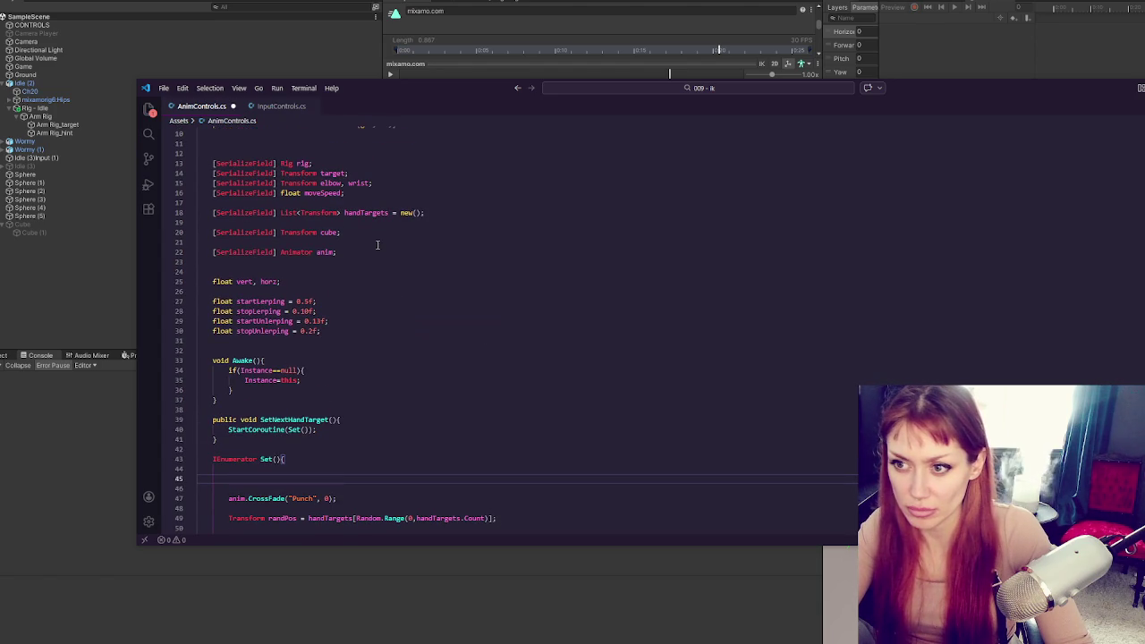
{"action": "scroll", "coordinate": [394, 287], "scroll_direction": "down", "scroll_amount": 4}
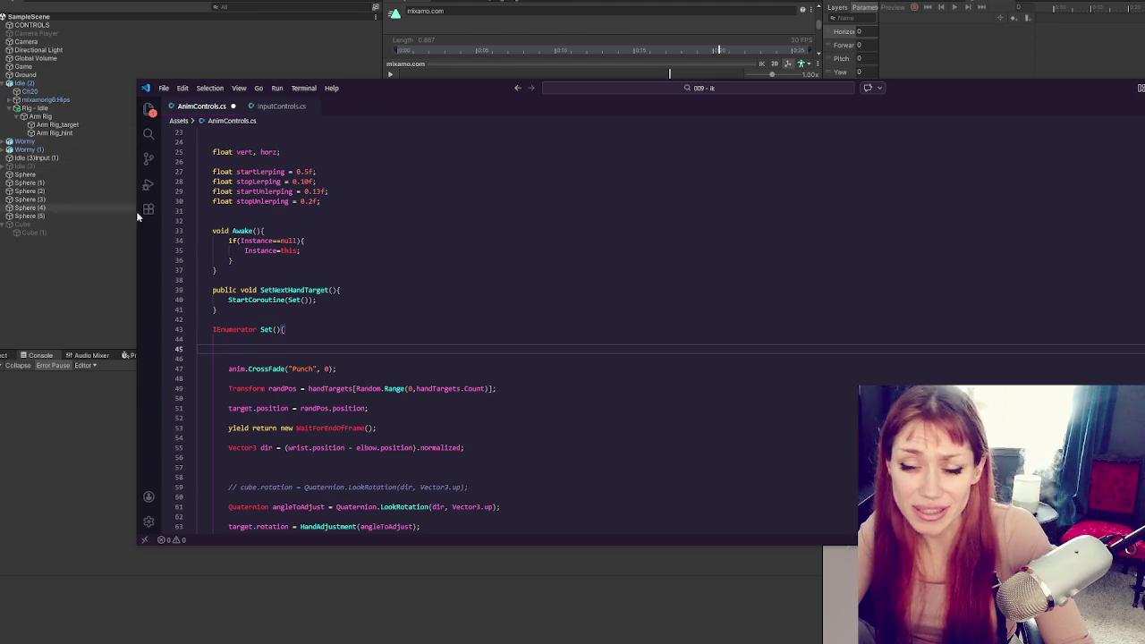
{"action": "type", "text": "rig.wei"}
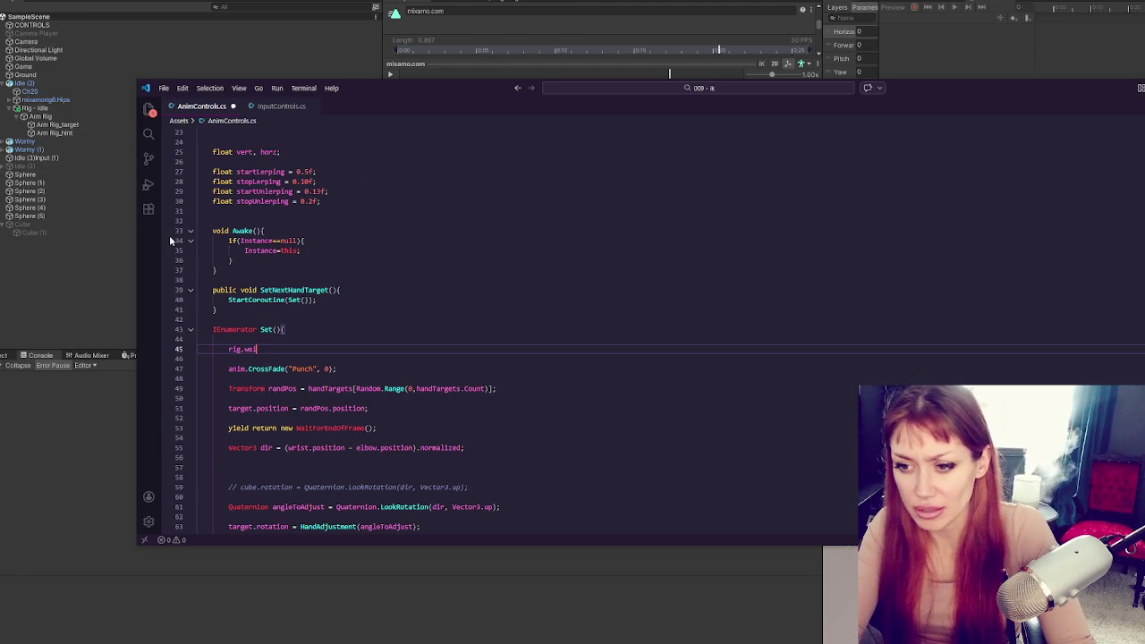
{"action": "type", "text": "ght = 0;"}
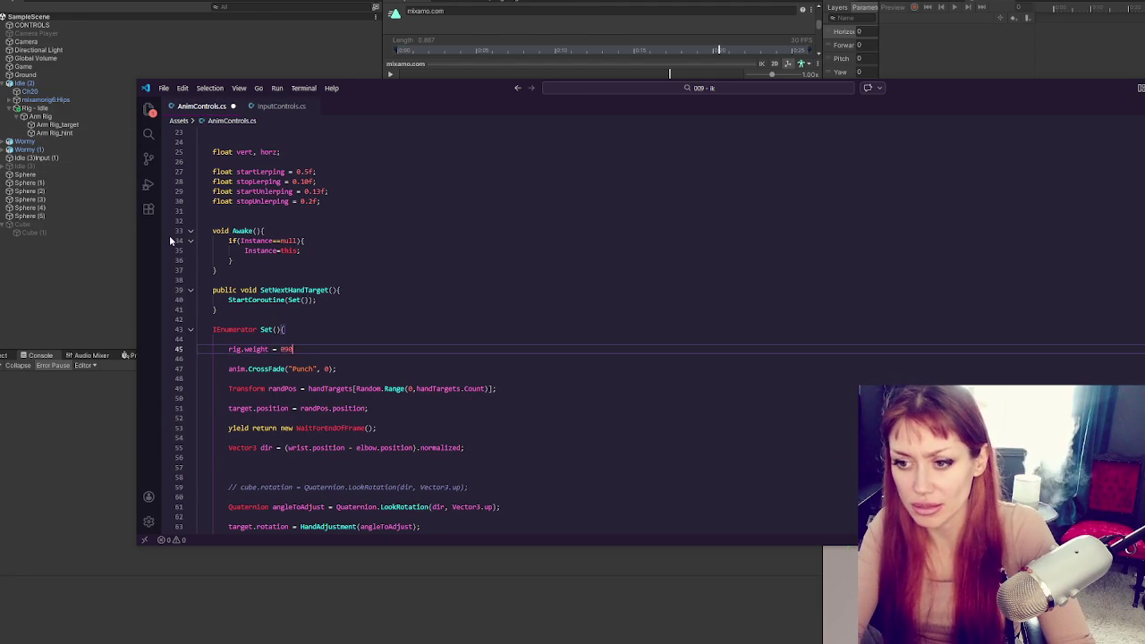
{"action": "key", "text": "ctrl+s"}
{"action": "left_click", "coordinate": [102, 269]}
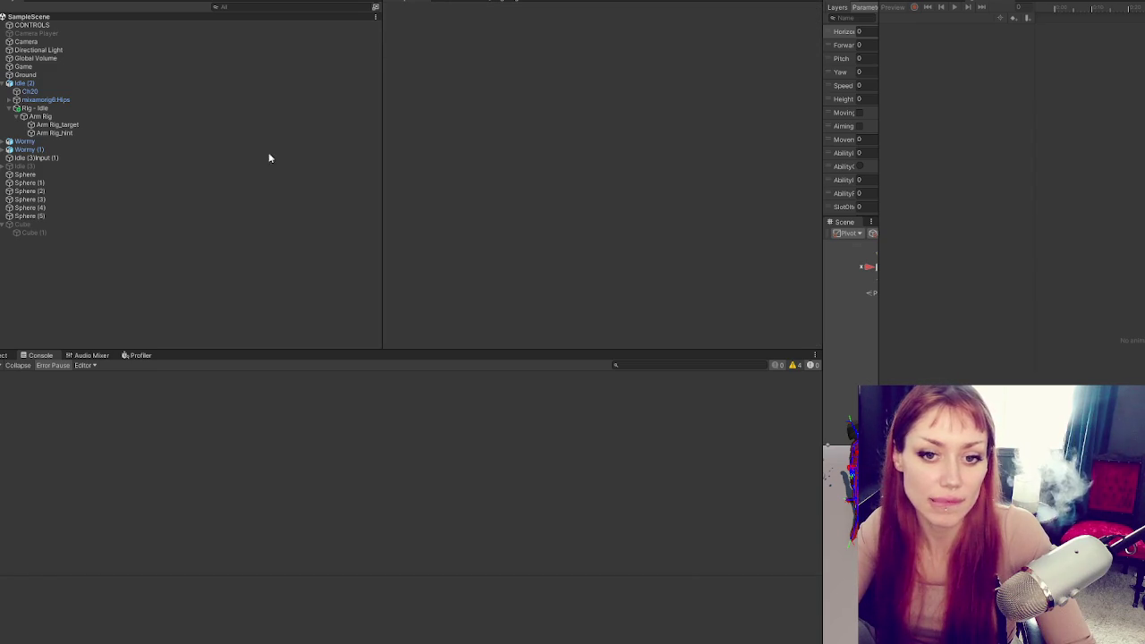
Inspect CONTROLS' script fields, the Idle (2) character, the assigned Target and Rig - Idle's weight
{"action": "left_click", "coordinate": [219, 27]}
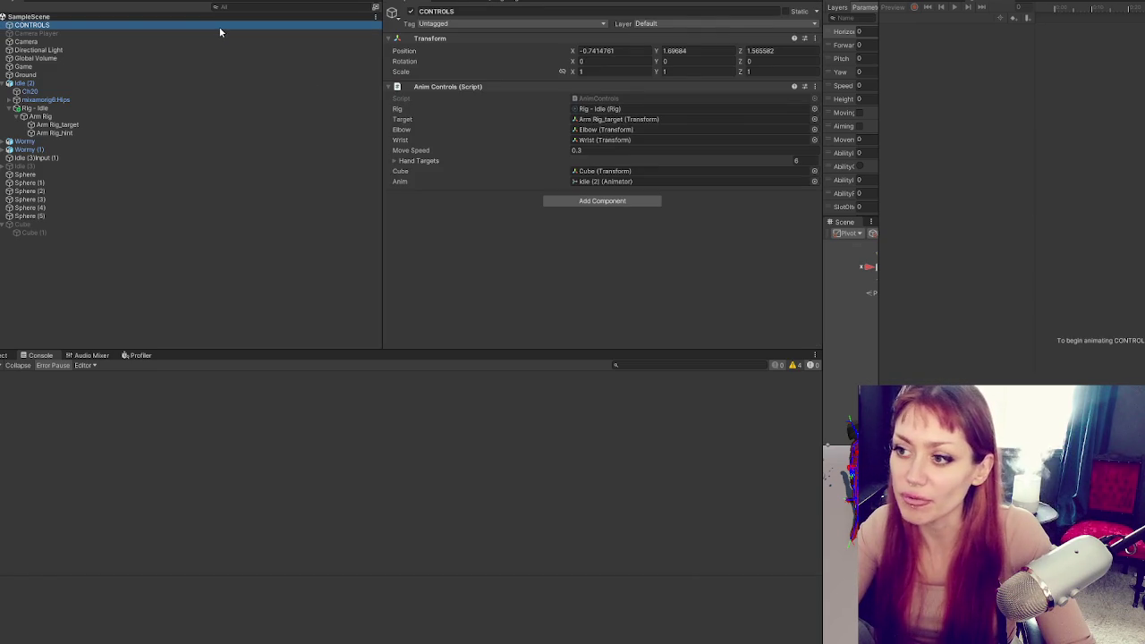
{"action": "left_click", "coordinate": [132, 83]}
{"action": "left_click", "coordinate": [162, 34]}
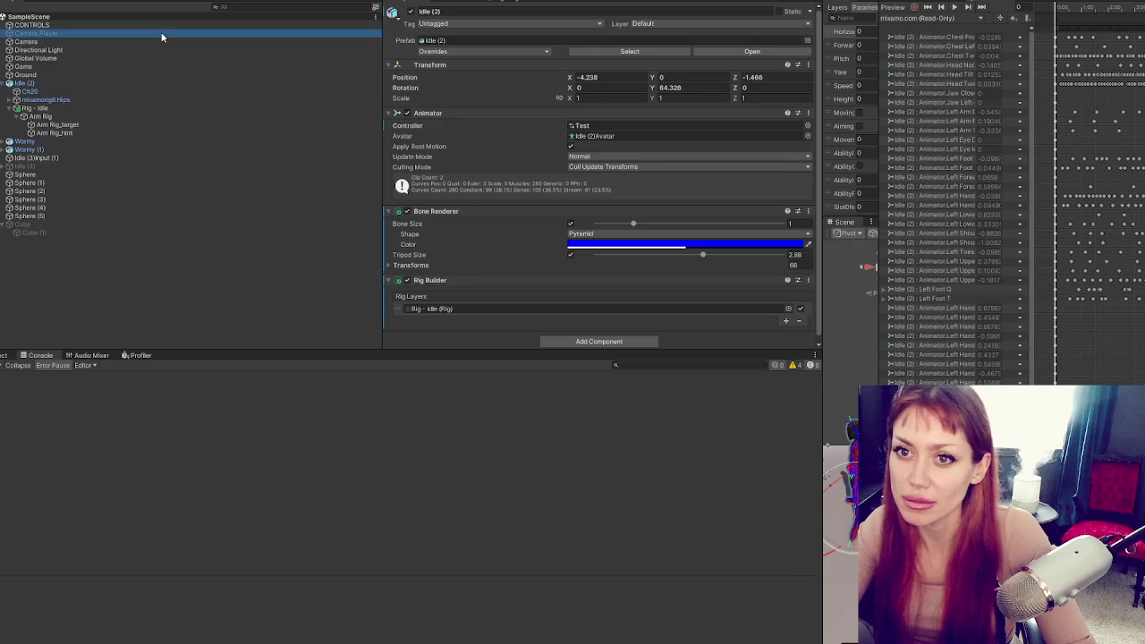
{"action": "left_click", "coordinate": [167, 24]}
{"action": "left_click", "coordinate": [601, 119]}
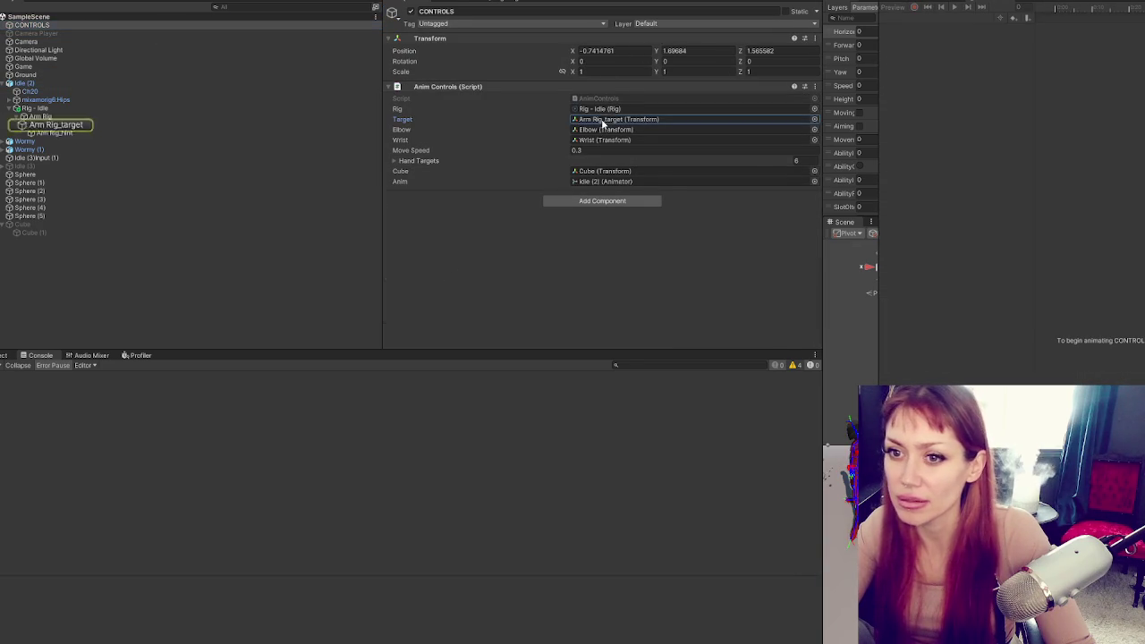
{"action": "left_click", "coordinate": [74, 108]}
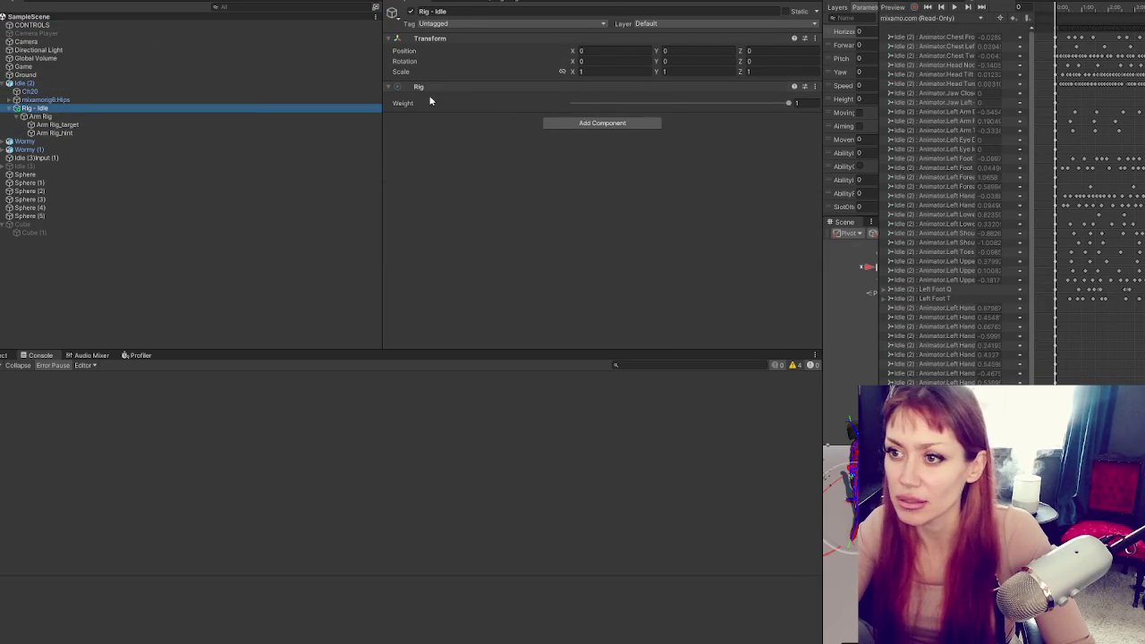
{"action": "key", "text": "alt+Tab"}
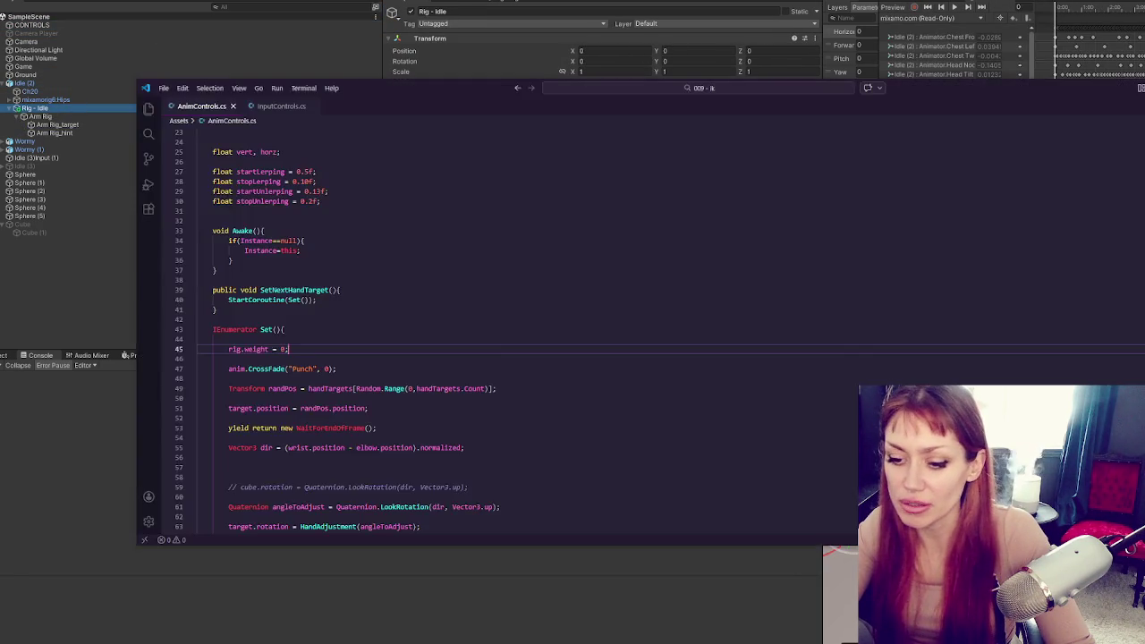
Remove the blank lines after the direction calculation and delete the anim.CrossFade("Punch", 0) line
{"action": "left_click", "coordinate": [401, 388]}
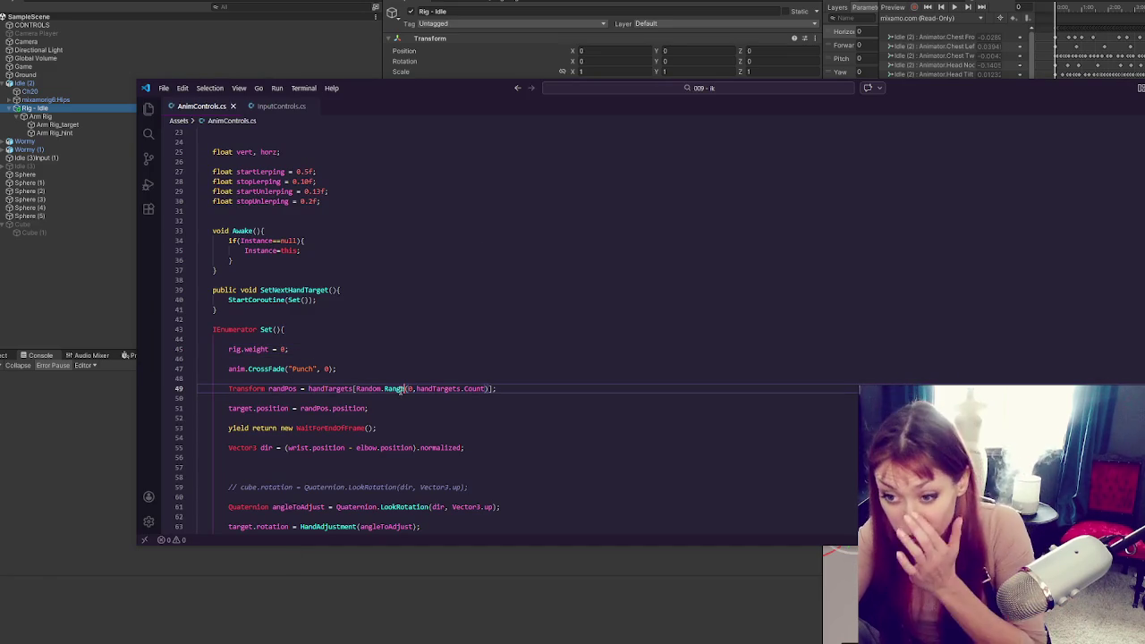
{"action": "left_click", "coordinate": [401, 408]}
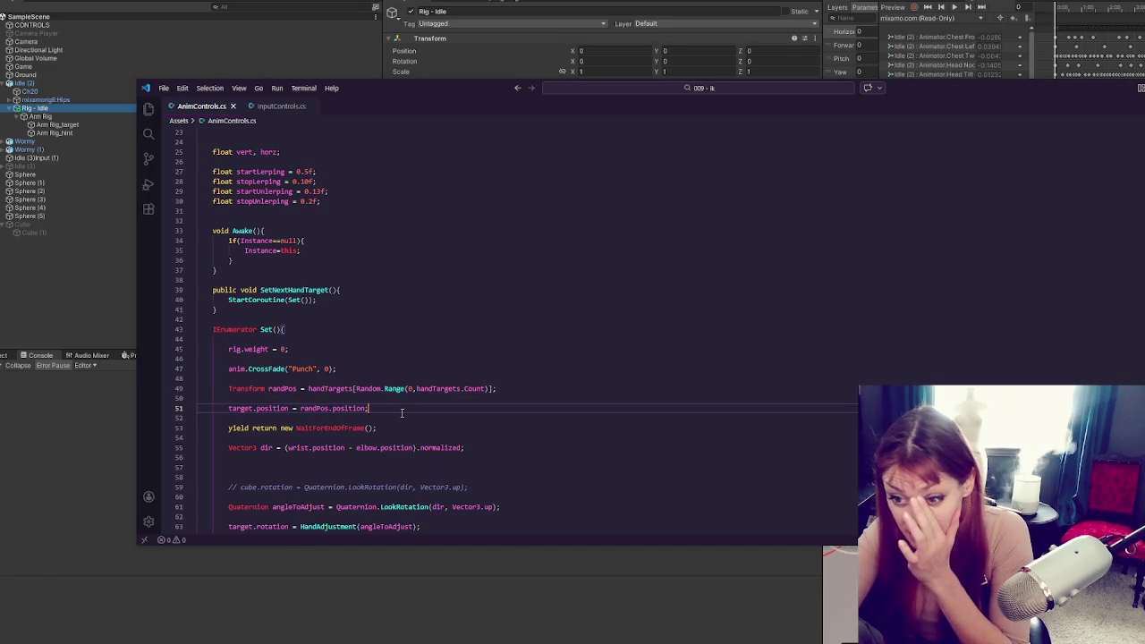
{"action": "scroll", "coordinate": [479, 350], "scroll_direction": "down", "scroll_amount": 3}
{"action": "left_click", "coordinate": [497, 369]}
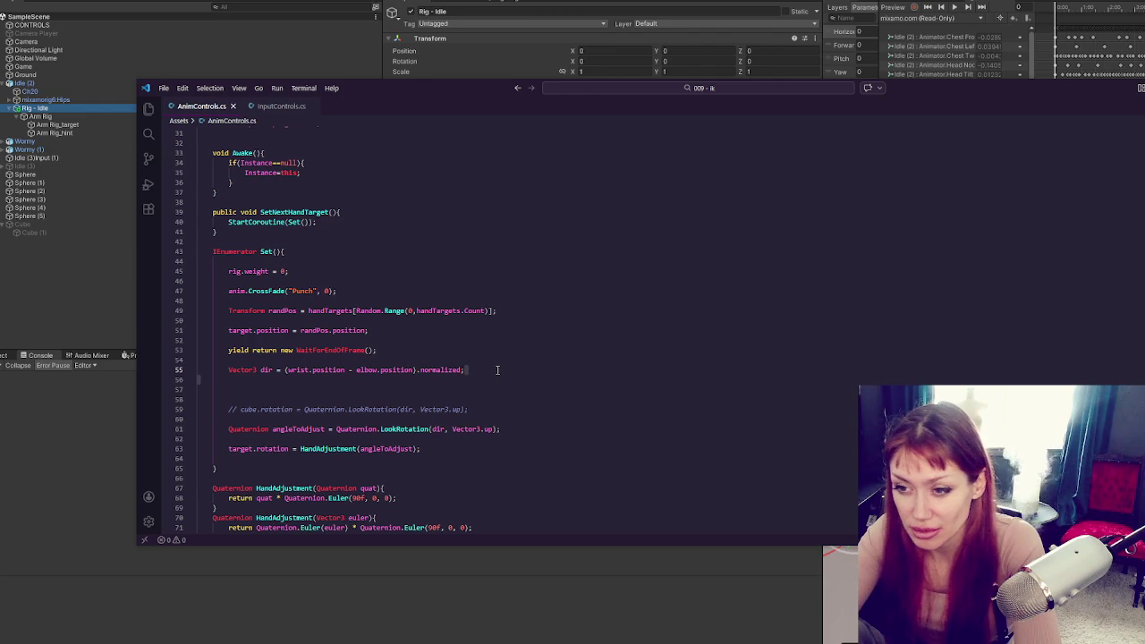
{"action": "key", "text": "Delete"}
{"action": "key", "text": "Delete"}
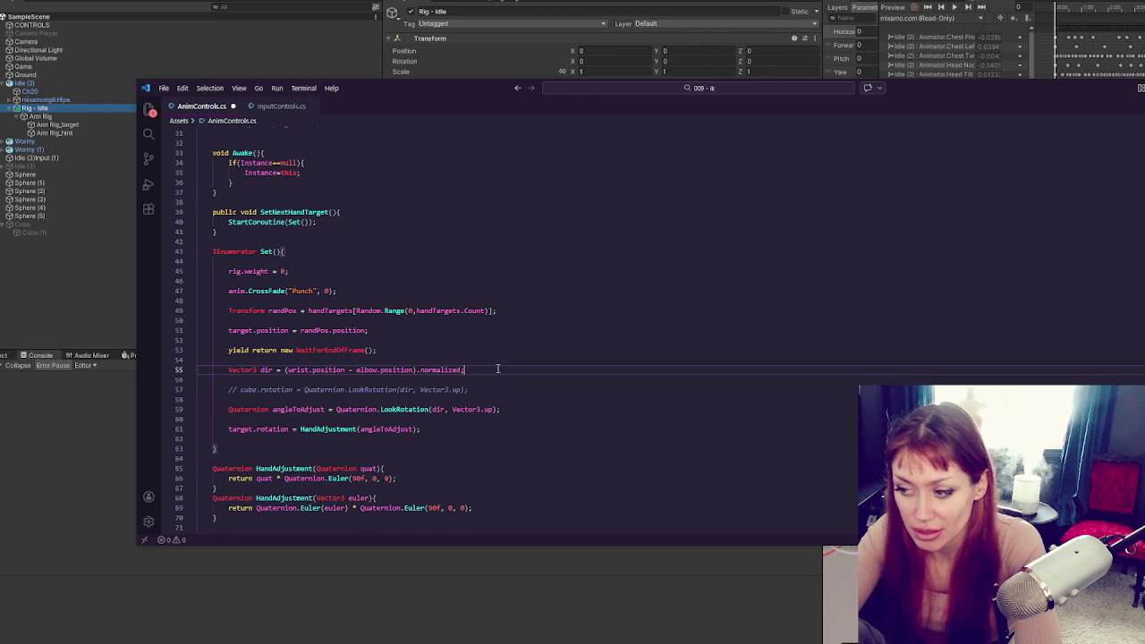
{"action": "left_click_drag", "start_coordinate": [424, 292], "coordinate": [426, 280]}
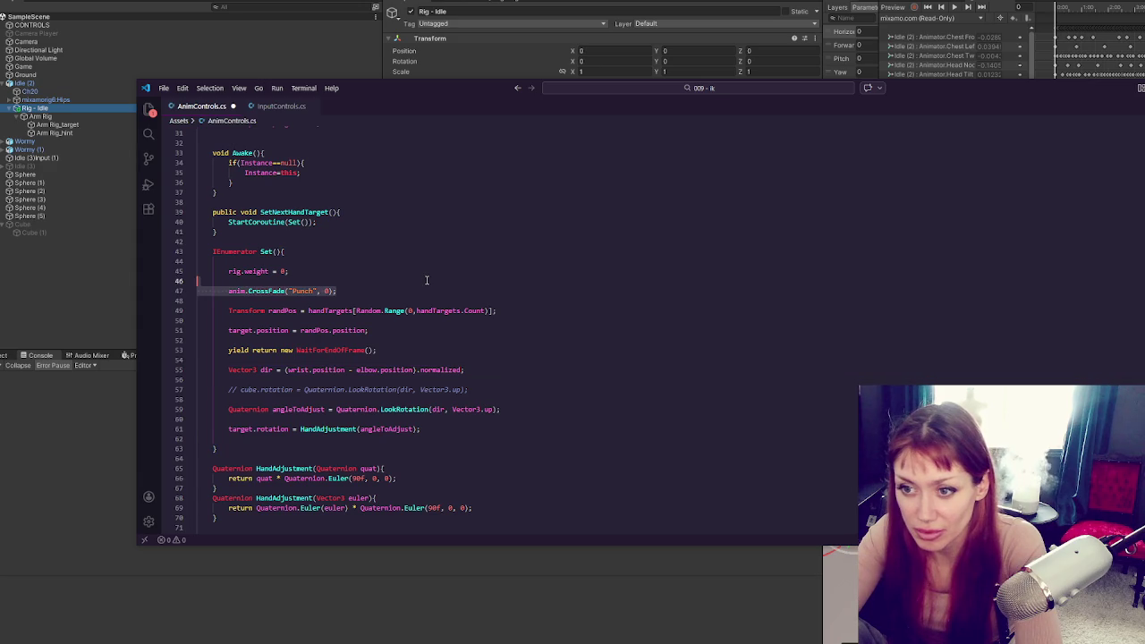
{"action": "key", "text": "Delete"}
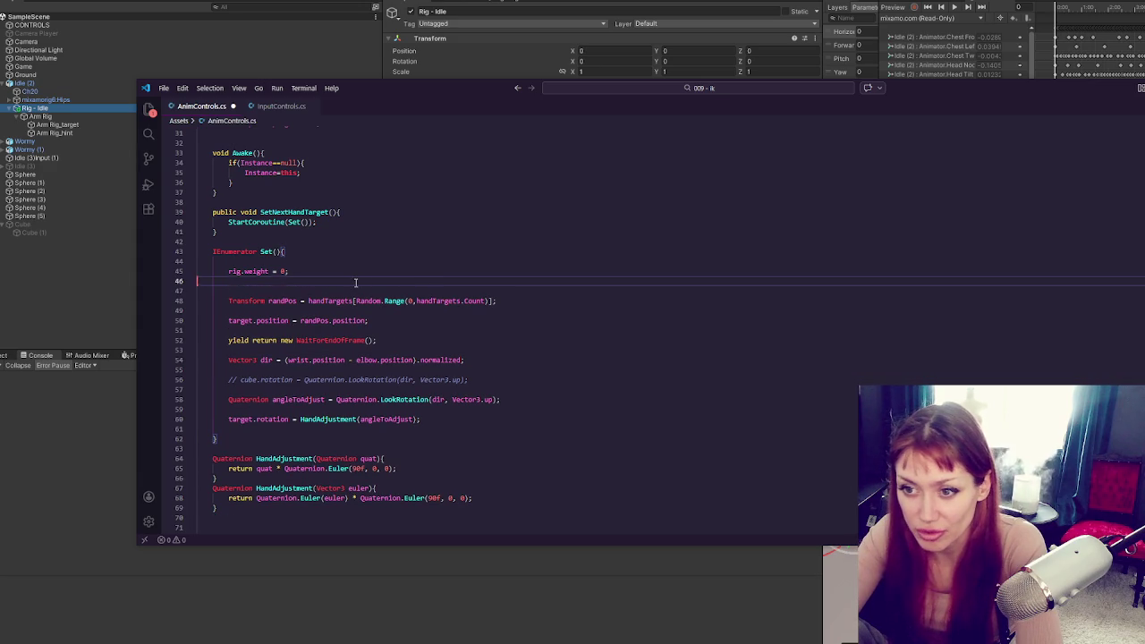
Delete the commented-out cube.rotation line and the rig.weight = 0 line from Set
{"action": "key", "text": "Delete"}
{"action": "left_click_drag", "start_coordinate": [470, 370], "coordinate": [532, 350]}
{"action": "key", "text": "Delete"}
{"action": "left_click", "coordinate": [352, 242]}
{"action": "left_click", "coordinate": [340, 281]}
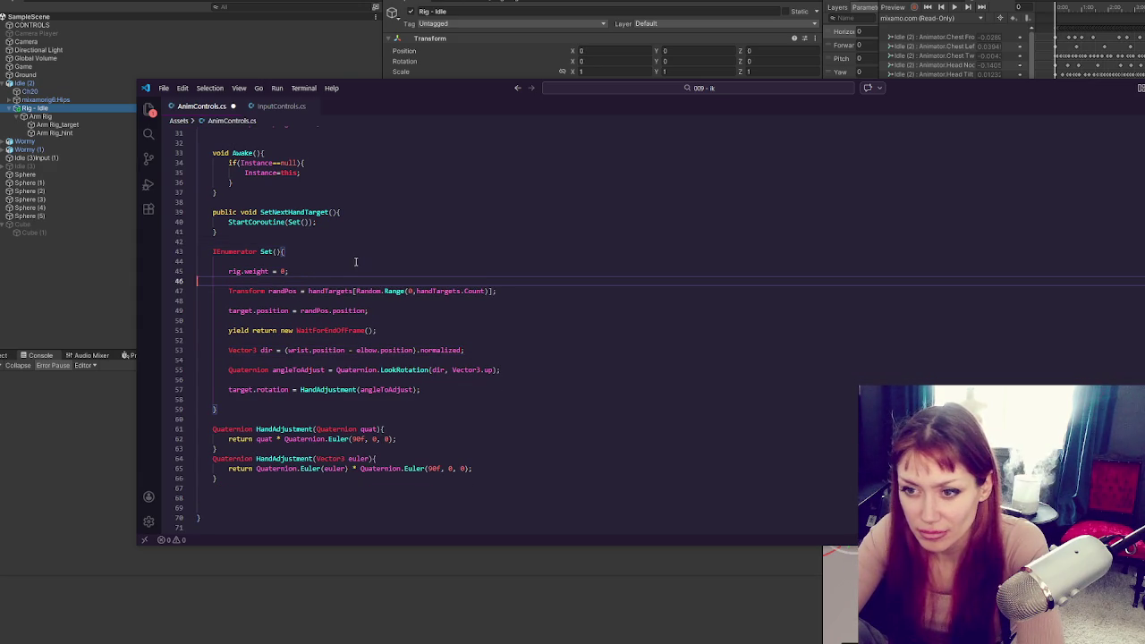
{"action": "key", "text": "BackSpace"}
{"action": "key", "text": "shift+Up"}
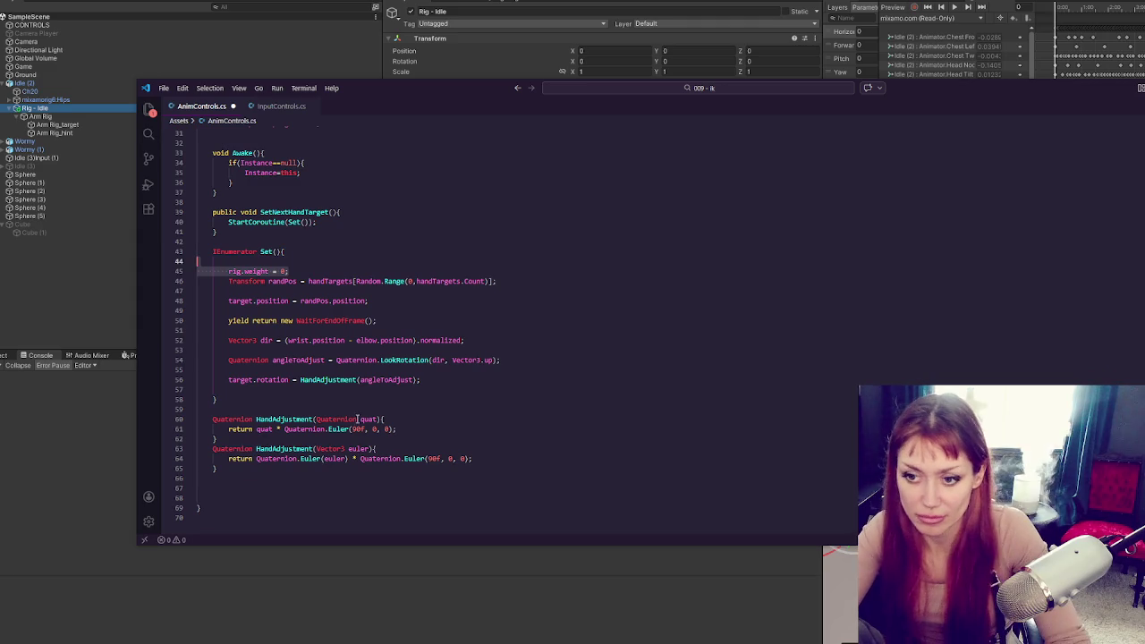
{"action": "key", "text": "Delete"}
{"action": "left_click", "coordinate": [340, 235]}
{"action": "key", "text": "Return"}
{"action": "key", "text": "Return"}
Start an IEnumerator SetWeight coroutine holding two rig.weight = 0; lines with a while placeholder between
{"action": "type", "text": "ui"}
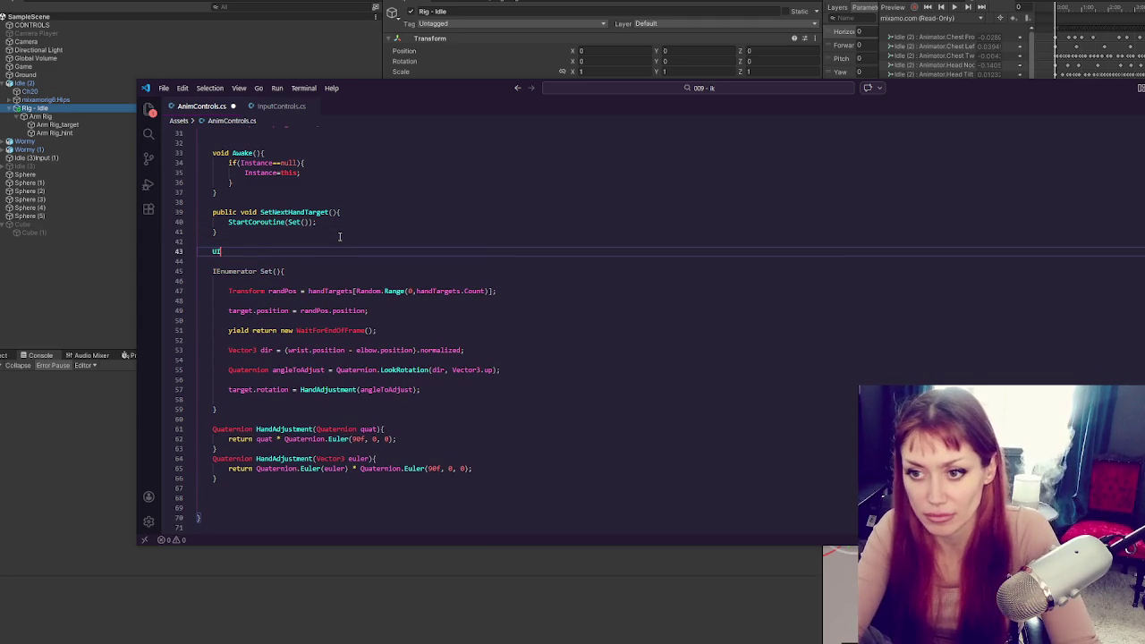
{"action": "type", "text": "Enumerator SetH"}
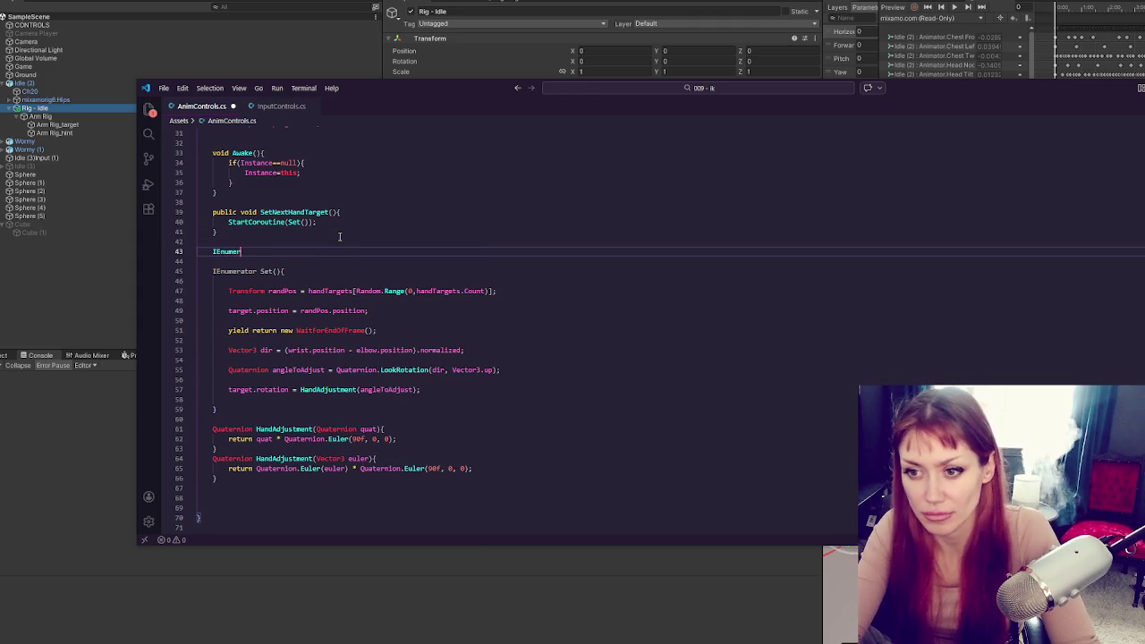
{"action": "type", "text": "eight(){"}
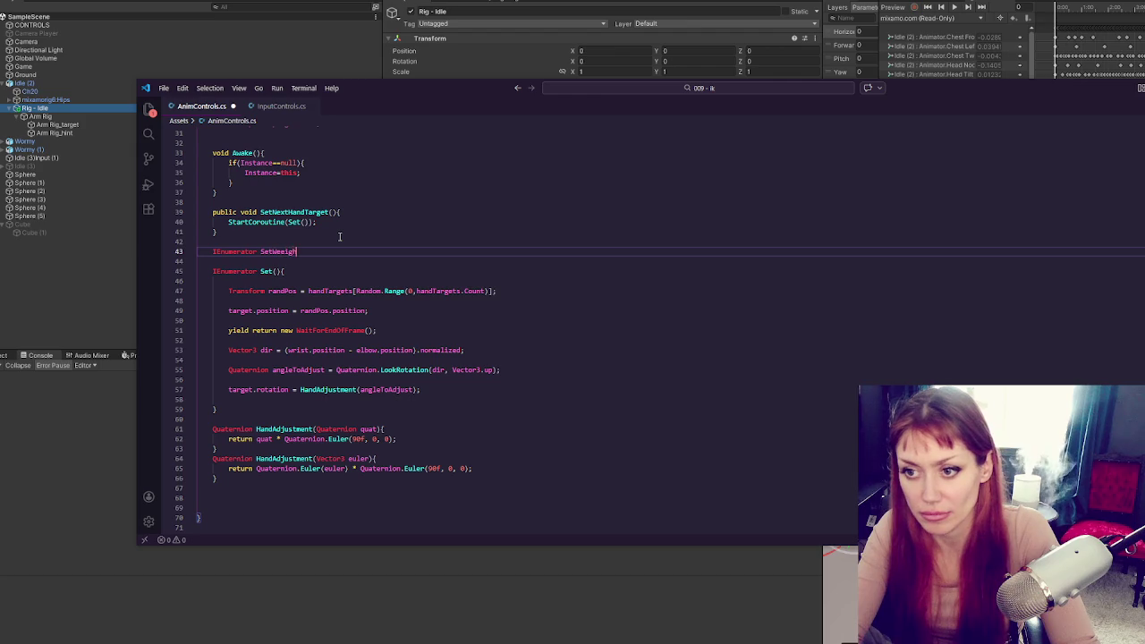
{"action": "key", "text": "Return"}
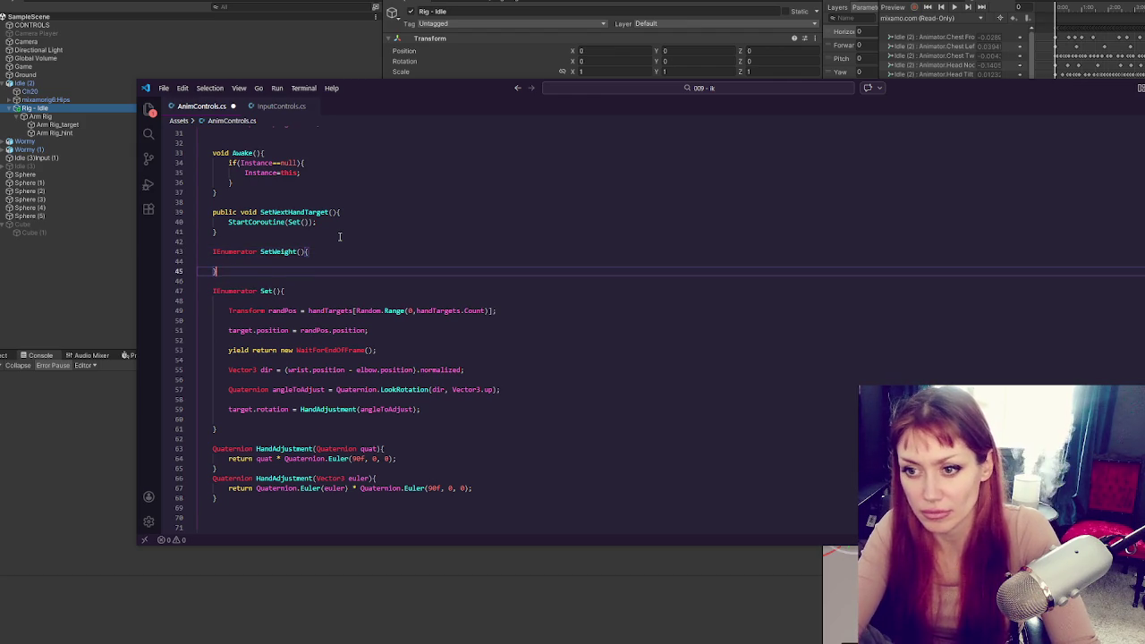
{"action": "key", "text": "Return"}
{"action": "type", "text": "rig.weight = 0;"}
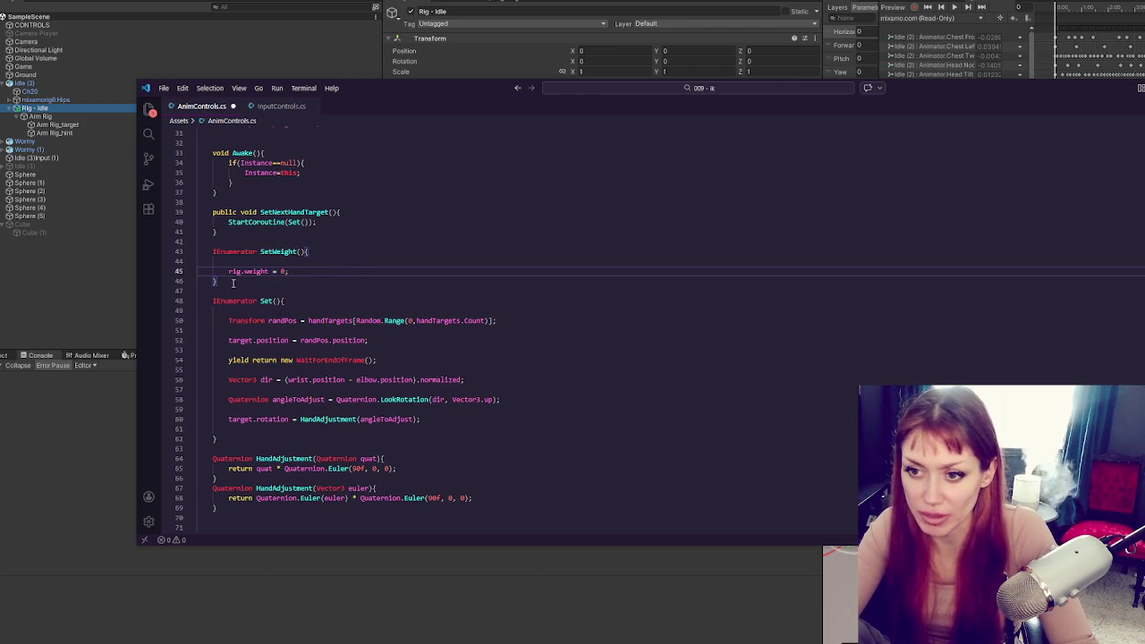
{"action": "key", "text": "Return"}
{"action": "key", "text": "Return"}
{"action": "left_click", "coordinate": [342, 273]}
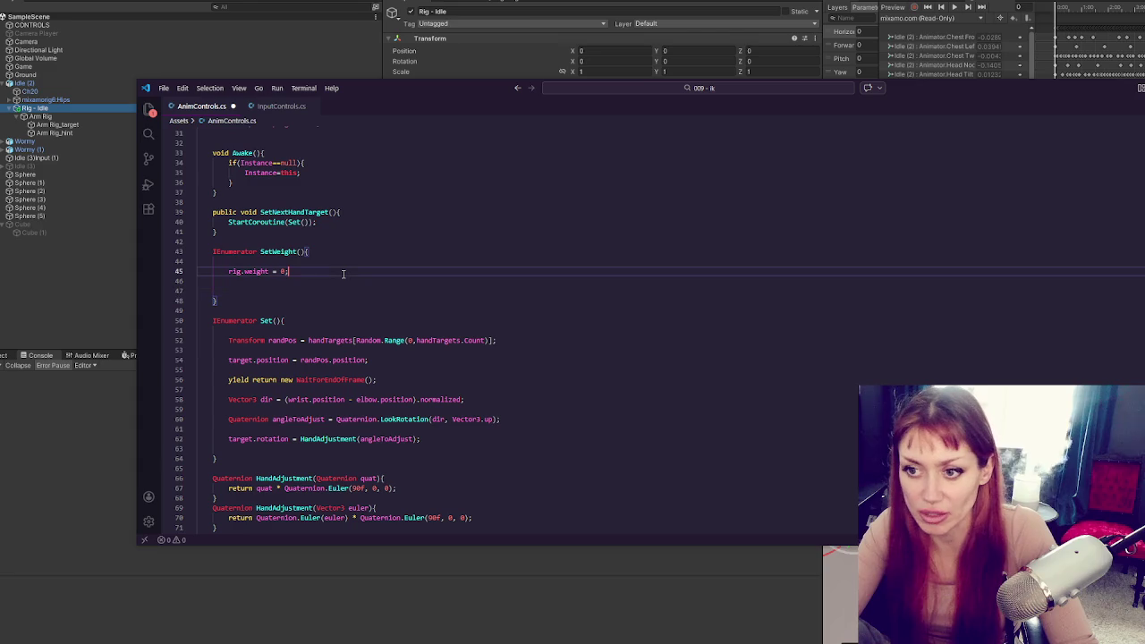
{"action": "key", "text": "ctrl+c"}
{"action": "key", "text": "Down"}
{"action": "key", "text": "Down"}
{"action": "key", "text": "ctrl+v"}
{"action": "left_click", "coordinate": [319, 262]}
{"action": "left_click", "coordinate": [325, 271]}
{"action": "key", "text": "Return"}
{"action": "key", "text": "Return"}
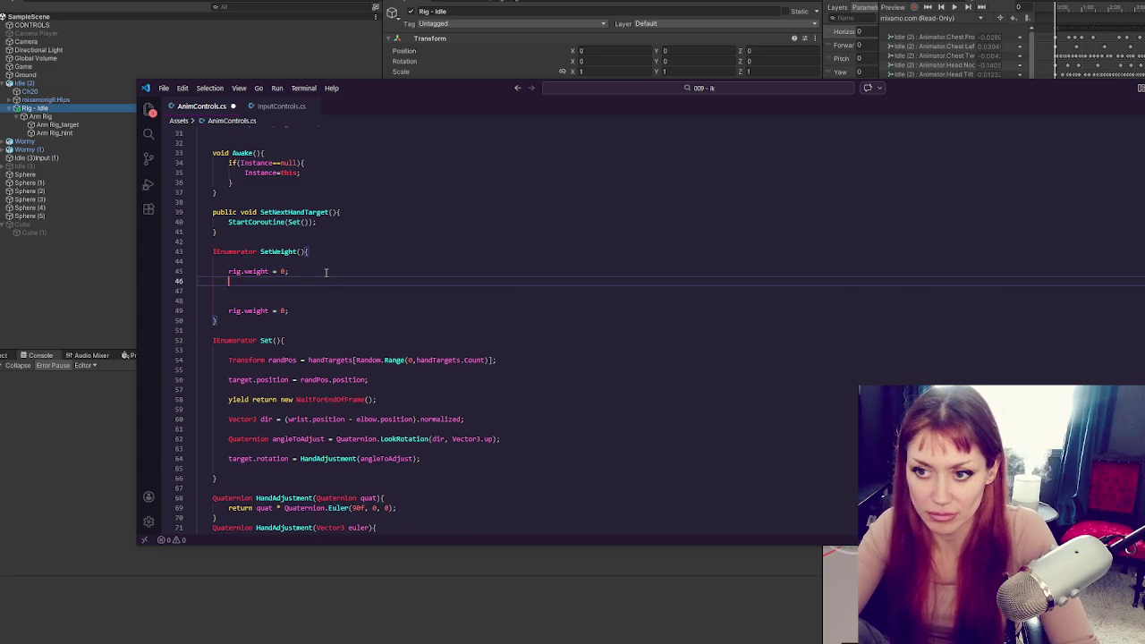
{"action": "type", "text": "while"}
Duplicate the StartCoroutine call, rename Set to SetPosAndRot, and make the other call start SetWeight
{"action": "left_click", "coordinate": [358, 218]}
{"action": "key", "text": "ctrl+c"}
{"action": "key", "text": "ctrl+v"}
{"action": "left_click", "coordinate": [277, 359]}
{"action": "type", "text": "PosAndRot"}
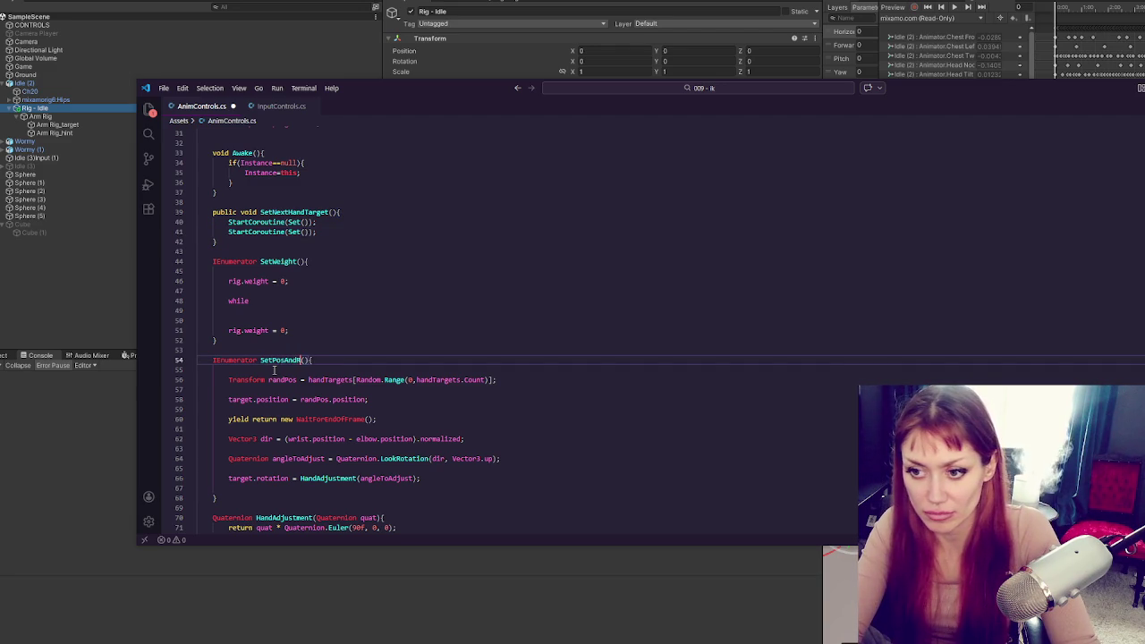
{"action": "left_click", "coordinate": [296, 232]}
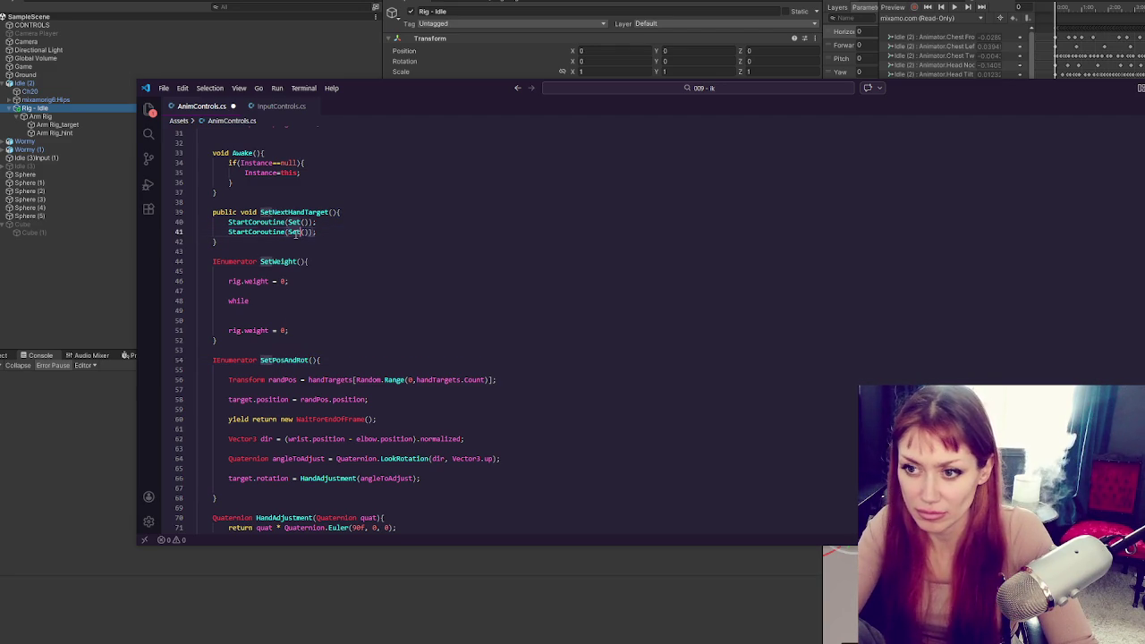
{"action": "double_click", "coordinate": [296, 232]}
{"action": "type", "text": "SetPosAndRot"}
{"action": "left_click", "coordinate": [300, 222]}
{"action": "type", "text": "Weight"}
Give the while statement in SetWeight its parentheses and braces
{"action": "left_click", "coordinate": [336, 257]}
{"action": "left_click", "coordinate": [331, 304]}
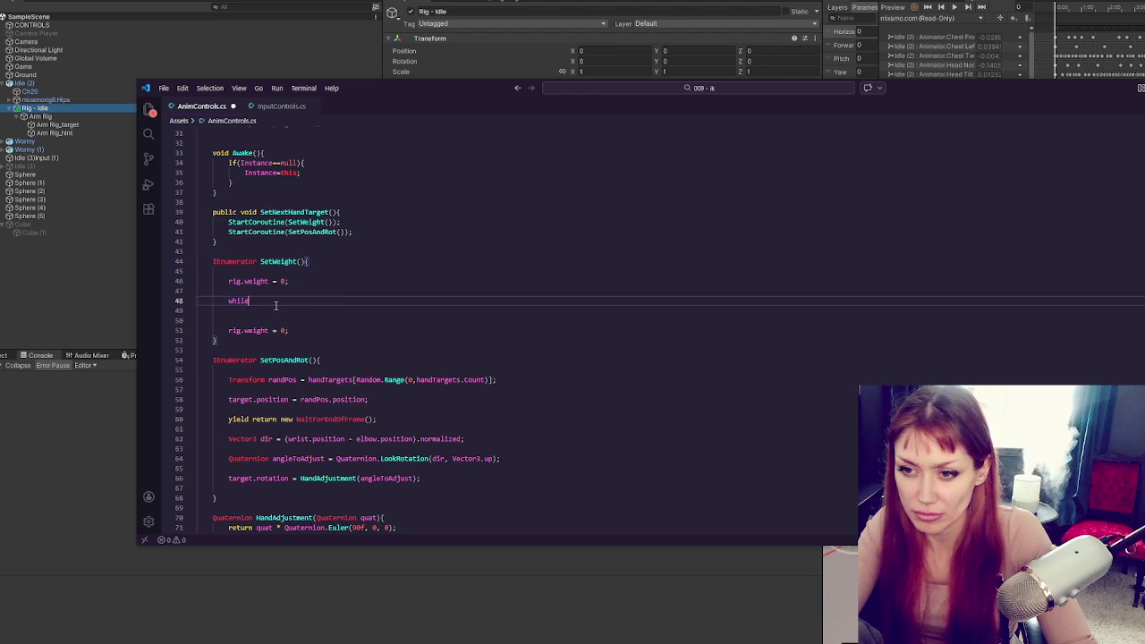
{"action": "type", "text": "(){"}
{"action": "key", "text": "Return"}
{"action": "key", "text": "Down"}
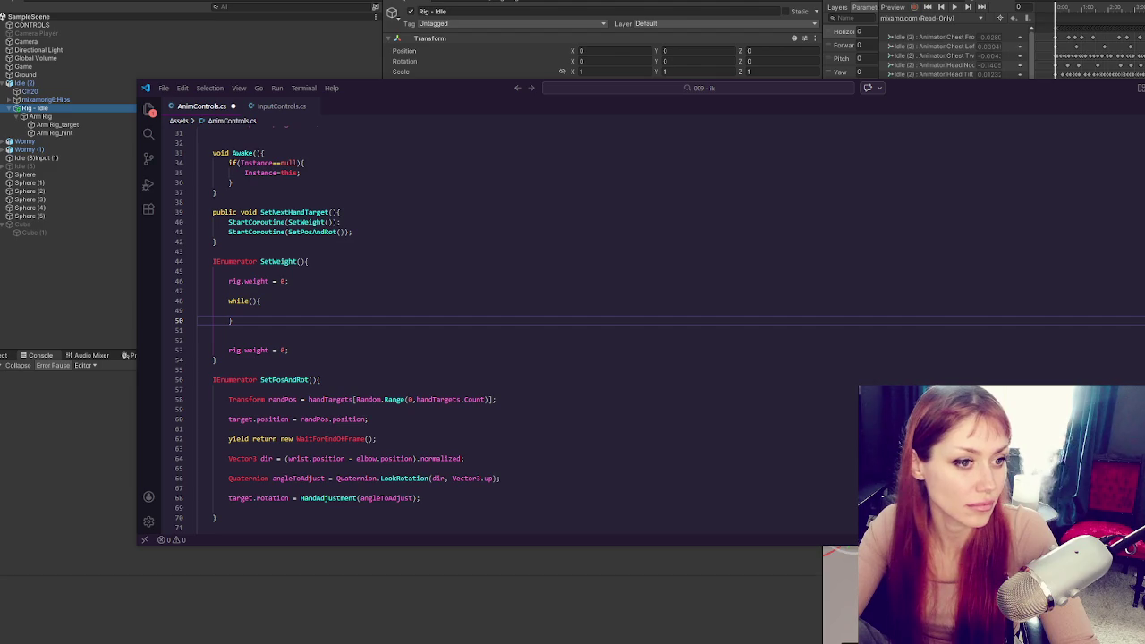
{"action": "left_click", "coordinate": [255, 300]}
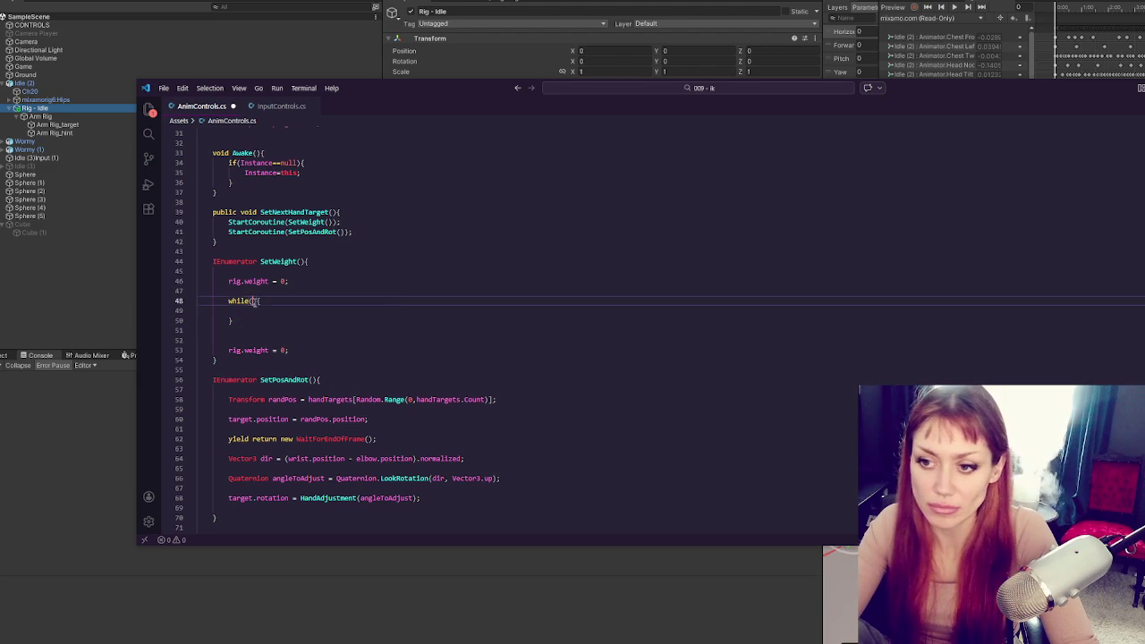
{"action": "scroll", "coordinate": [360, 228], "scroll_direction": "up", "scroll_amount": 3}
{"action": "left_click", "coordinate": [356, 220]}
{"action": "left_click", "coordinate": [336, 349]}
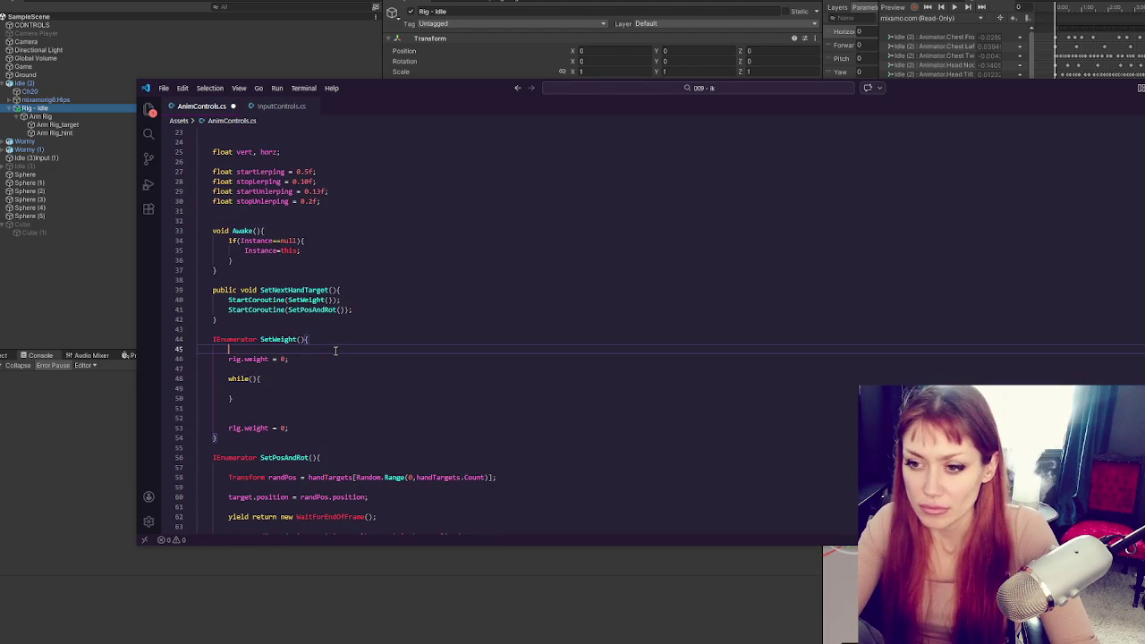
{"action": "left_click", "coordinate": [328, 365]}
Declare timeElapsed, use the condition timeElapsed < duration, and add float duration = stopLerping - startLerping
{"action": "key", "text": "Return"}
{"action": "type", "text": "float tim"}
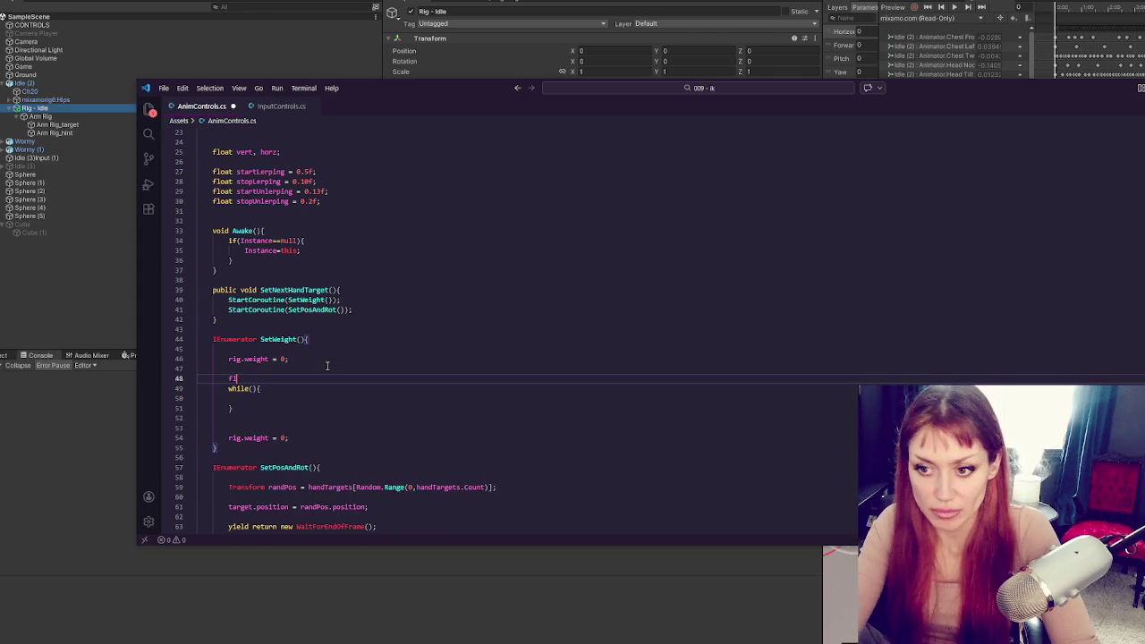
{"action": "type", "text": "eElapsed = 0;"}
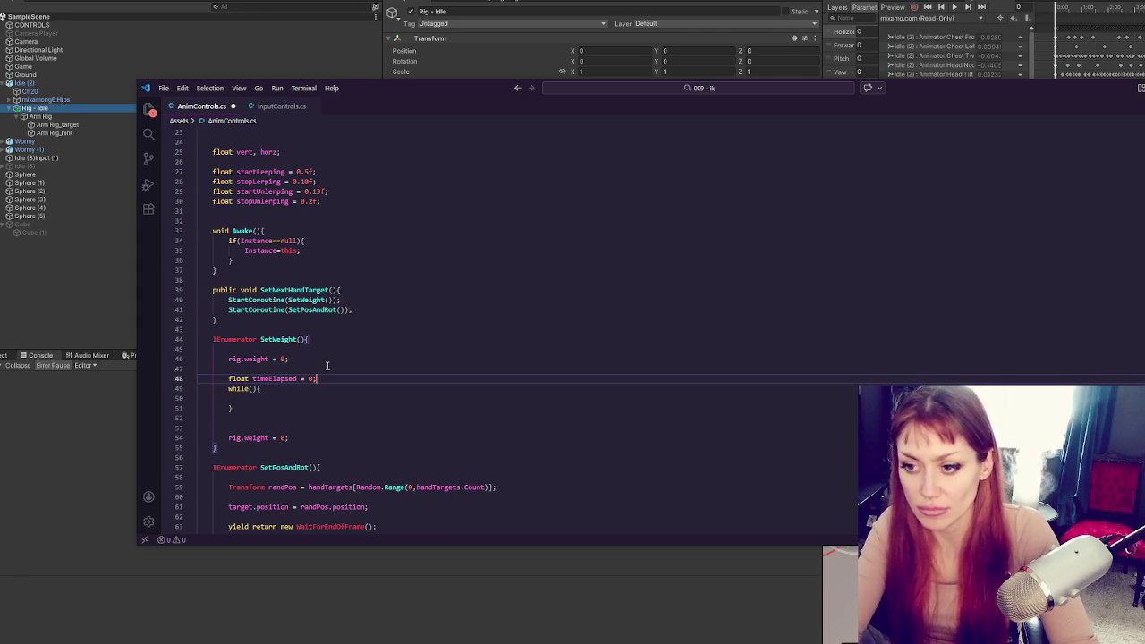
{"action": "double_click", "coordinate": [265, 378]}
{"action": "type", "text": "timeElapsed "}
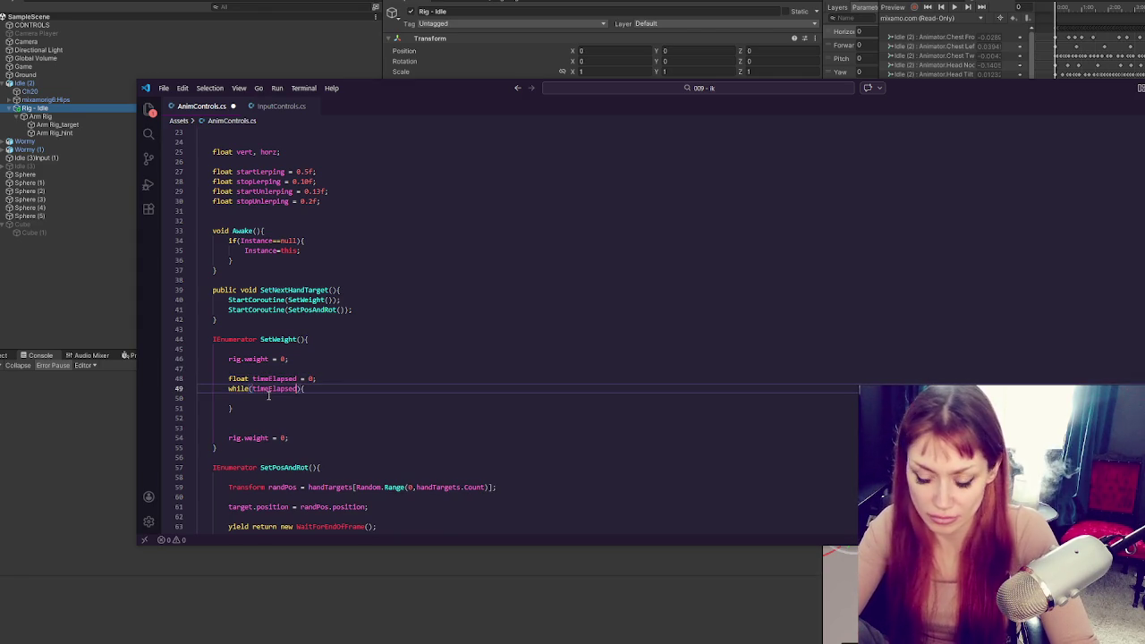
{"action": "type", "text": "< duration"}
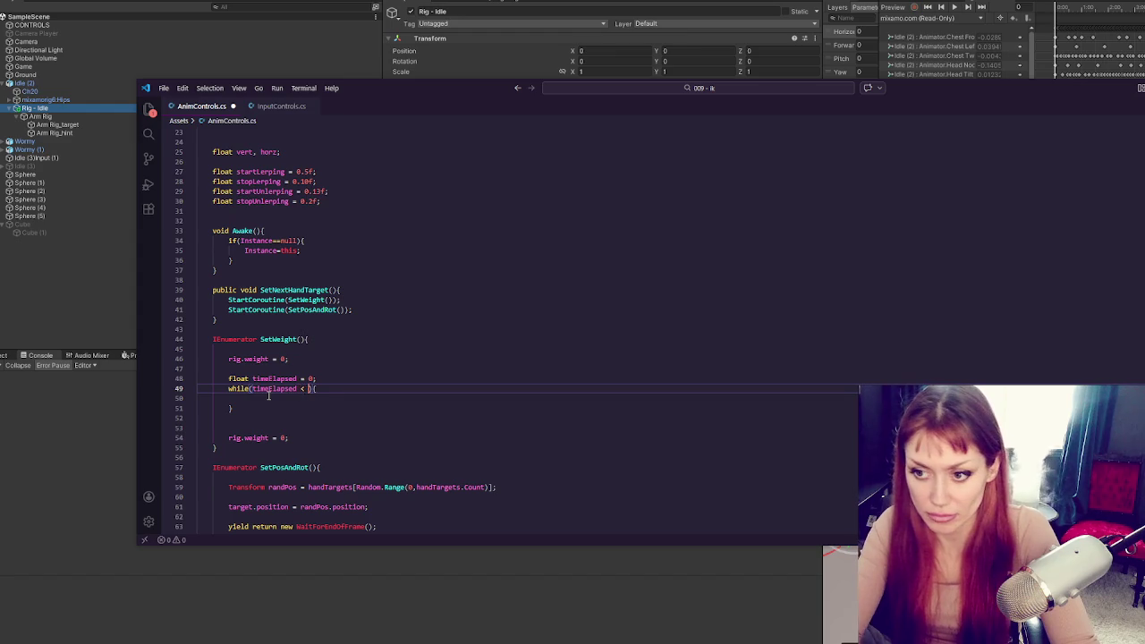
{"action": "left_click", "coordinate": [343, 382]}
{"action": "key", "text": "Return"}
{"action": "type", "text": "float duratio"}
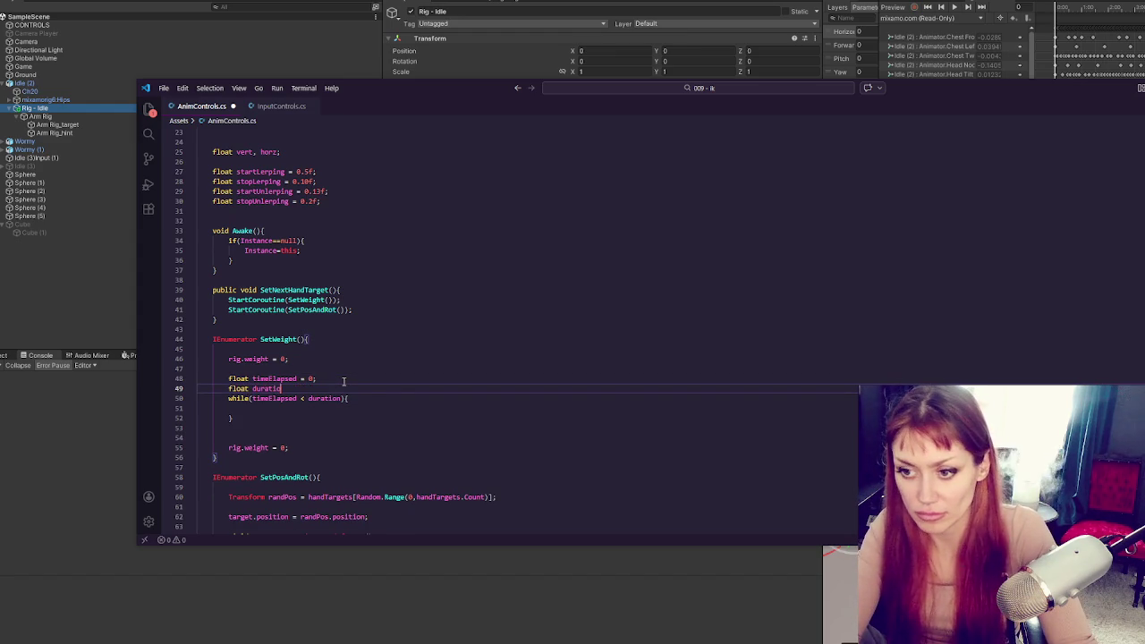
{"action": "type", "text": "n = stopLerp"}
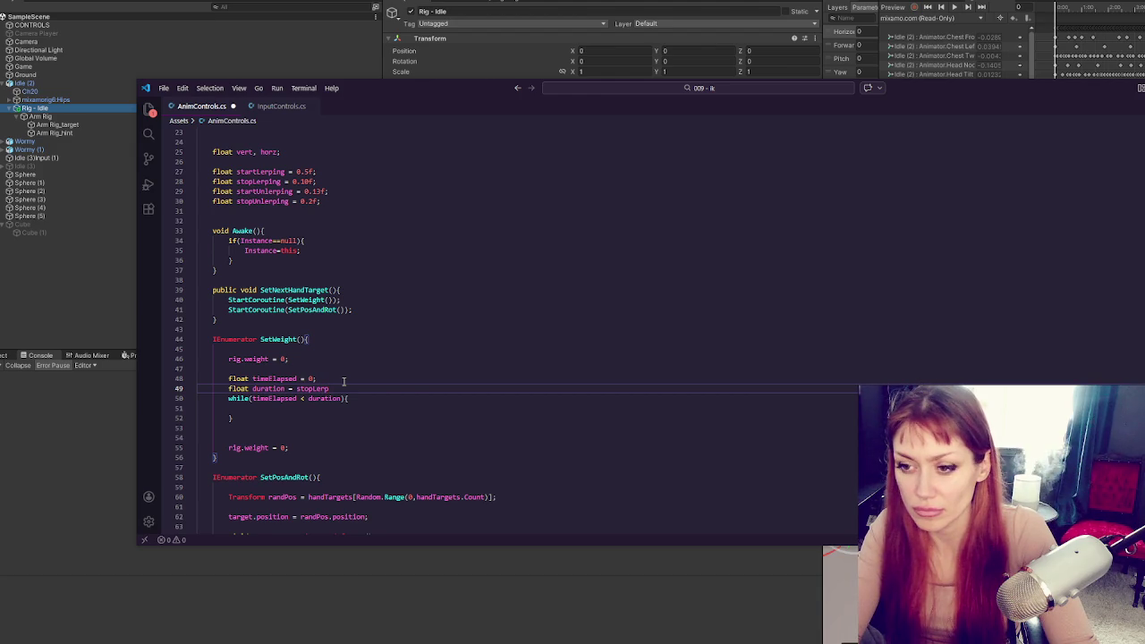
{"action": "type", "text": "-start"}
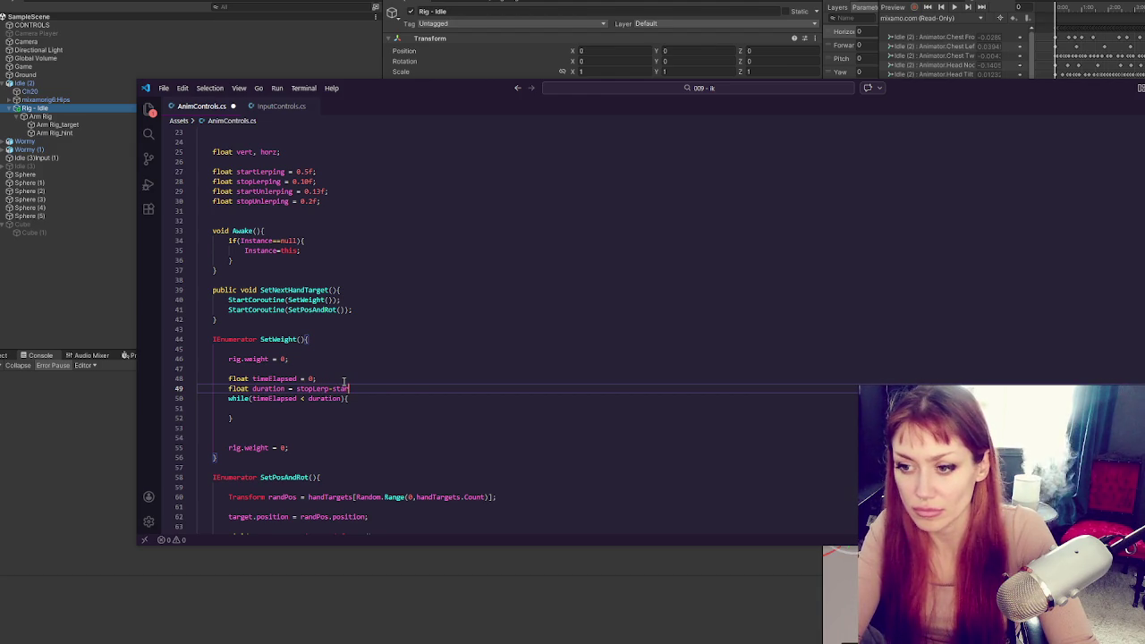
{"action": "key", "text": "BackSpace"}
{"action": "key", "text": "BackSpace"}
{"action": "key", "text": "BackSpace"}
{"action": "type", "text": "ing - "}
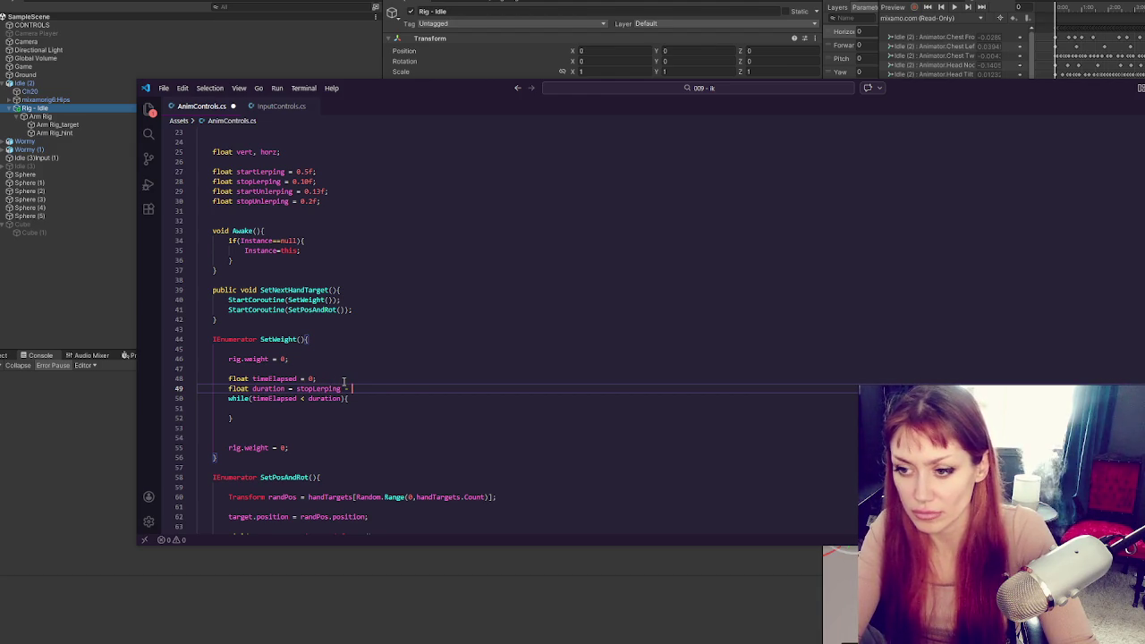
{"action": "type", "text": "startLerping;"}
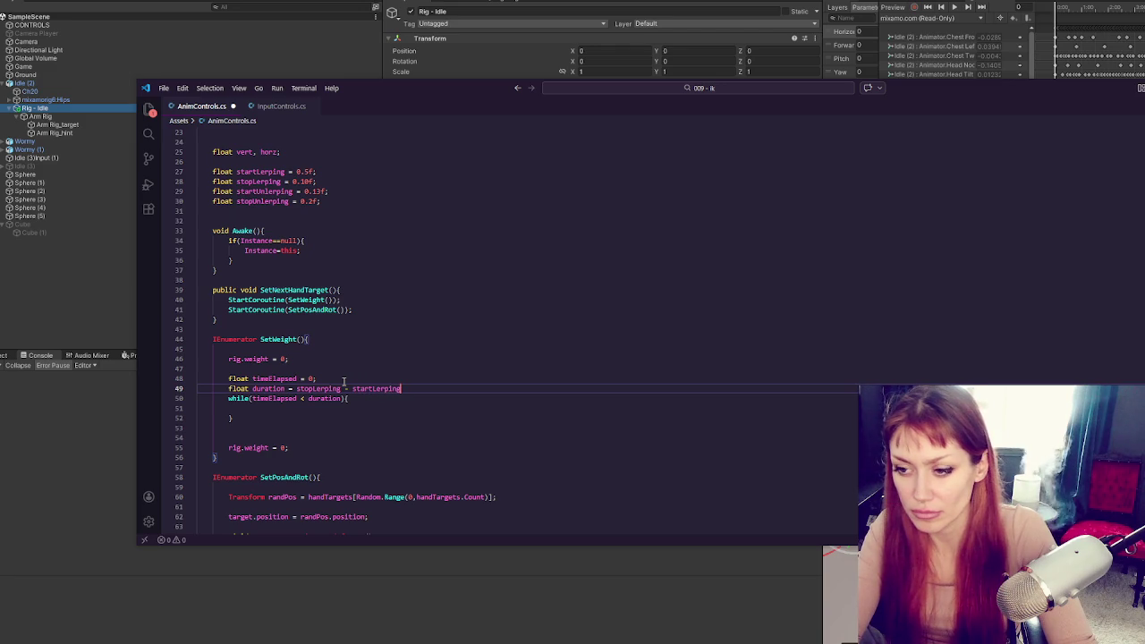
{"action": "left_click", "coordinate": [345, 359]}
{"action": "key", "text": "Return"}
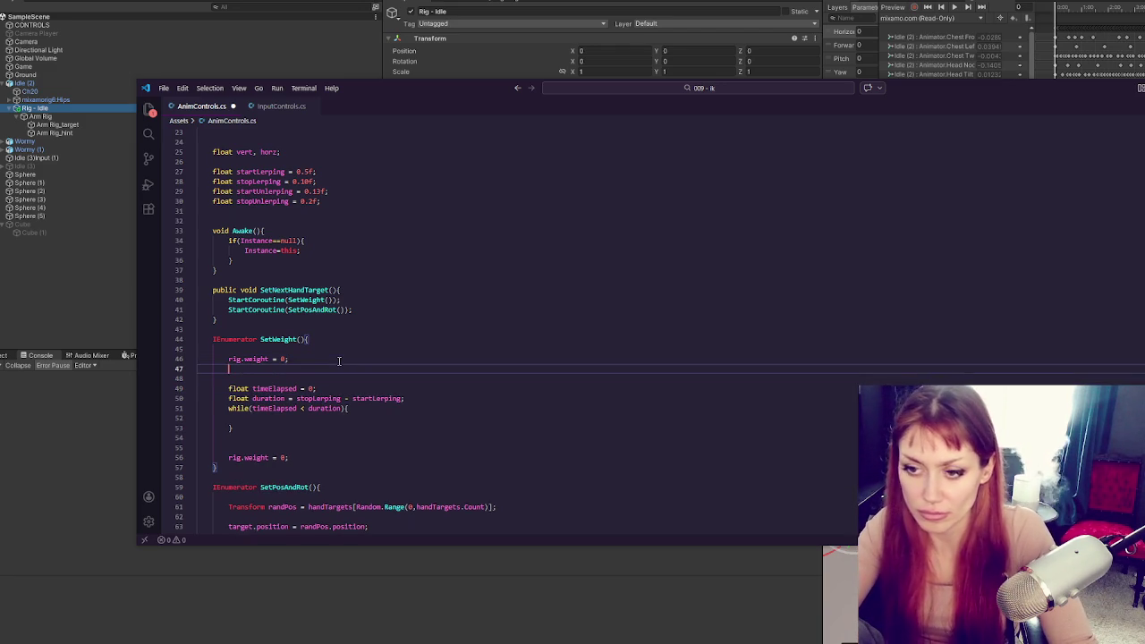
Add yield return new WaitForSeconds(startLerping); and copy that wait line below the while loop
{"action": "key", "text": "Return"}
{"action": "type", "text": "yield return "}
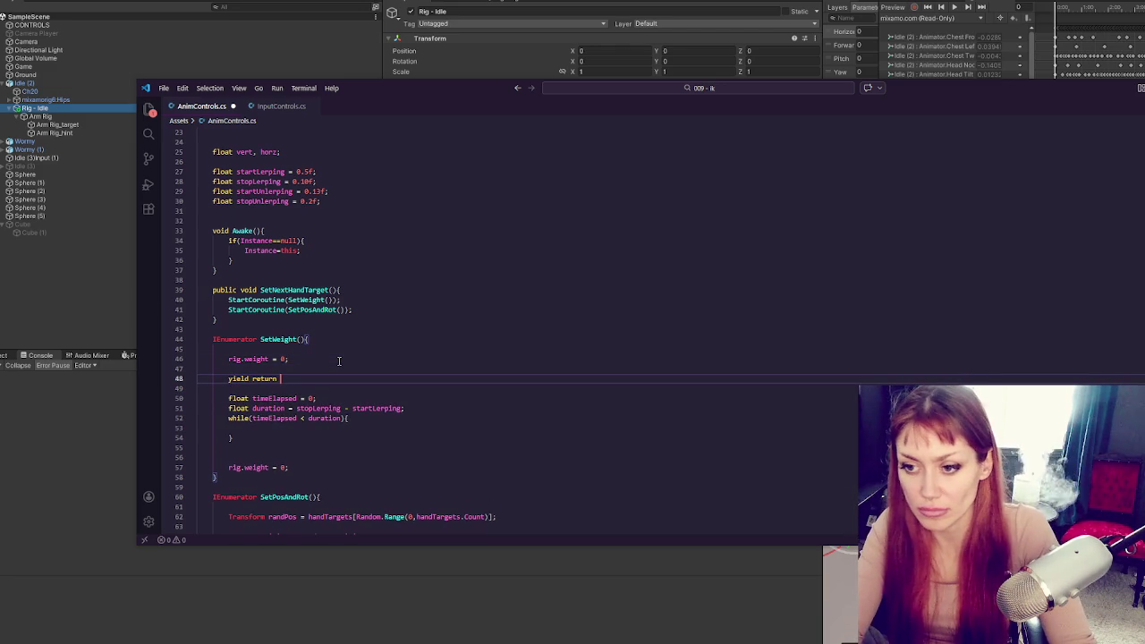
{"action": "type", "text": "new WaitForSe"}
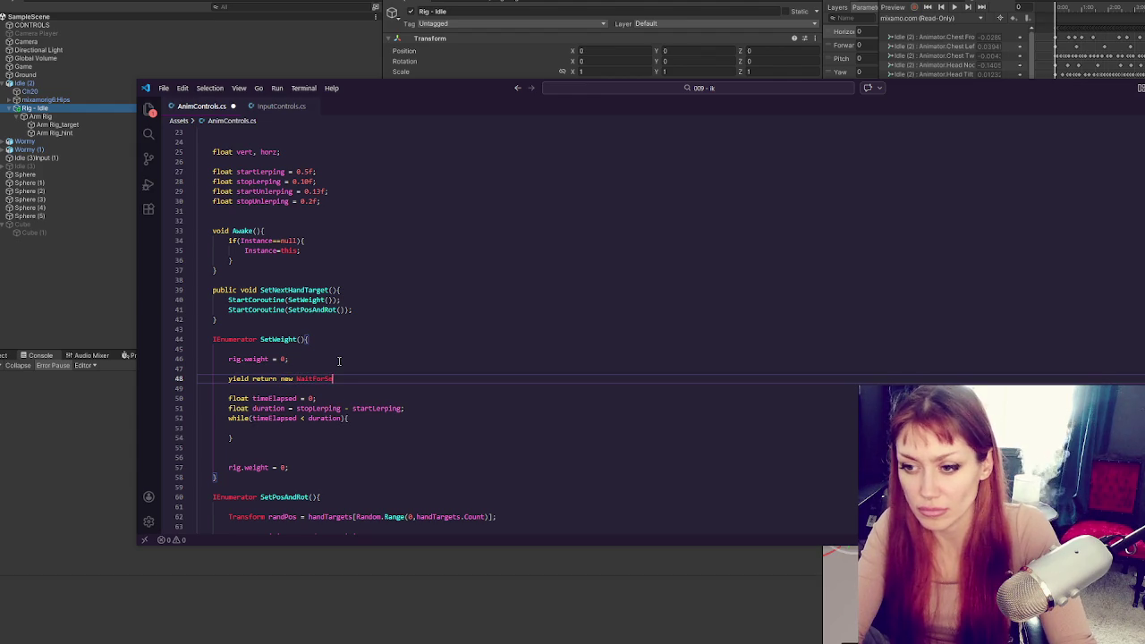
{"action": "type", "text": "conds(start"}
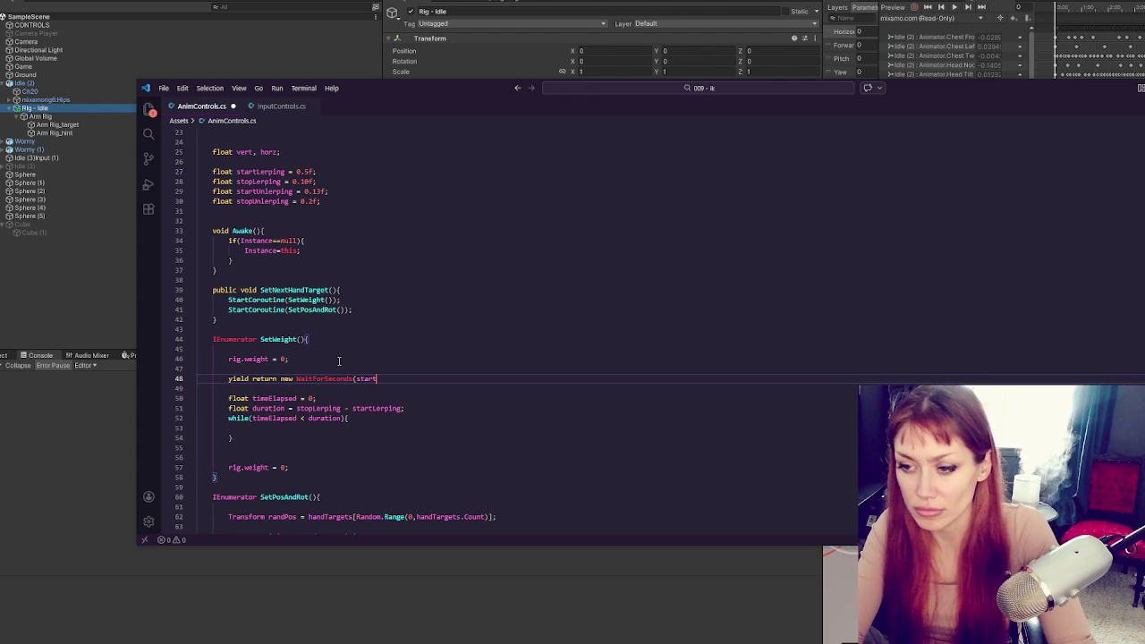
{"action": "type", "text": "Lerping);"}
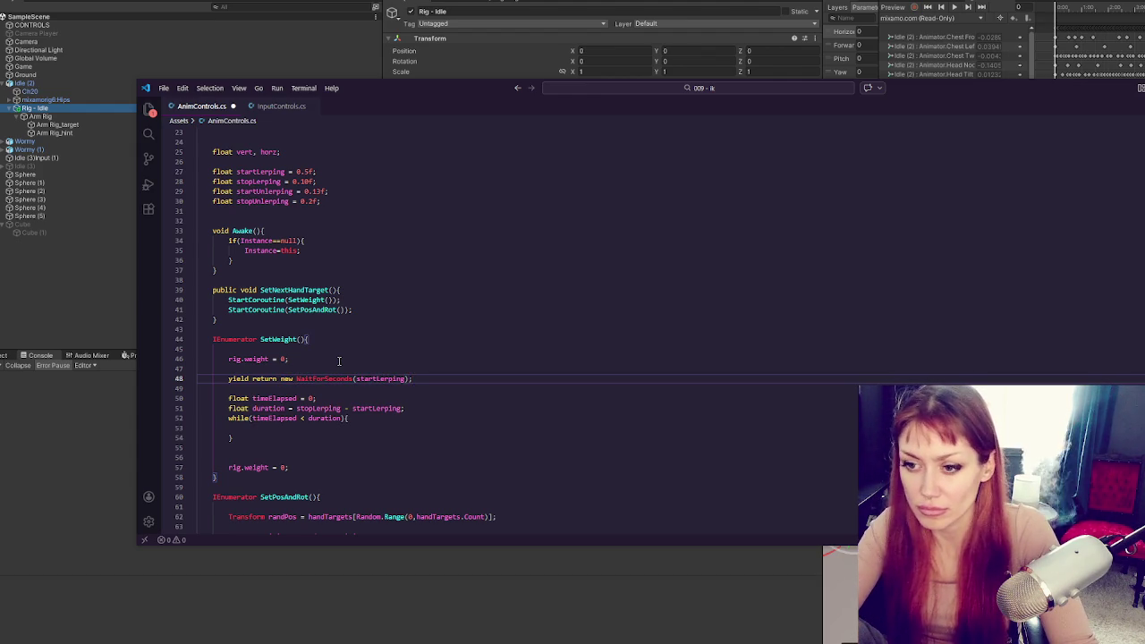
{"action": "scroll", "coordinate": [338, 358], "scroll_direction": "down", "scroll_amount": 3}
{"action": "left_click", "coordinate": [314, 341]}
{"action": "triple_click", "coordinate": [442, 301]}
{"action": "key", "text": "ctrl+c"}
{"action": "left_click", "coordinate": [414, 359]}
{"action": "scroll", "coordinate": [415, 357], "scroll_direction": "up", "scroll_amount": 2}
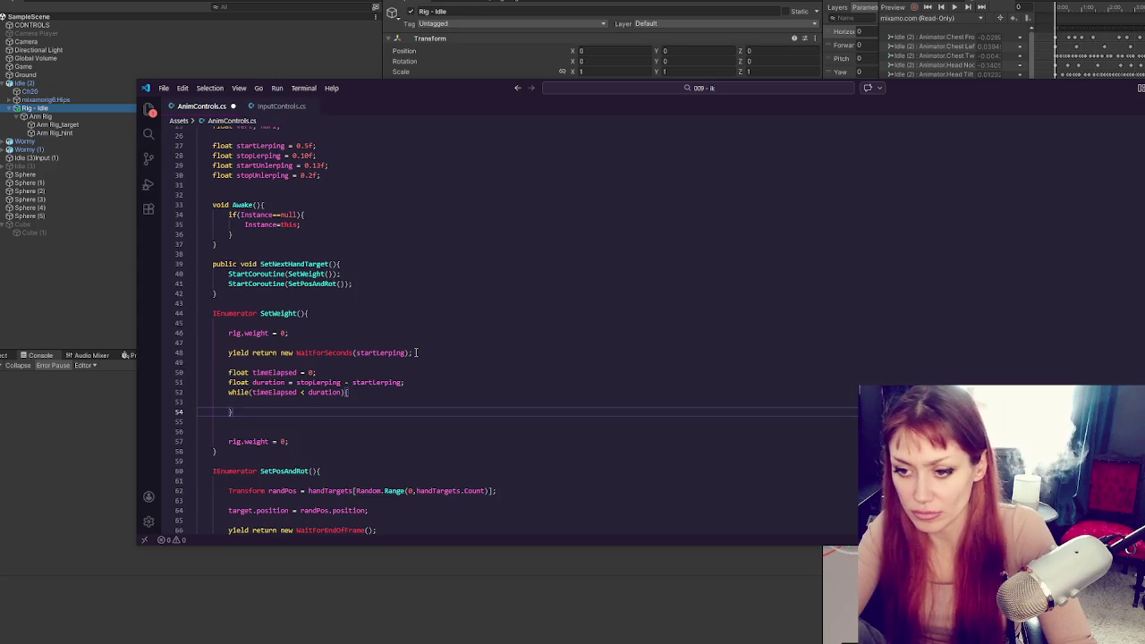
{"action": "key", "text": "Return"}
{"action": "key", "text": "Return"}
{"action": "key", "text": "ctrl+v"}
Change the second wait's argument to startUnlerping - stopLerping - startLerping
{"action": "left_click", "coordinate": [265, 165]}
{"action": "double_click", "coordinate": [264, 166]}
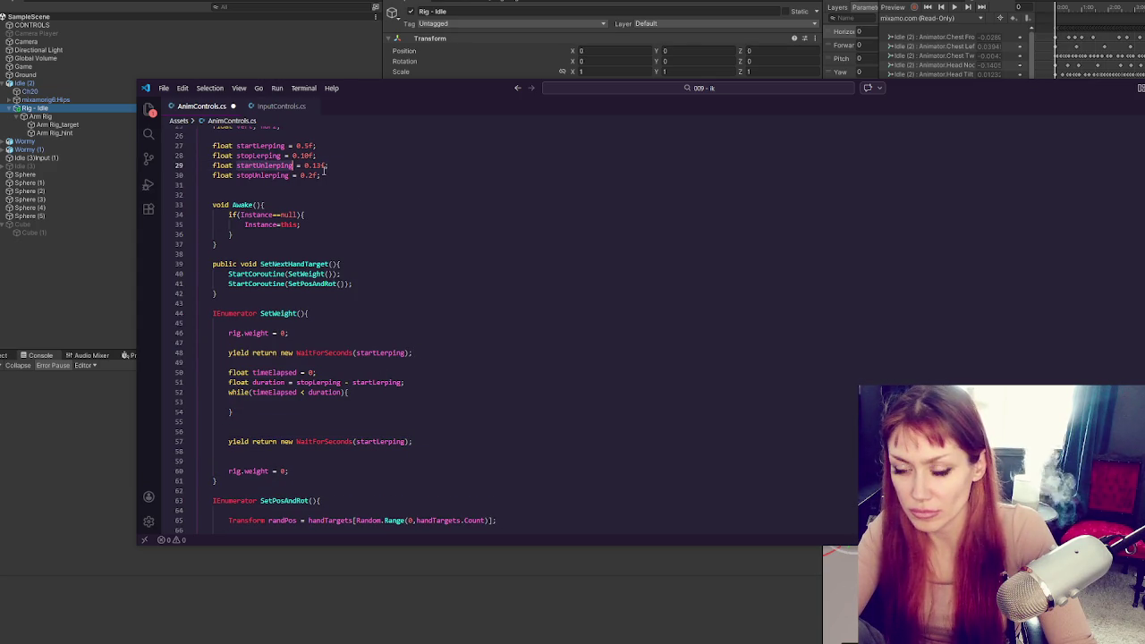
{"action": "left_click", "coordinate": [394, 411]}
{"action": "double_click", "coordinate": [278, 165]}
{"action": "key", "text": "ctrl+c"}
{"action": "double_click", "coordinate": [391, 441]}
{"action": "key", "text": "ctrl+v"}
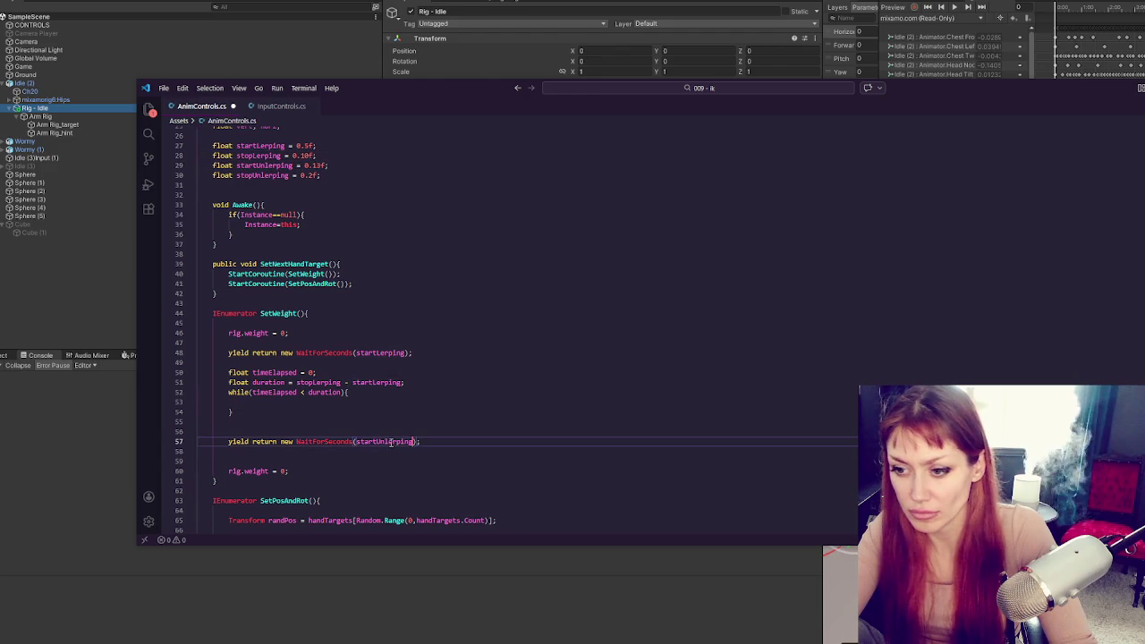
{"action": "type", "text": "-"}
{"action": "left_click", "coordinate": [273, 156]}
{"action": "double_click", "coordinate": [272, 157]}
{"action": "key", "text": "ctrl+c"}
{"action": "key", "text": "alt+Left"}
{"action": "key", "text": "ctrl+v"}
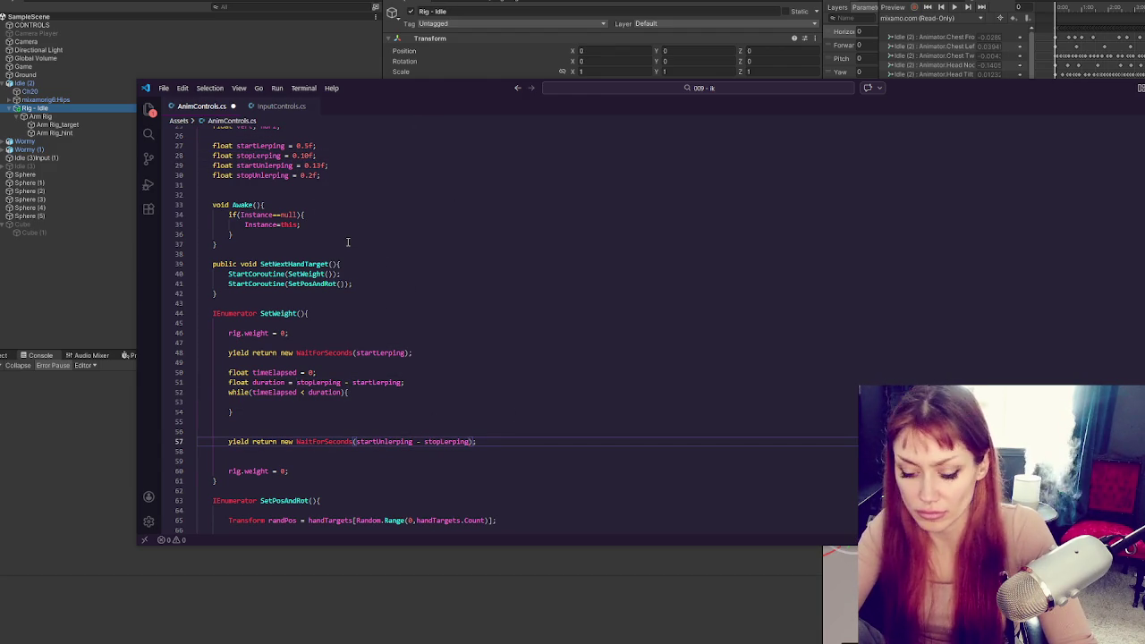
{"action": "type", "text": "- startLerping"}
{"action": "left_click", "coordinate": [501, 422]}
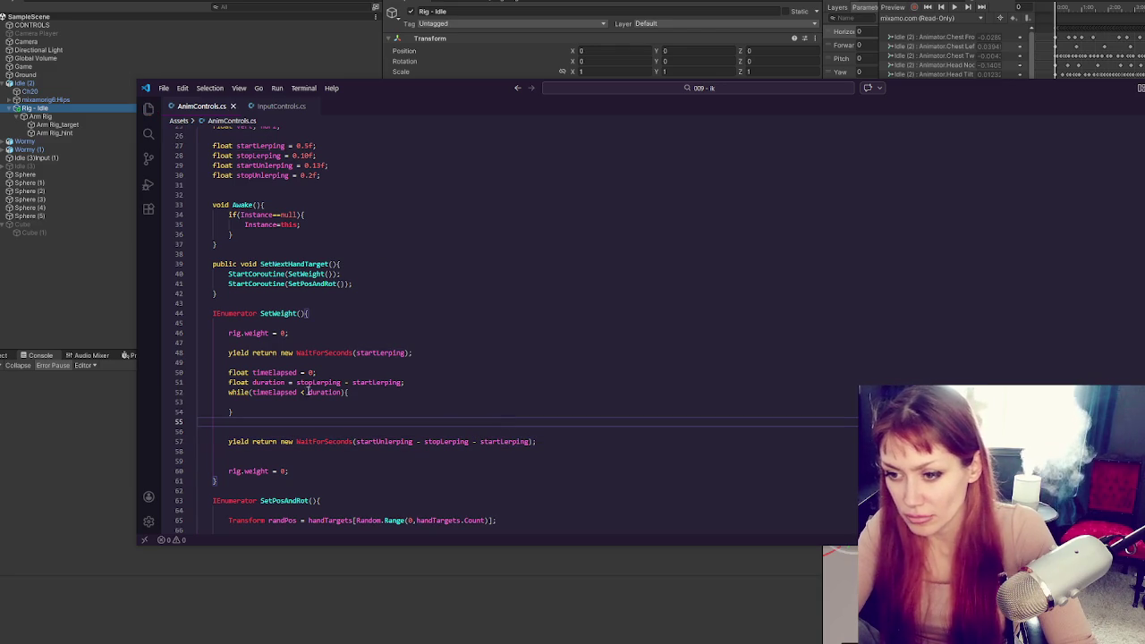
{"action": "left_click", "coordinate": [386, 354]}
Add yield return null; inside the while loop
{"action": "left_click", "coordinate": [370, 386]}
{"action": "left_click", "coordinate": [349, 402]}
{"action": "key", "text": "Tab"}
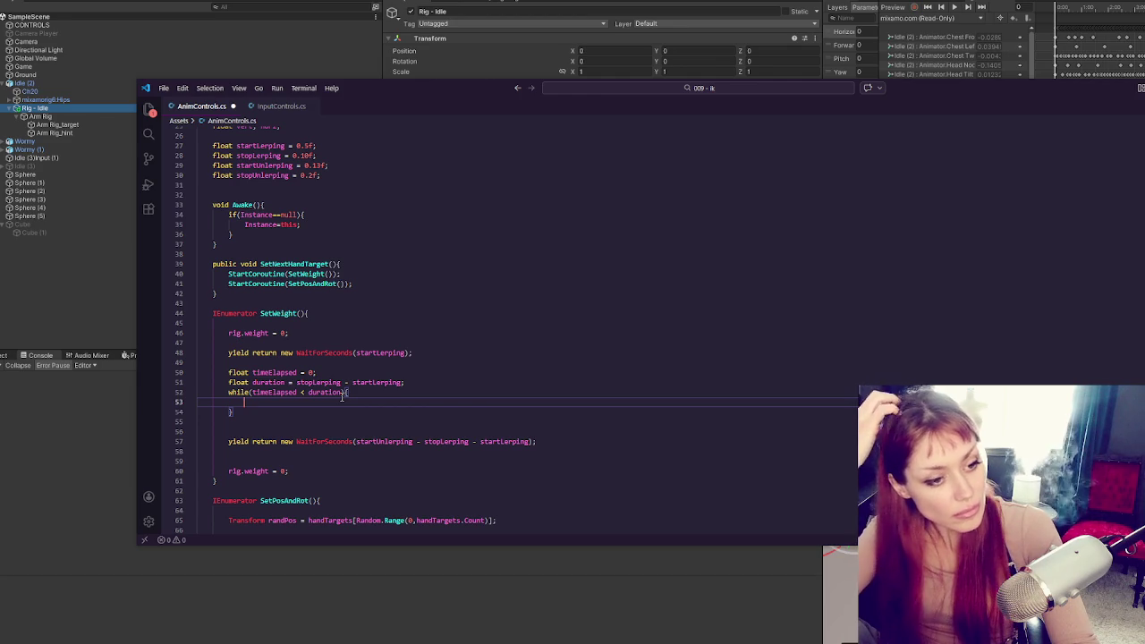
{"action": "key", "text": "Return"}
{"action": "type", "text": "yield return null;"}
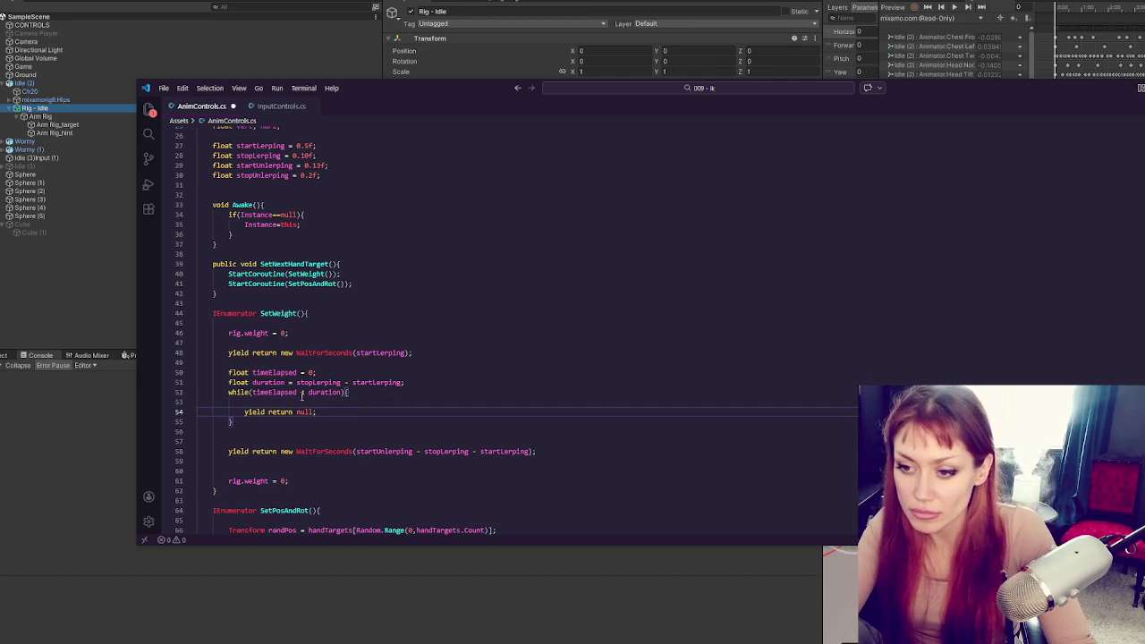
Increment timeElapsed += Time.deltaTime; inside the loop, with a blank line above it
{"action": "double_click", "coordinate": [284, 375]}
{"action": "key", "text": "ctrl+c"}
{"action": "left_click", "coordinate": [308, 402]}
{"action": "key", "text": "ctrl+v"}
{"action": "key", "text": "ctrl+z"}
{"action": "key", "text": "Tab"}
{"action": "key", "text": "Tab"}
{"action": "key", "text": "Tab"}
{"action": "key", "text": "ctrl+v"}
{"action": "type", "text": "="}
{"action": "key", "text": "BackSpace"}
{"action": "key", "text": "BackSpace"}
{"action": "type", "text": "+= tiTime.deltaTime;"}
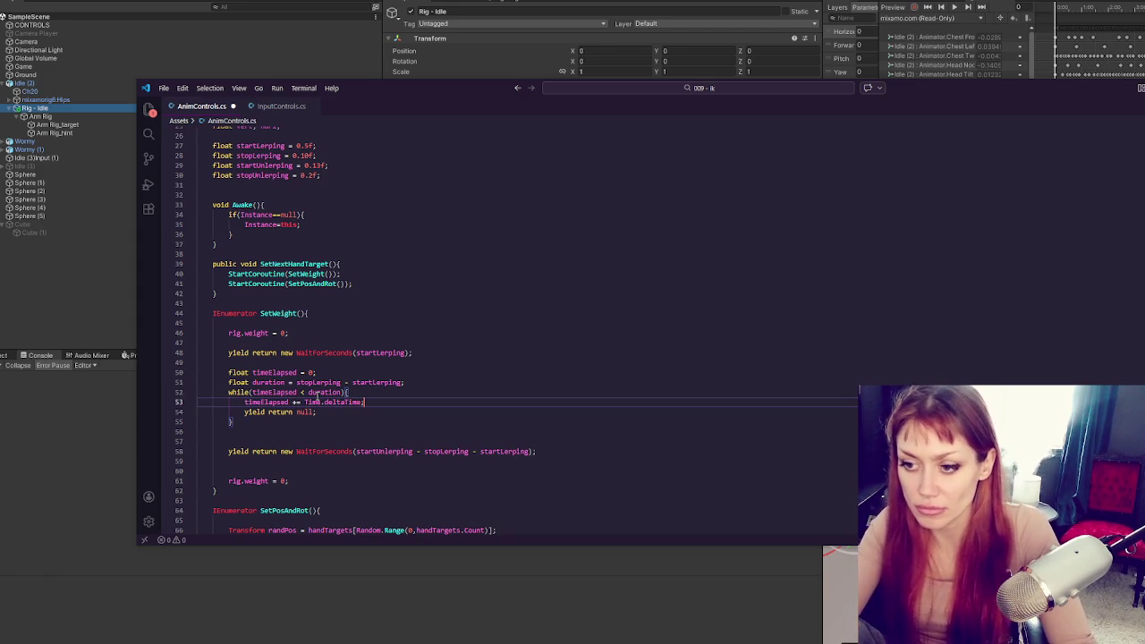
{"action": "left_click", "coordinate": [358, 395]}
{"action": "key", "text": "Return"}
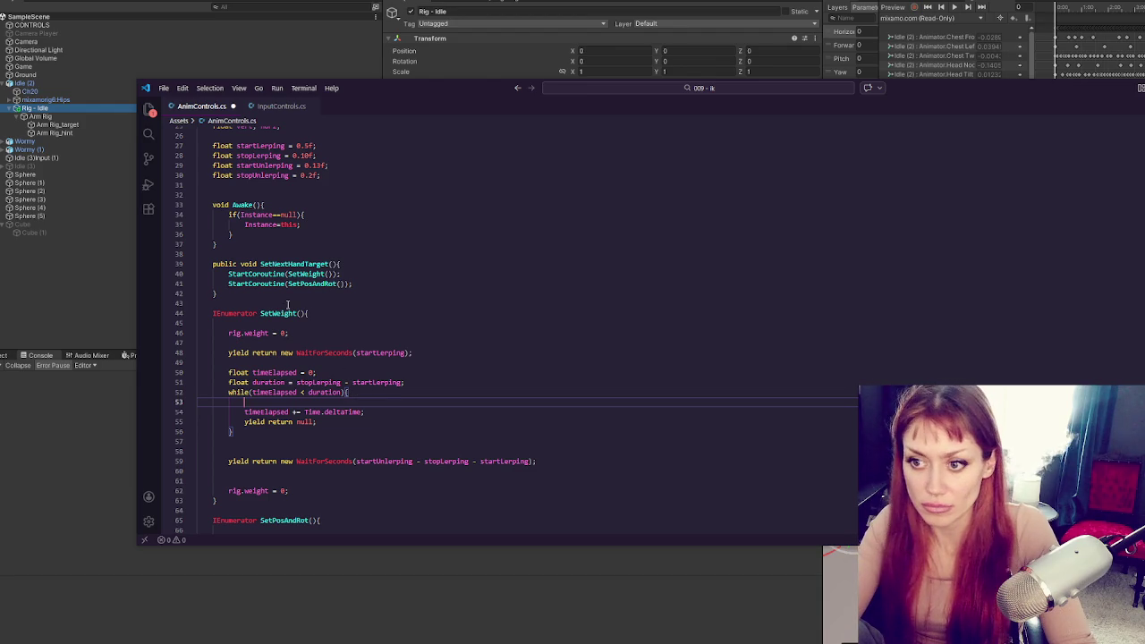
Set rig.weight = Mathf.Lerp(0, 1, timeElapsed/duration); inside the while loop, then switch to Unity
{"action": "left_click_drag", "start_coordinate": [229, 333], "coordinate": [270, 332]}
{"action": "key", "text": "ctrl+c"}
{"action": "left_click", "coordinate": [298, 402]}
{"action": "key", "text": "ctrl+v"}
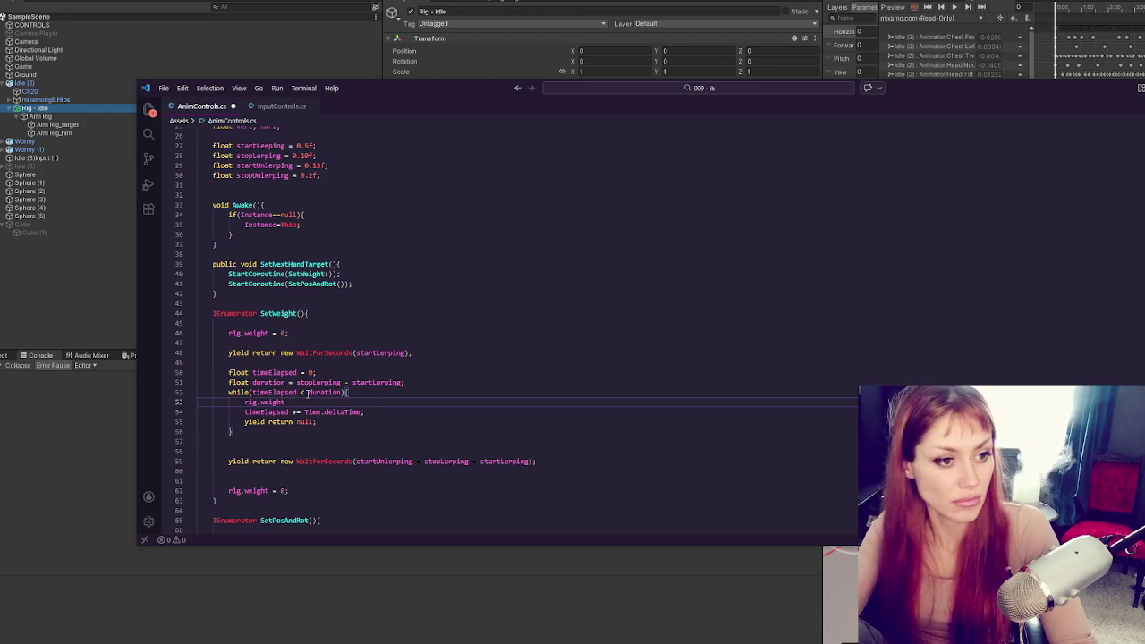
{"action": "type", "text": "M"}
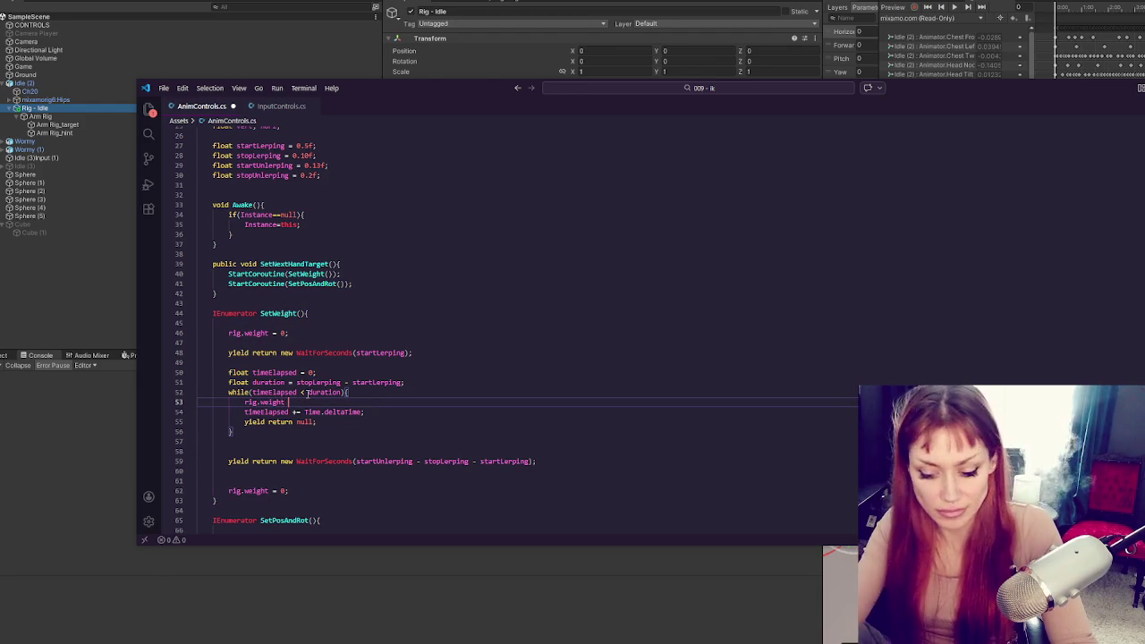
{"action": "type", "text": "athf.Lerp(0"}
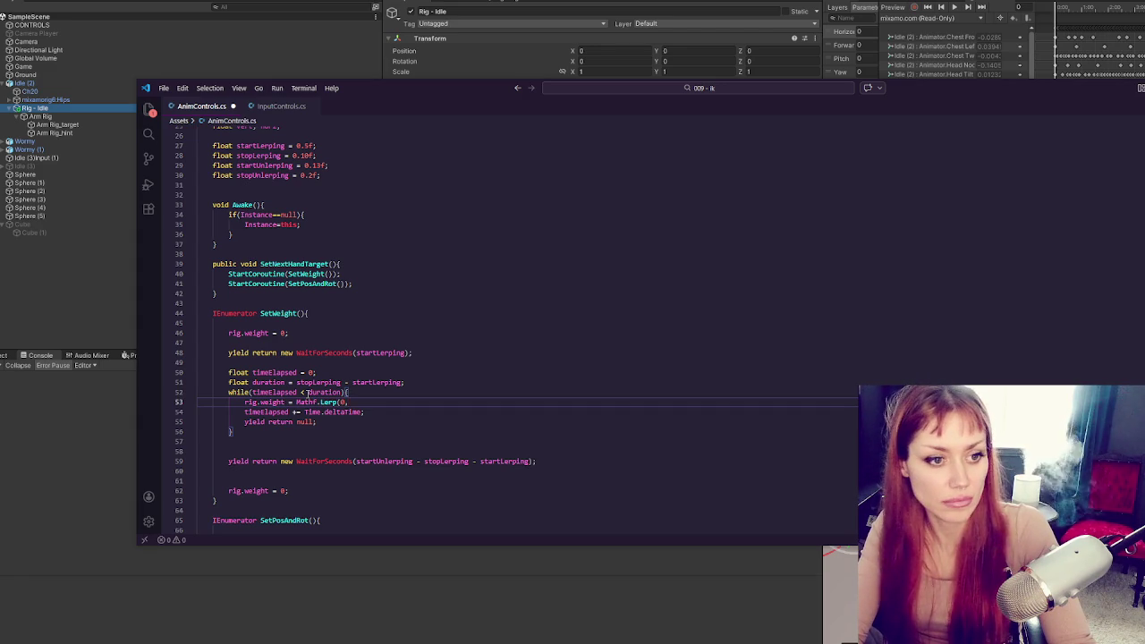
{"action": "type", "text": ", 1, t"}
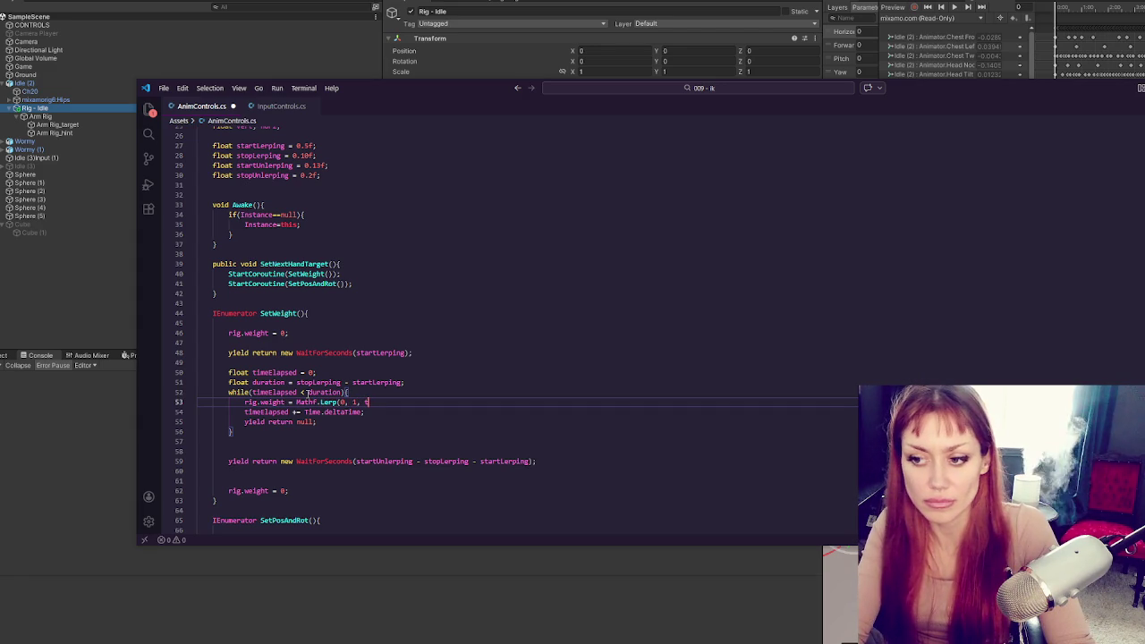
{"action": "type", "text": "imeElap"}
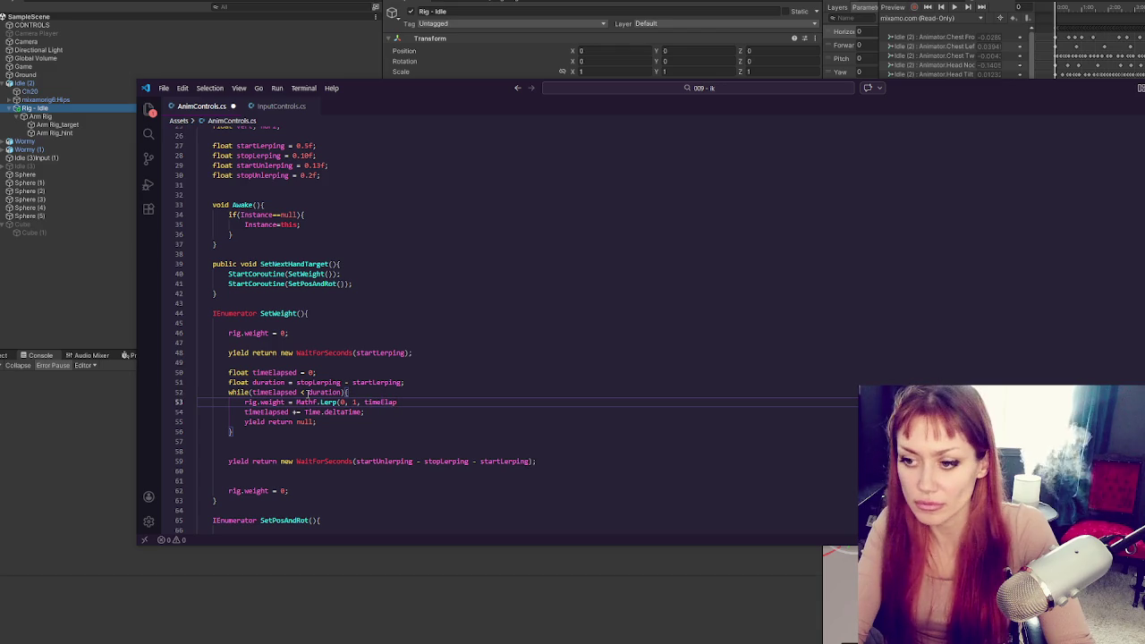
{"action": "type", "text": "sed/duration);"}
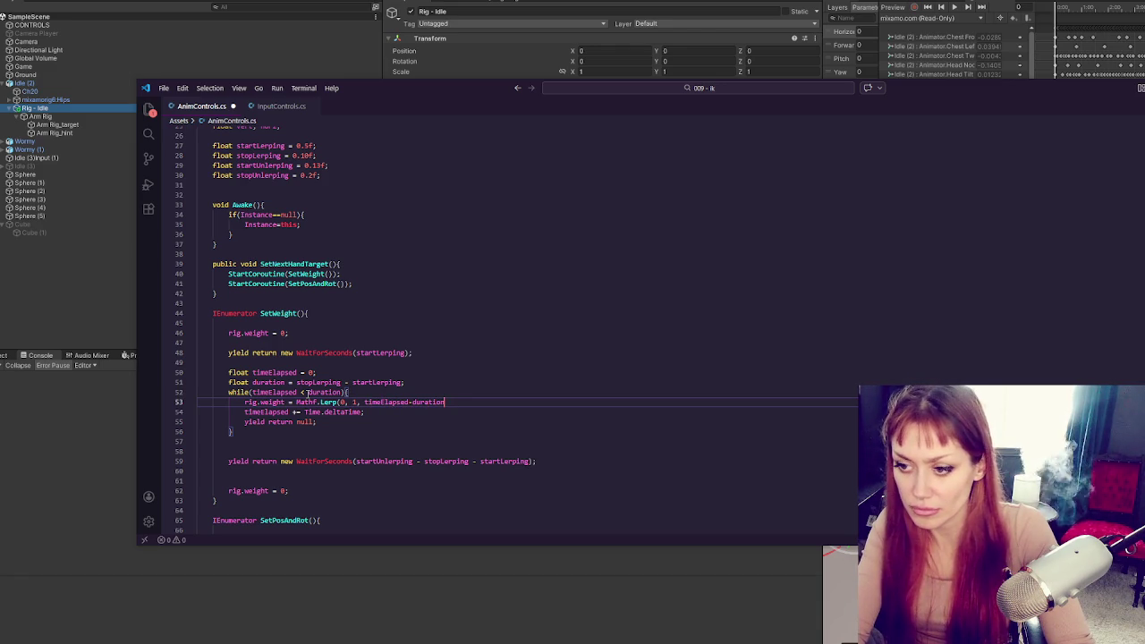
{"action": "scroll", "coordinate": [304, 376], "scroll_direction": "down", "scroll_amount": 2}
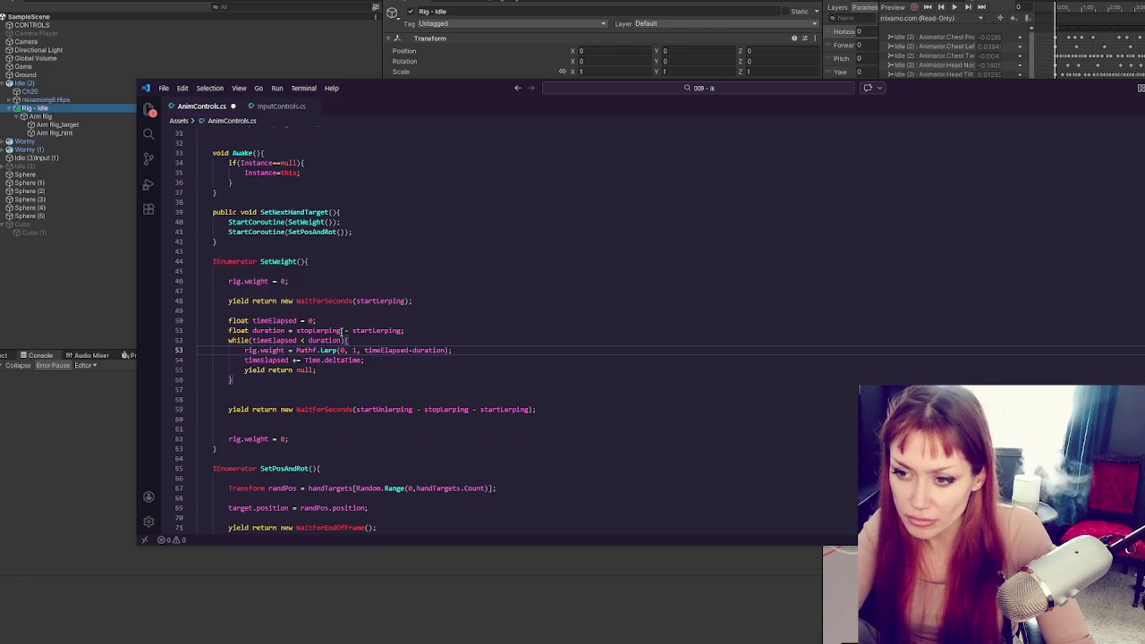
{"action": "left_click", "coordinate": [456, 363]}
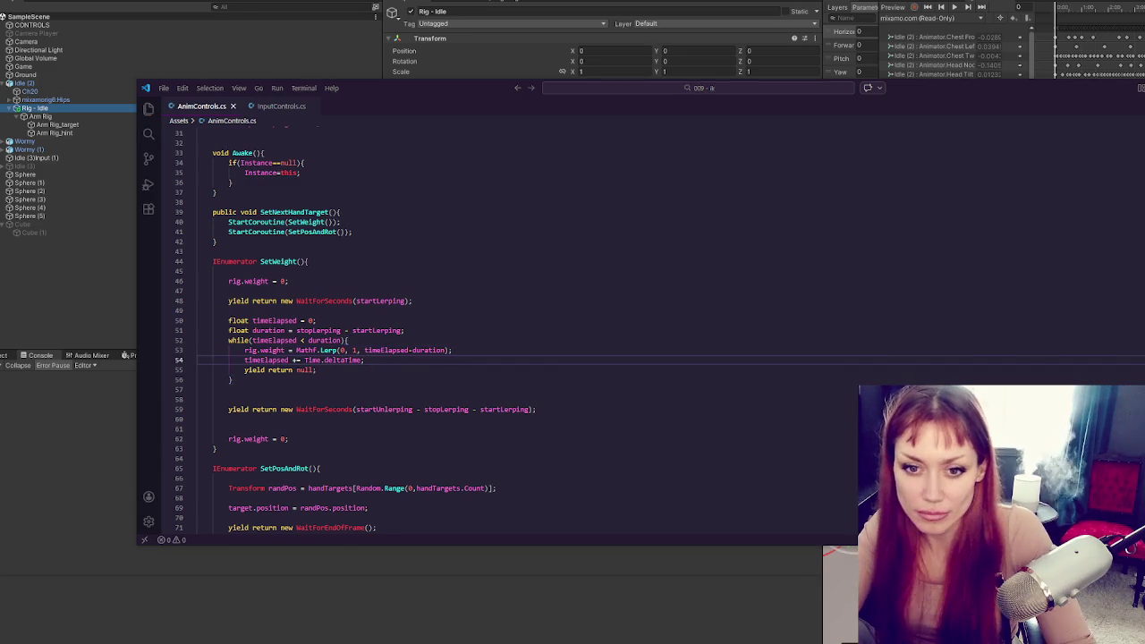
{"action": "left_click", "coordinate": [72, 303]}
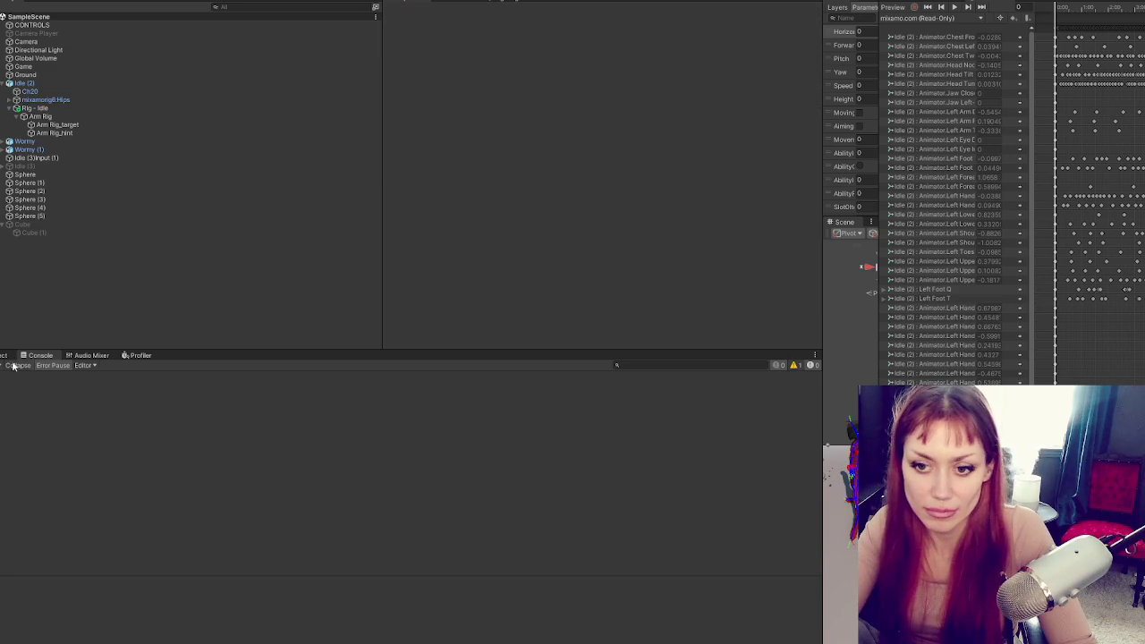
Widen the Animator and Scene views, test the arm rig in Play mode, and return to VS Code
{"action": "left_click_drag", "start_coordinate": [820, 199], "coordinate": [179, 232]}
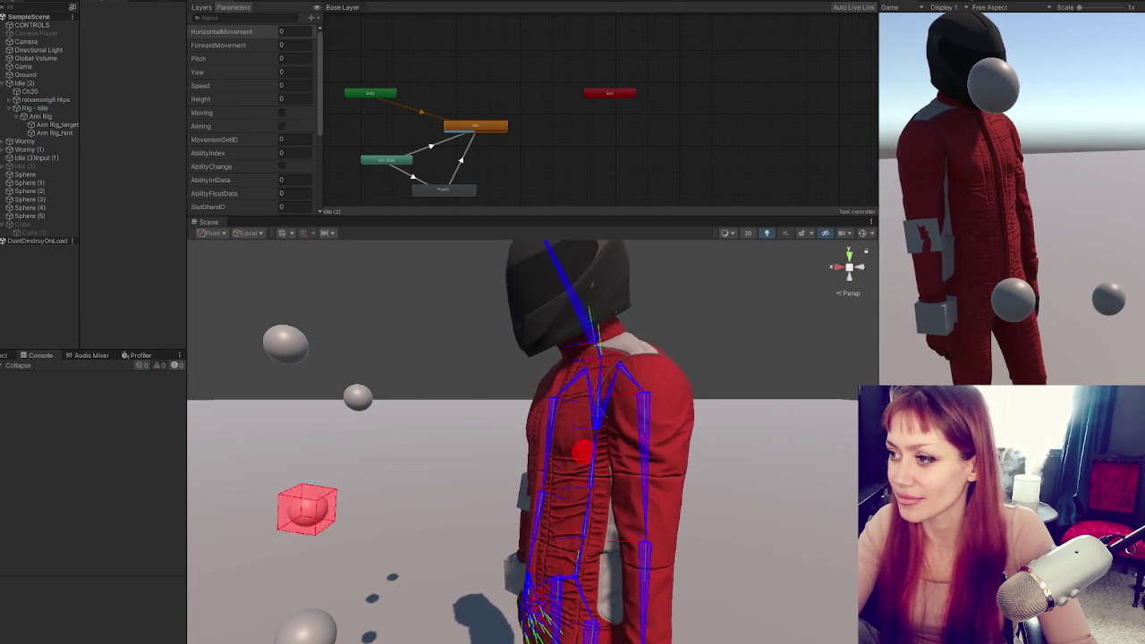
{"action": "key", "text": "ctrl+p"}
{"action": "key", "text": "alt+Tab"}
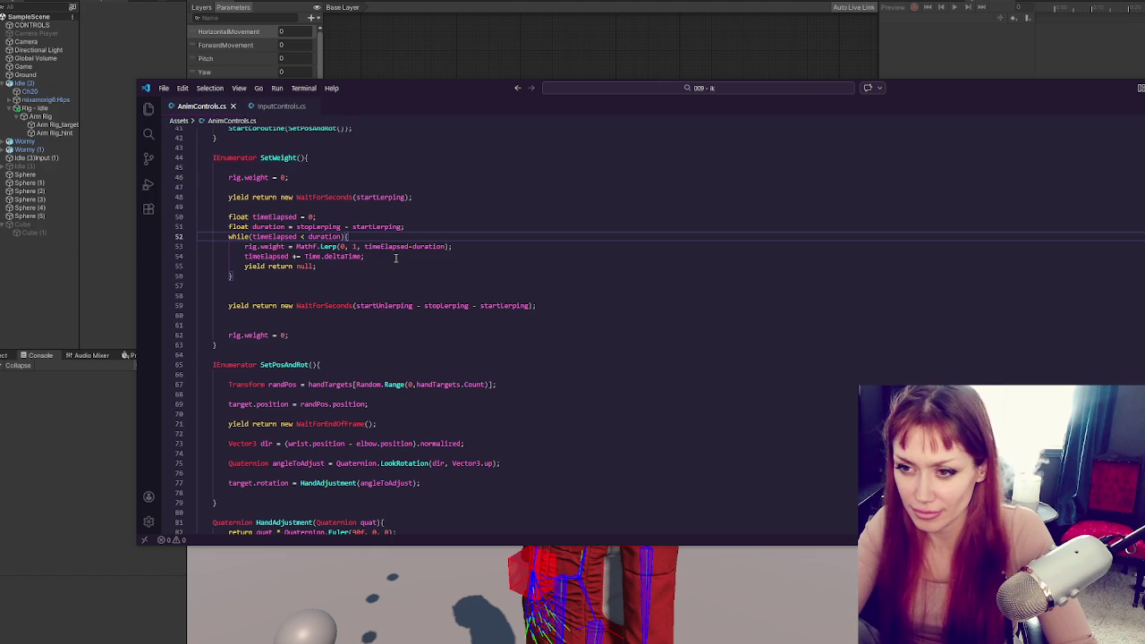
Comment out SetWeight's final rig.weight = 0; line, save AnimControls.cs, and switch back to Unity
{"action": "left_click", "coordinate": [339, 226]}
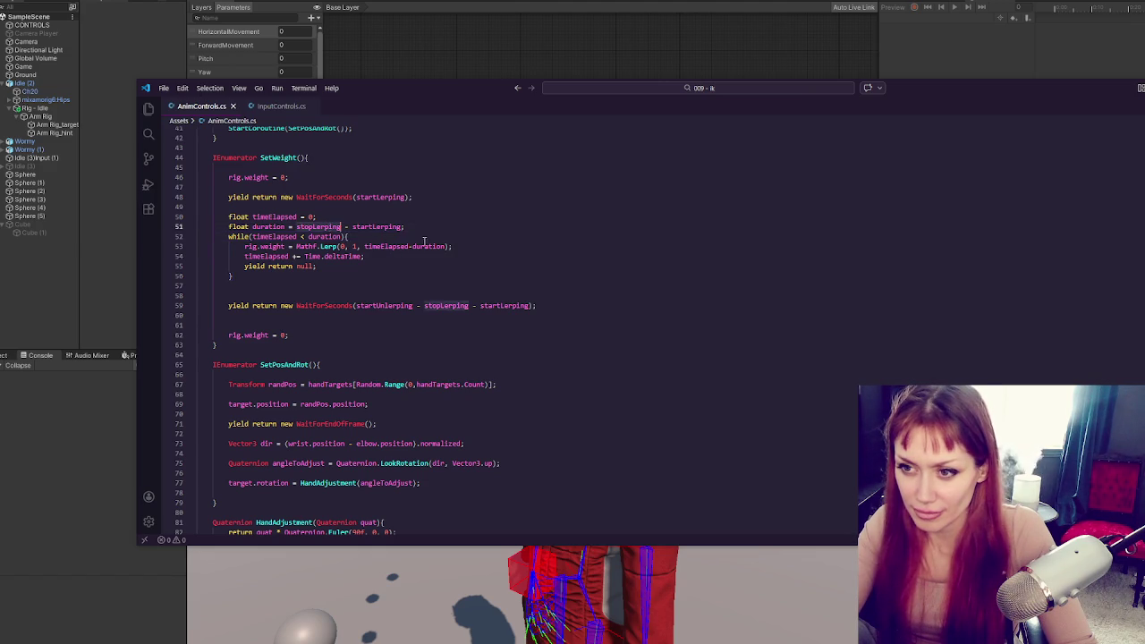
{"action": "scroll", "coordinate": [420, 241], "scroll_direction": "up", "scroll_amount": 5}
{"action": "left_click", "coordinate": [425, 410]}
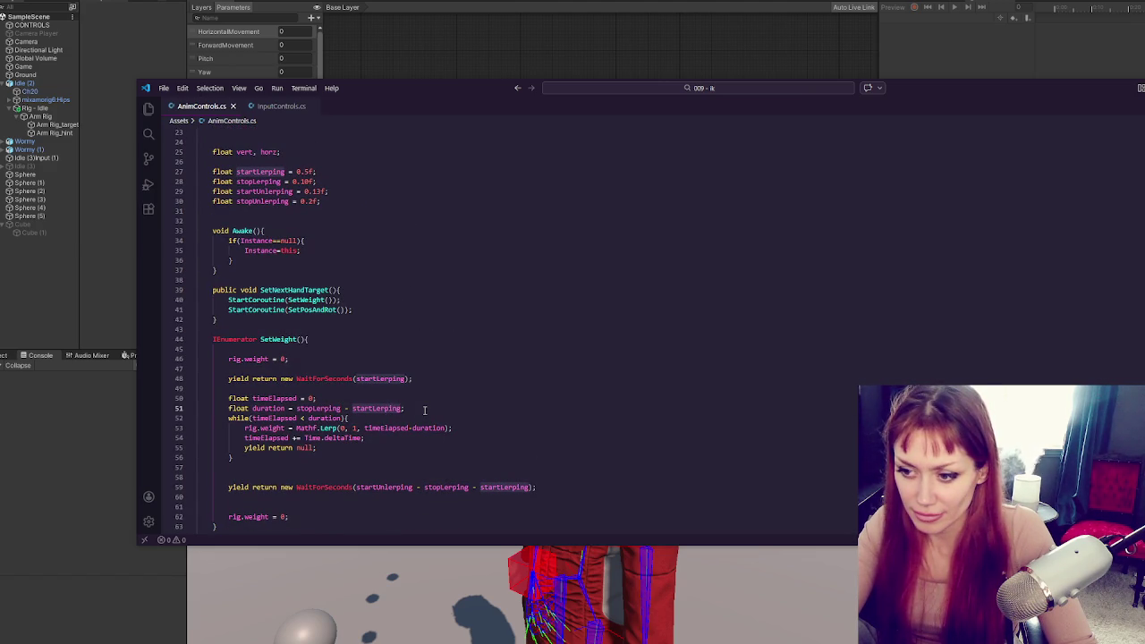
{"action": "scroll", "coordinate": [425, 410], "scroll_direction": "down", "scroll_amount": 3}
{"action": "left_click", "coordinate": [372, 440]}
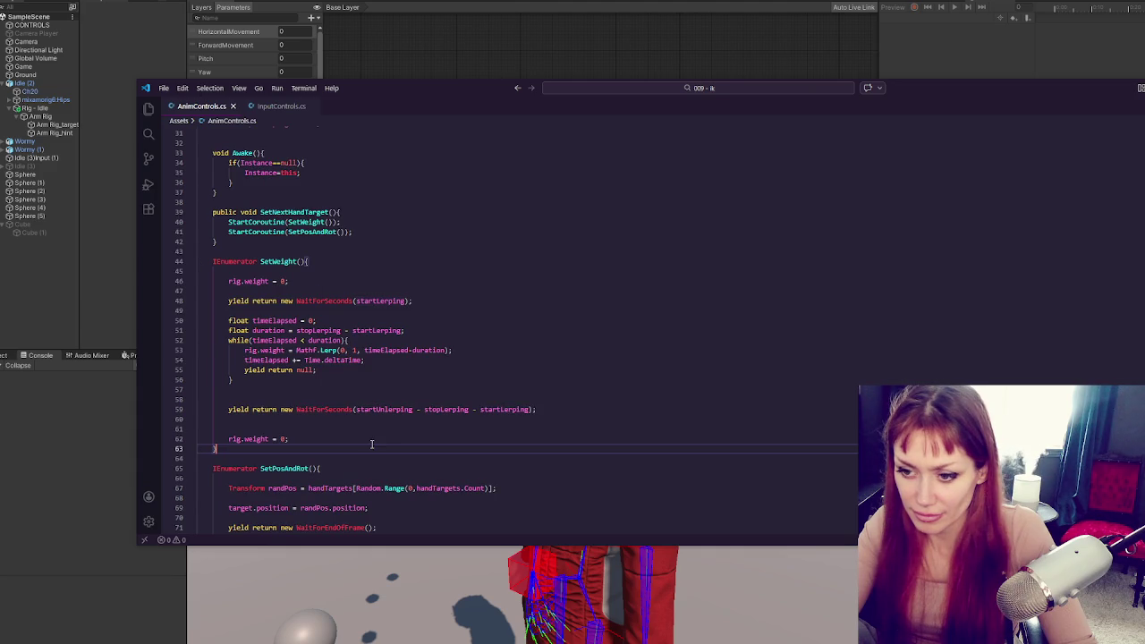
{"action": "key", "text": "ctrl+slash"}
{"action": "key", "text": "ctrl+s"}
{"action": "left_click", "coordinate": [396, 432]}
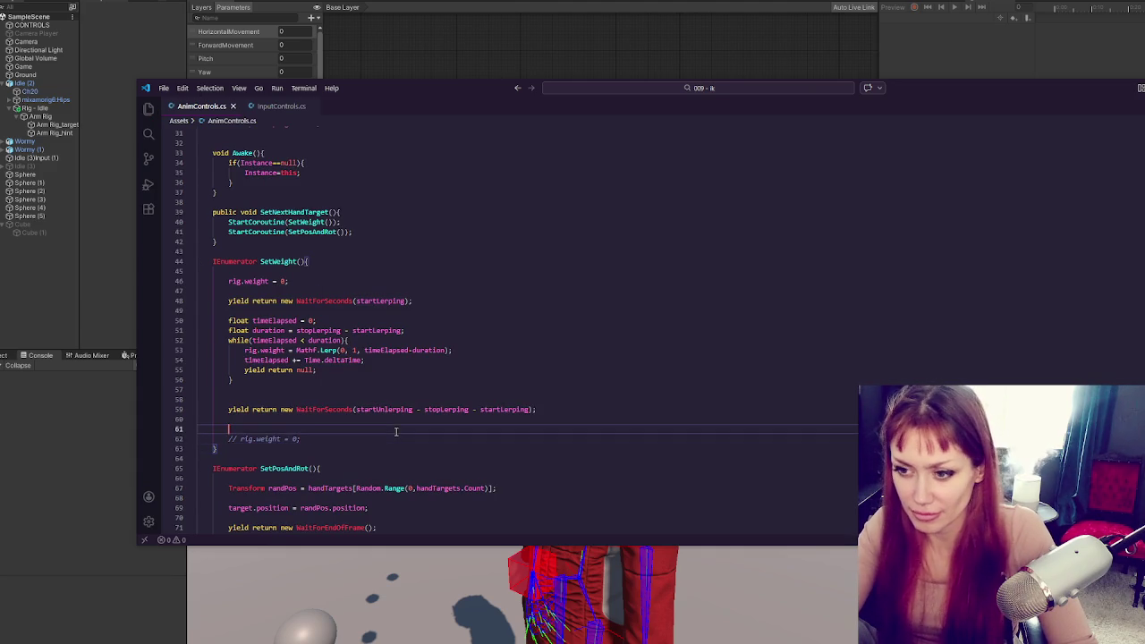
{"action": "scroll", "coordinate": [397, 432], "scroll_direction": "up", "scroll_amount": 2}
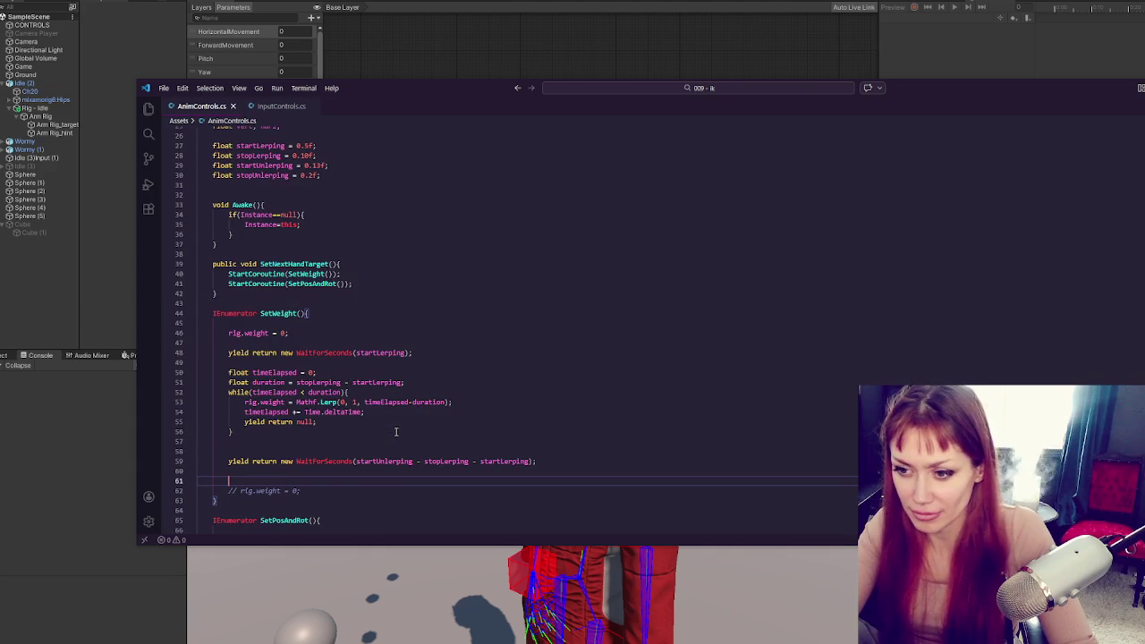
{"action": "left_click", "coordinate": [397, 433]}
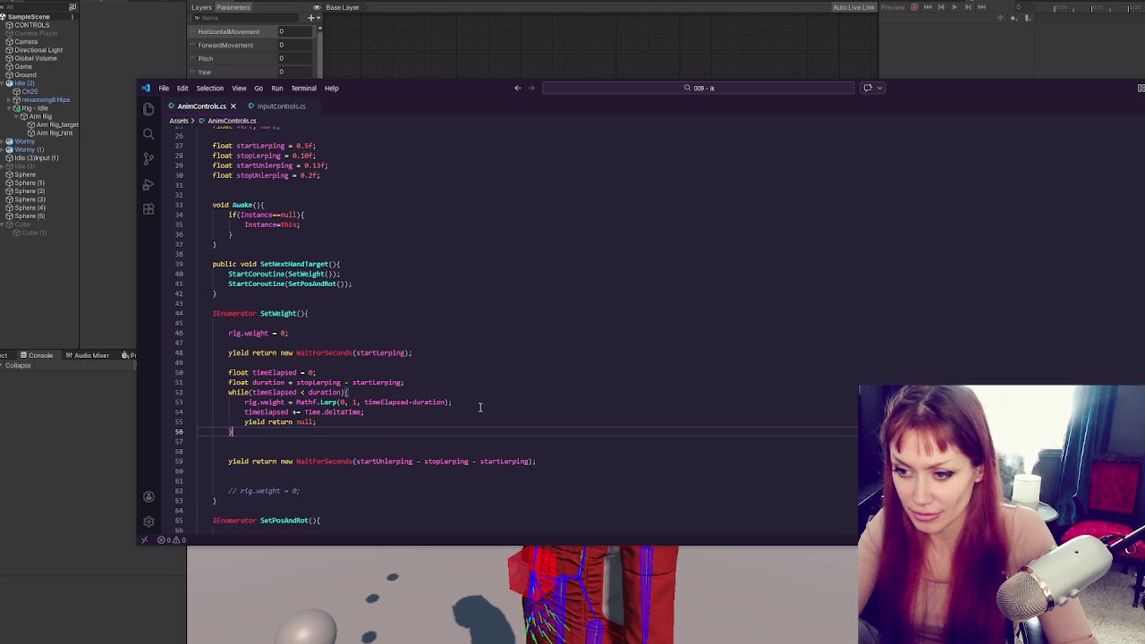
{"action": "left_click", "coordinate": [73, 439]}
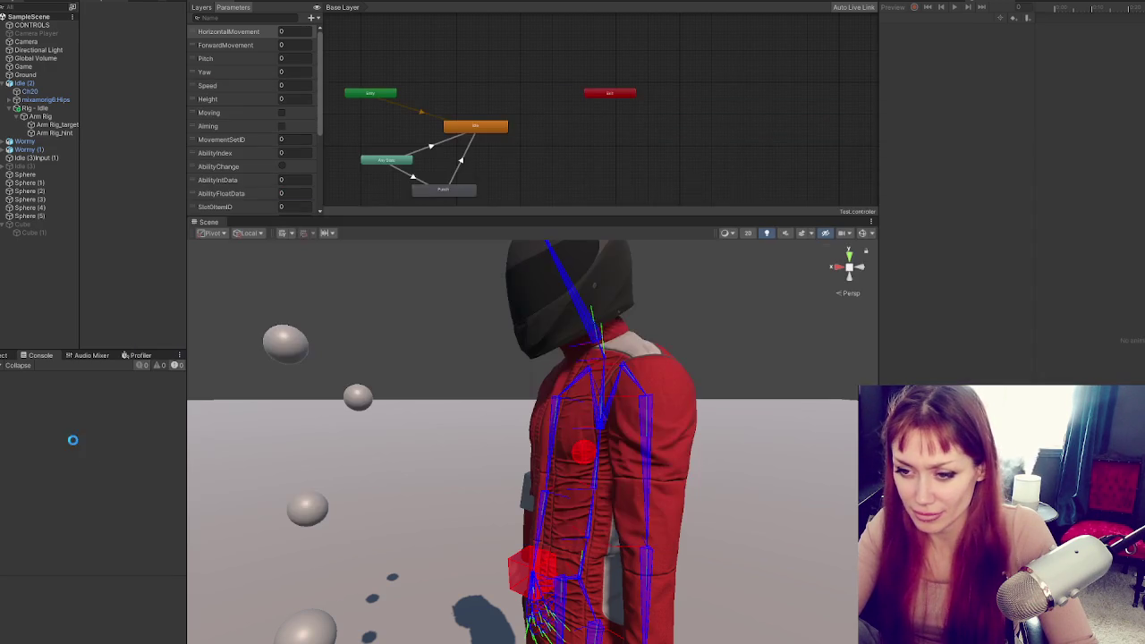
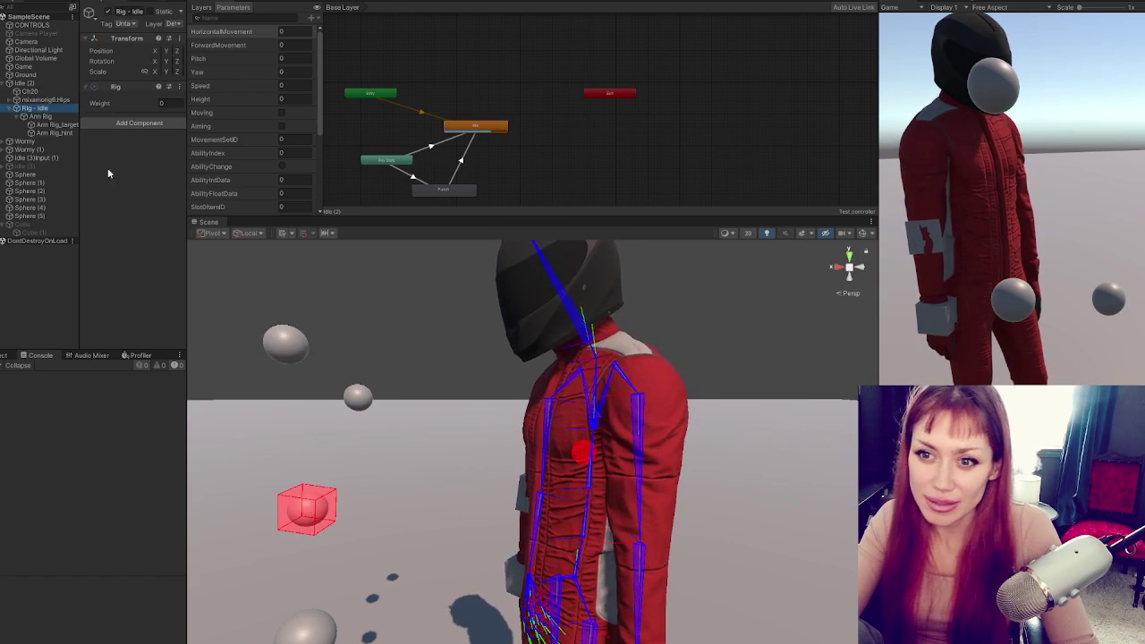
Check the Rig - Idle rig weight, exit Play mode, and switch to AnimControls.cs
{"action": "left_click", "coordinate": [34, 107]}
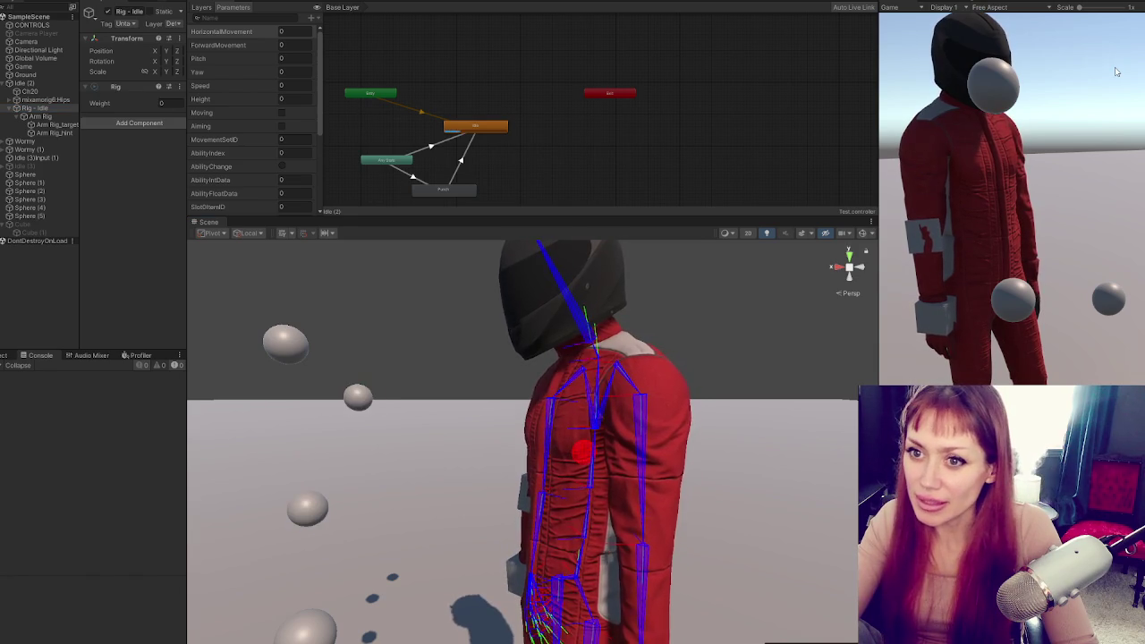
{"action": "key", "text": "ctrl+6"}
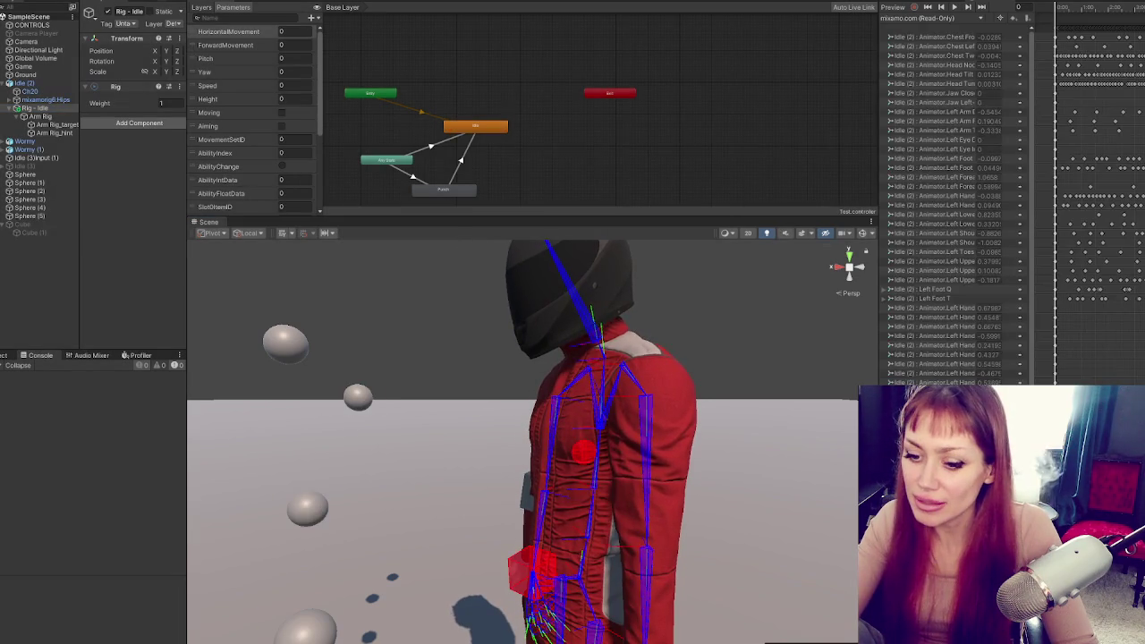
{"action": "key", "text": "alt+Tab"}
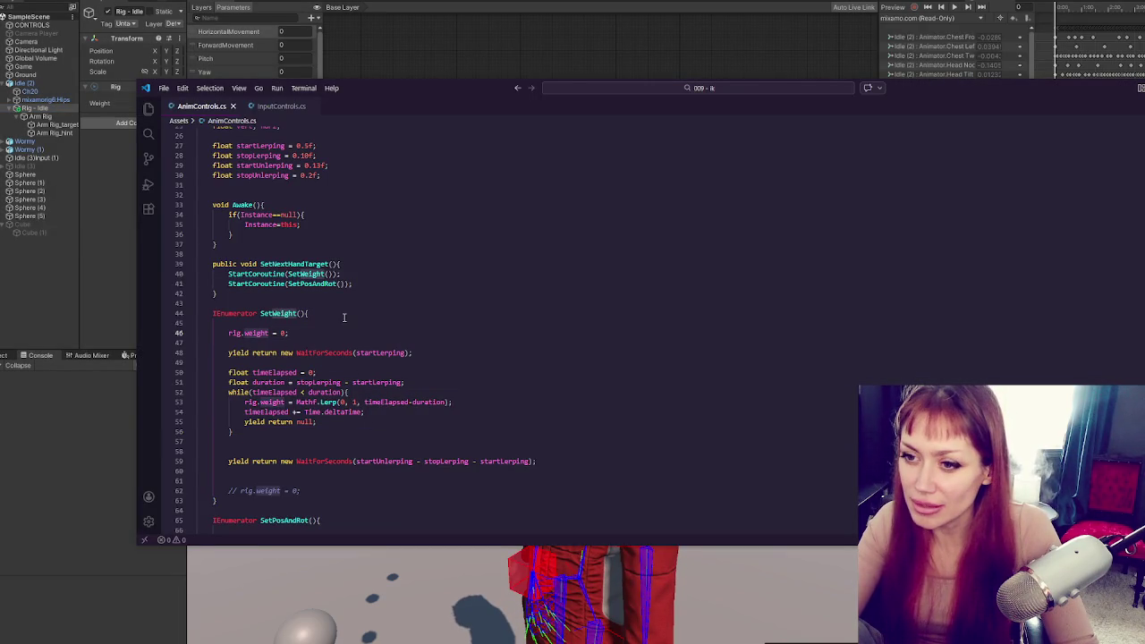
{"action": "left_click", "coordinate": [112, 142]}
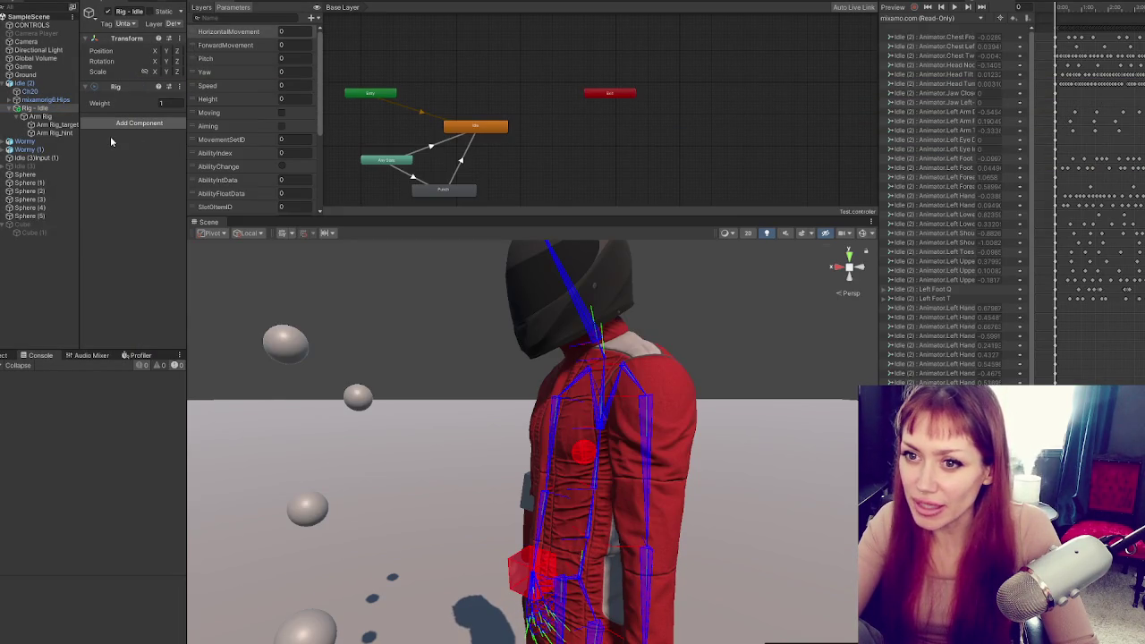
Copy rig.weight = 0; from SetWeight to the top of SetNextHandTarget, then return to Unity
{"action": "key", "text": "alt+Tab"}
{"action": "left_click", "coordinate": [324, 292]}
{"action": "left_click", "coordinate": [320, 272]}
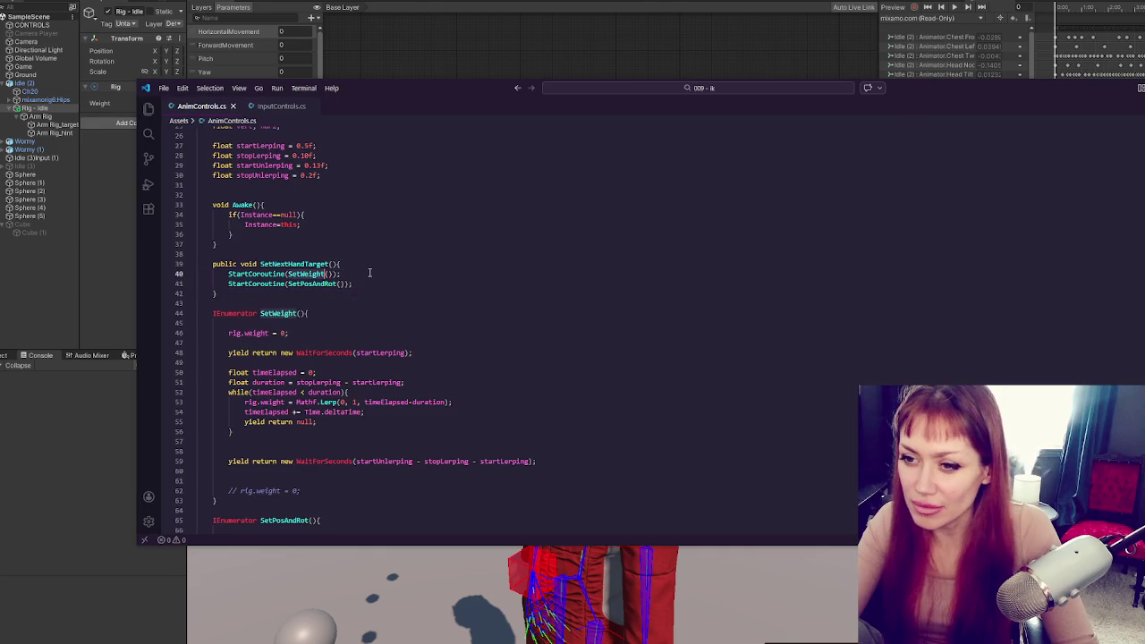
{"action": "left_click", "coordinate": [330, 312]}
{"action": "left_click_drag", "start_coordinate": [313, 333], "coordinate": [336, 325]}
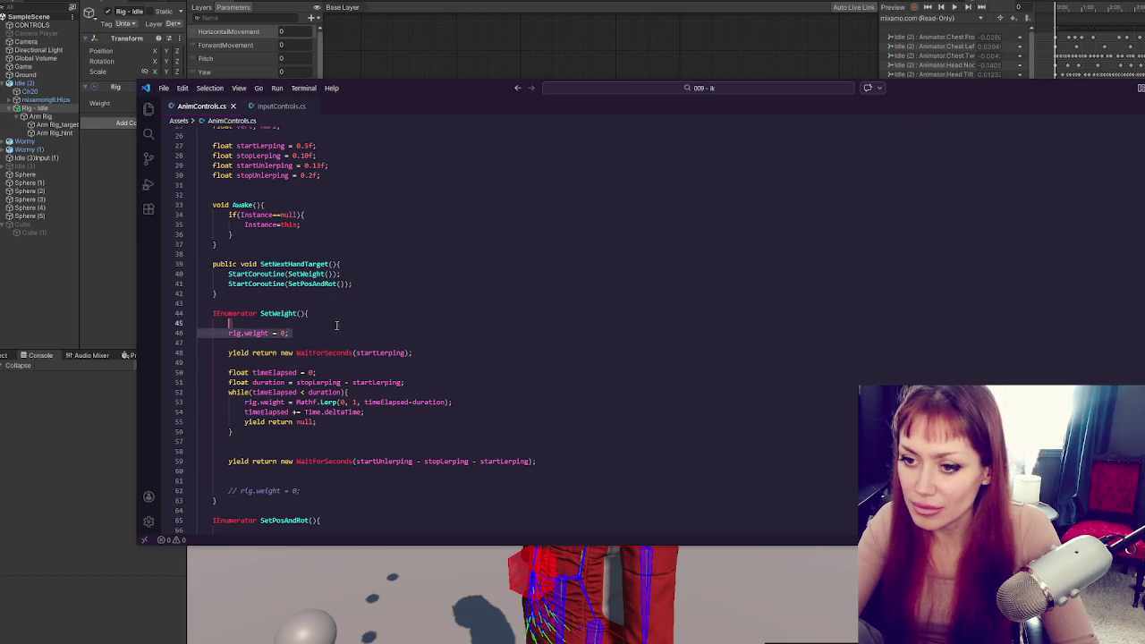
{"action": "key", "text": "ctrl+c"}
{"action": "left_click", "coordinate": [366, 266]}
{"action": "key", "text": "ctrl+v"}
{"action": "key", "text": "Return"}
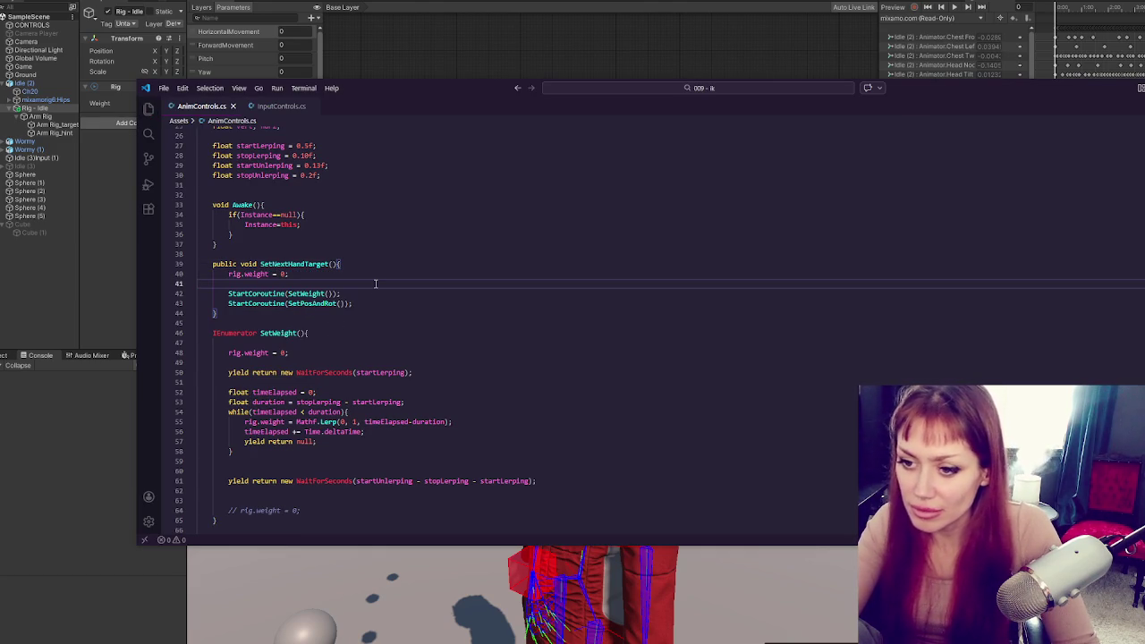
{"action": "scroll", "coordinate": [378, 296], "scroll_direction": "down", "scroll_amount": 2}
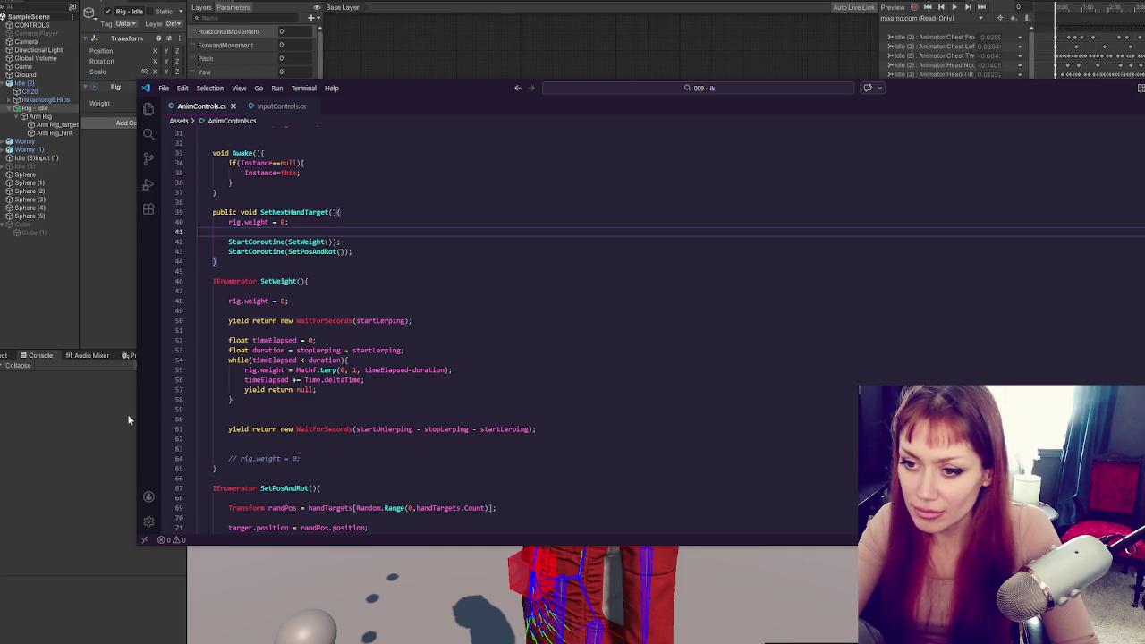
{"action": "left_click", "coordinate": [95, 419]}
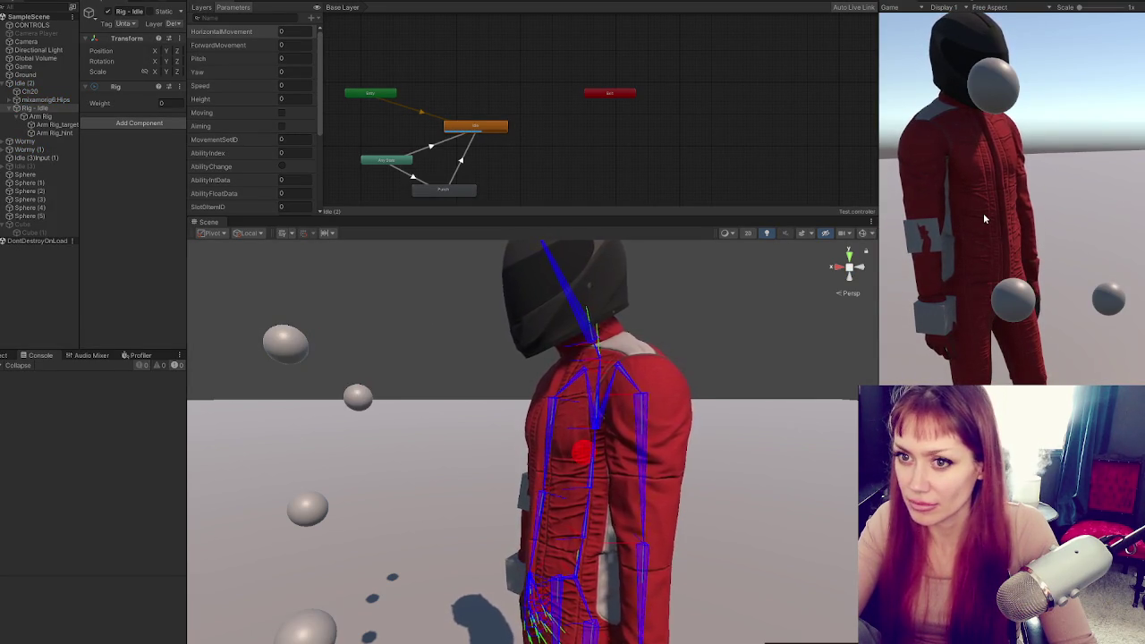
Exit Play mode and return to SetNextHandTarget in AnimControls.cs
{"action": "left_click", "coordinate": [638, 5]}
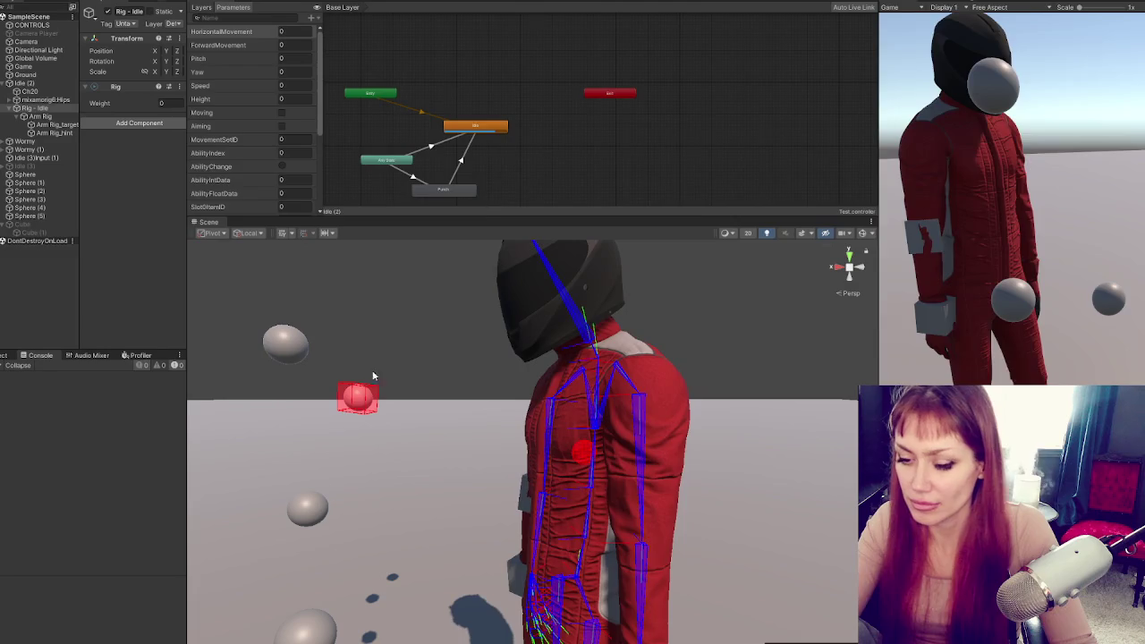
{"action": "key", "text": "alt+Tab"}
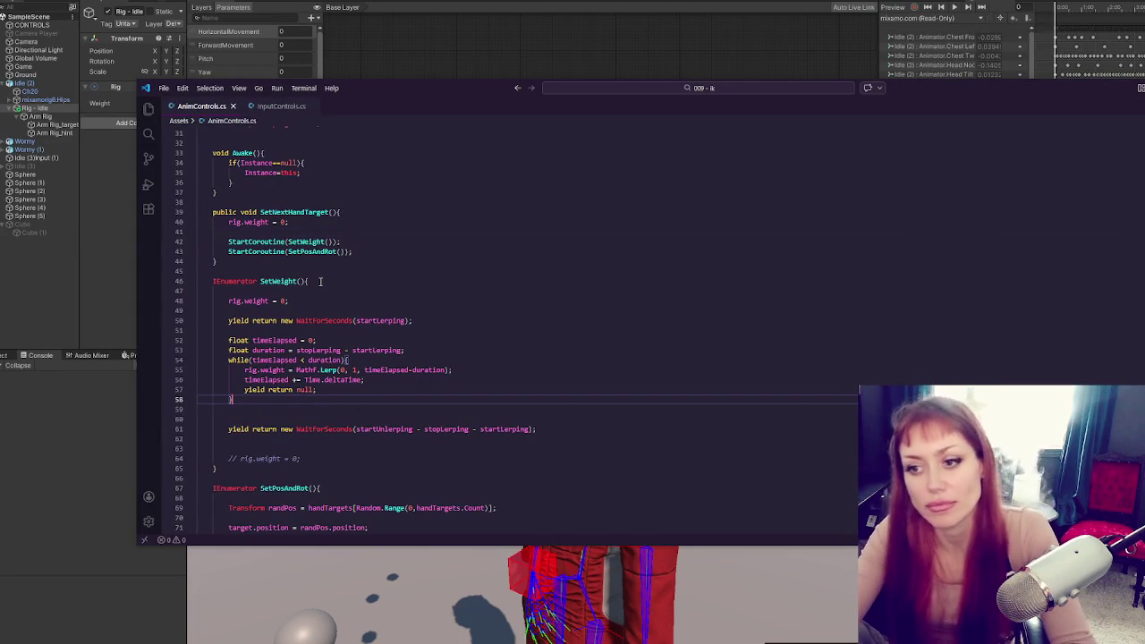
{"action": "left_click", "coordinate": [298, 223]}
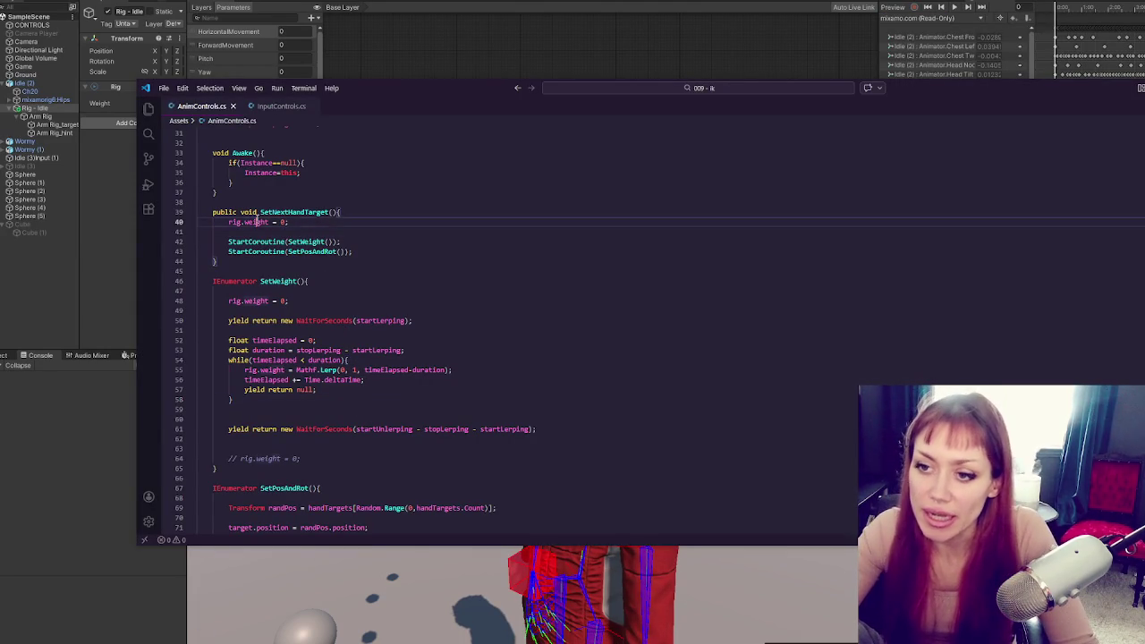
Delete the added rig.weight = 0 line from SetNextHandTarget
{"action": "left_click", "coordinate": [216, 261]}
{"action": "left_click", "coordinate": [260, 281]}
{"action": "left_click", "coordinate": [410, 212]}
{"action": "left_click_drag", "start_coordinate": [410, 212], "coordinate": [398, 222]}
{"action": "key", "text": "BackSpace"}
Comment out the SetPosAndRot call, the startLerping wait and the final wait
{"action": "left_click", "coordinate": [390, 239]}
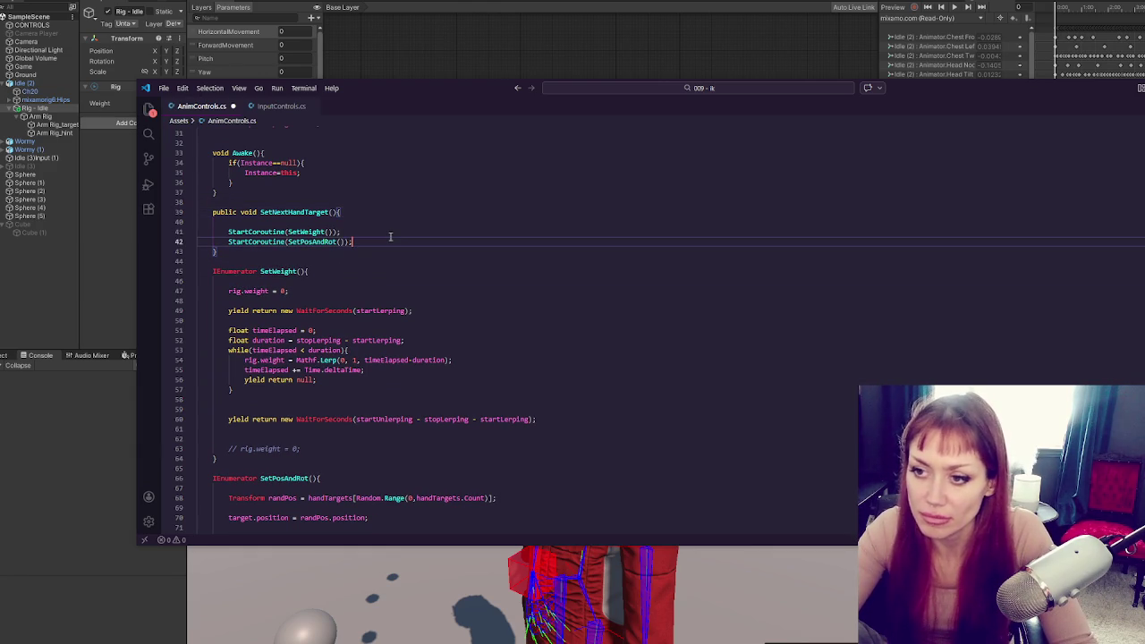
{"action": "key", "text": "ctrl+slash"}
{"action": "key", "text": "Up"}
{"action": "scroll", "coordinate": [390, 236], "scroll_direction": "up", "scroll_amount": 3}
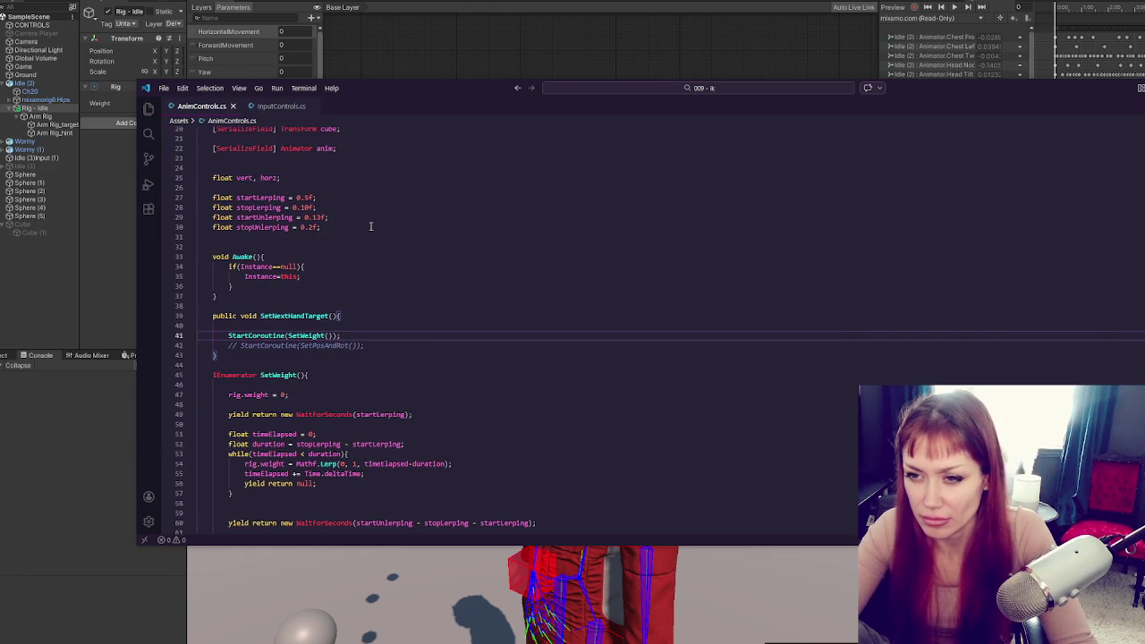
{"action": "double_click", "coordinate": [381, 414]}
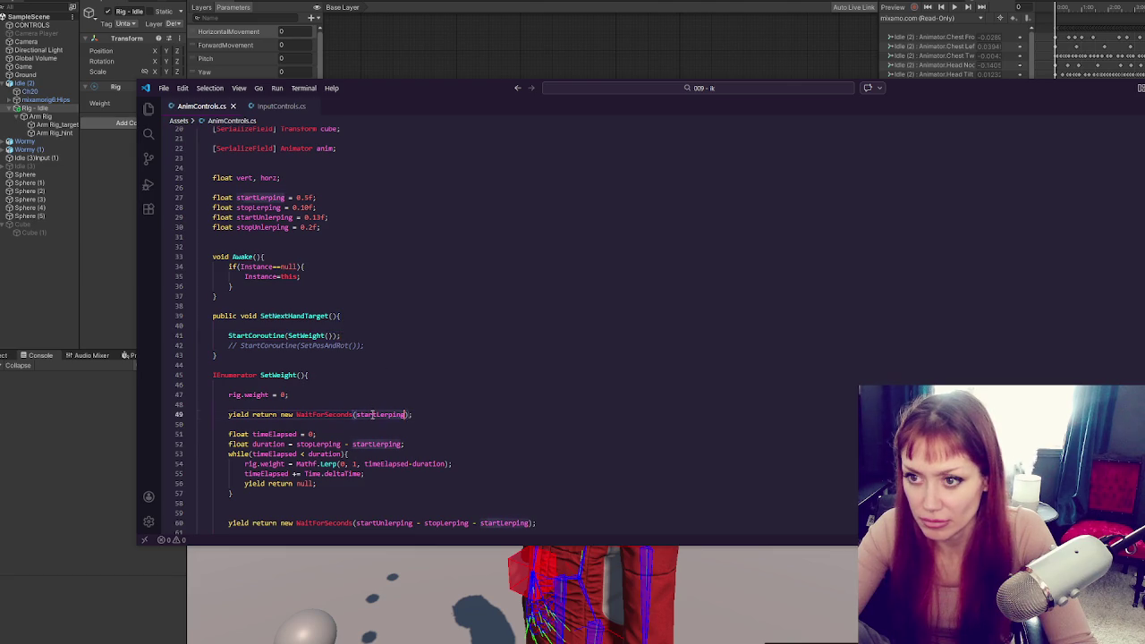
{"action": "left_click", "coordinate": [483, 402]}
{"action": "left_click", "coordinate": [473, 414]}
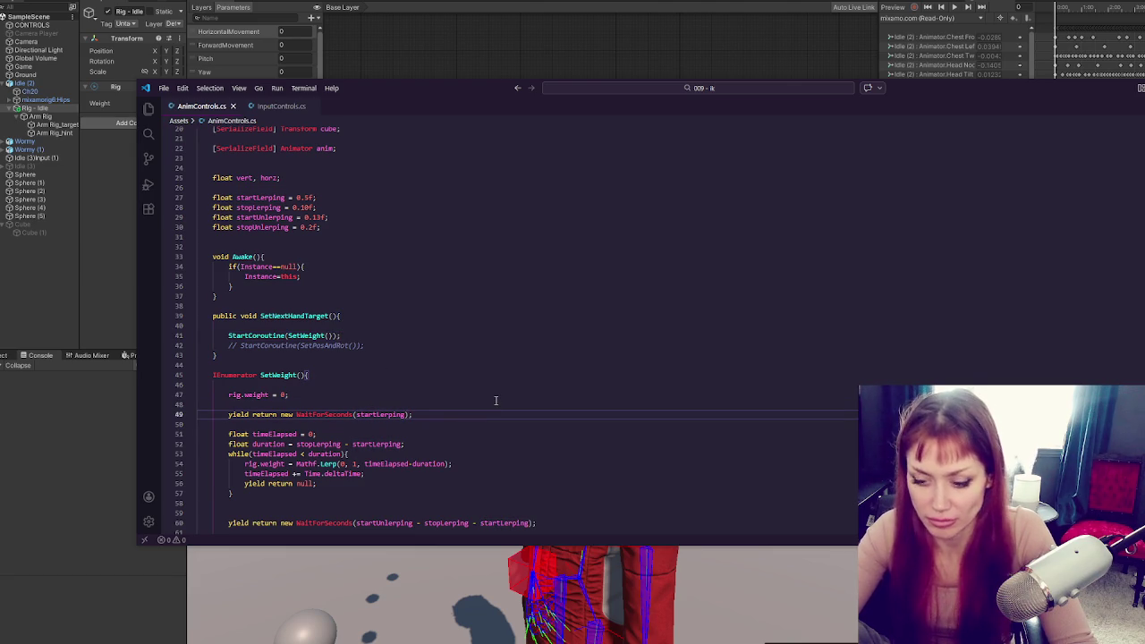
{"action": "key", "text": "ctrl+slash"}
{"action": "scroll", "coordinate": [474, 413], "scroll_direction": "down", "scroll_amount": 2}
{"action": "left_click", "coordinate": [396, 472]}
{"action": "key", "text": "ctrl+slash"}
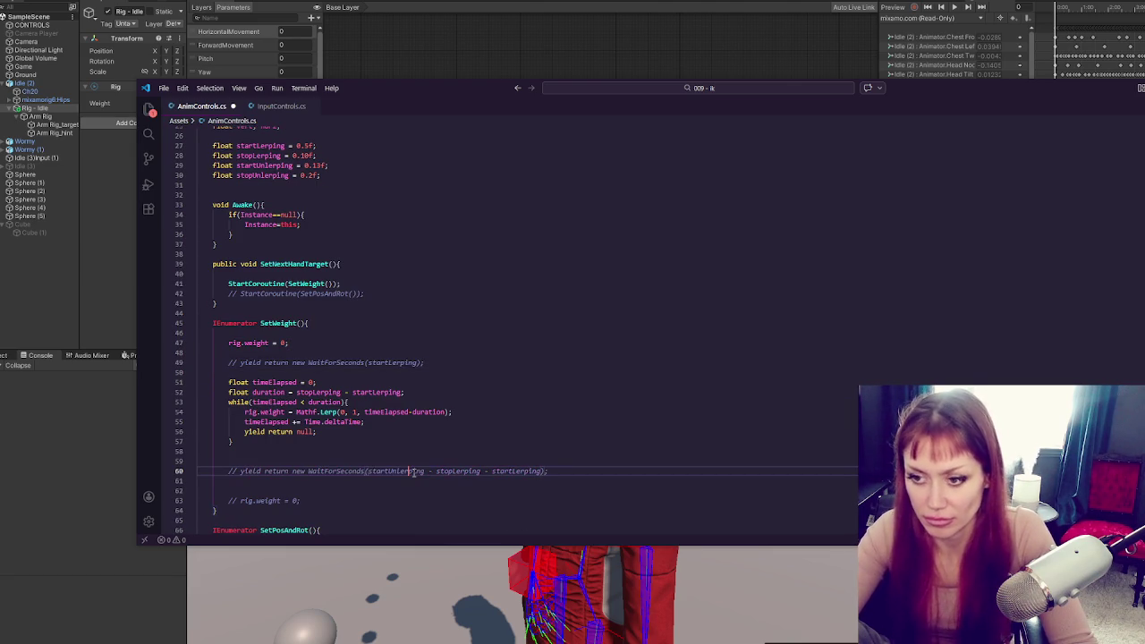
Duplicate the duration declaration and set the new one to 2.0f
{"action": "left_click", "coordinate": [414, 451]}
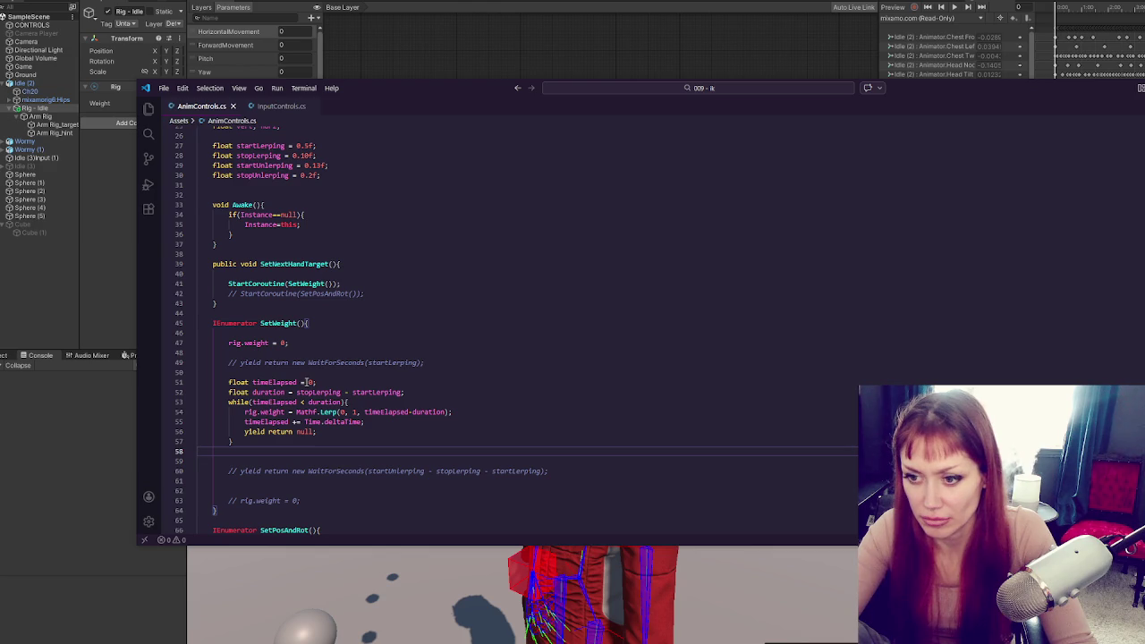
{"action": "left_click", "coordinate": [401, 391]}
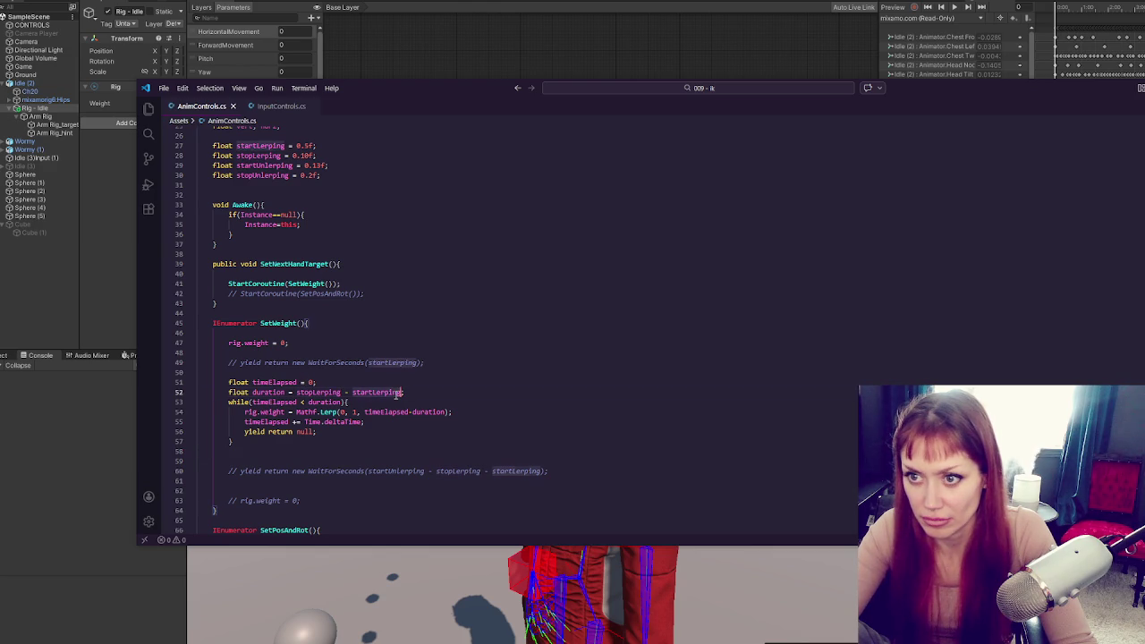
{"action": "left_click", "coordinate": [411, 393]}
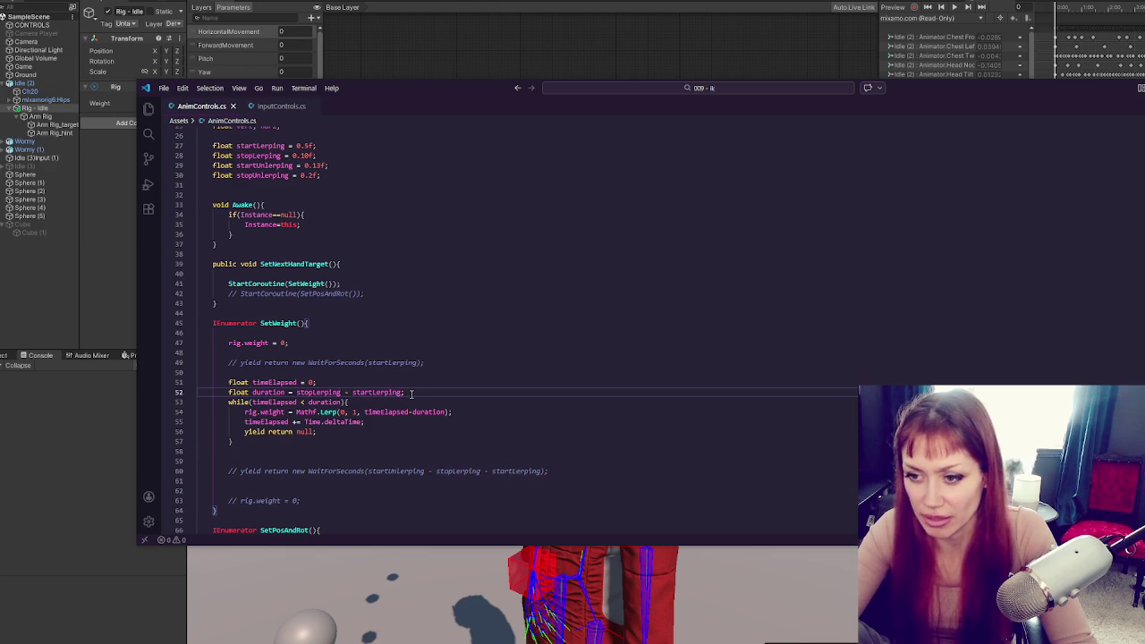
{"action": "key", "text": "shift+alt+Down"}
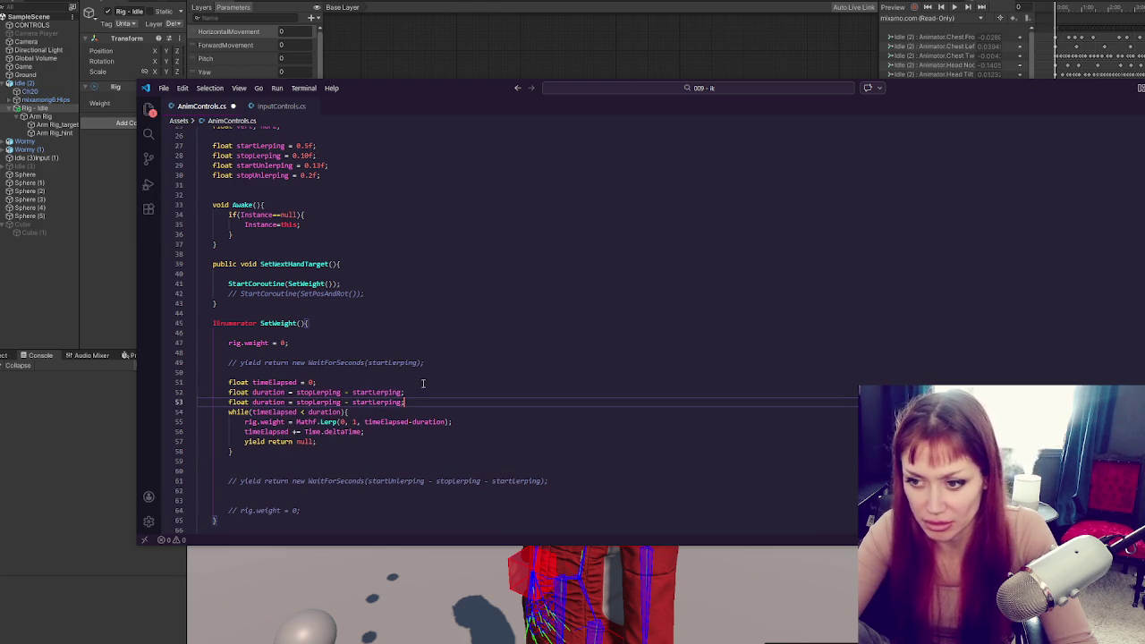
{"action": "left_click_drag", "start_coordinate": [297, 402], "coordinate": [402, 401]}
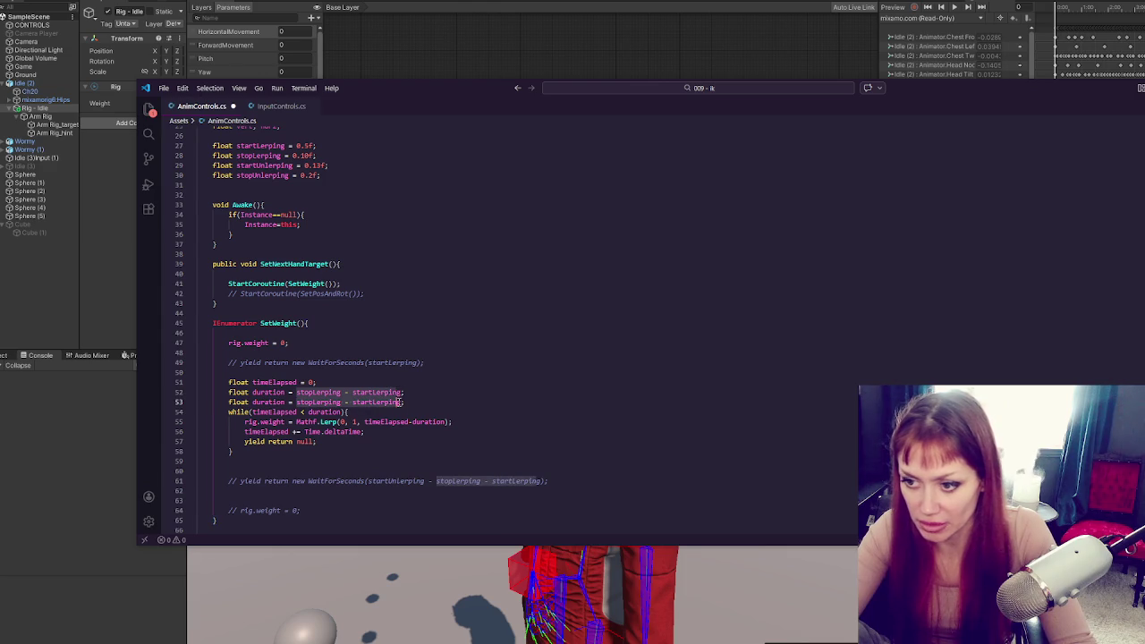
{"action": "type", "text": "2.0f;"}
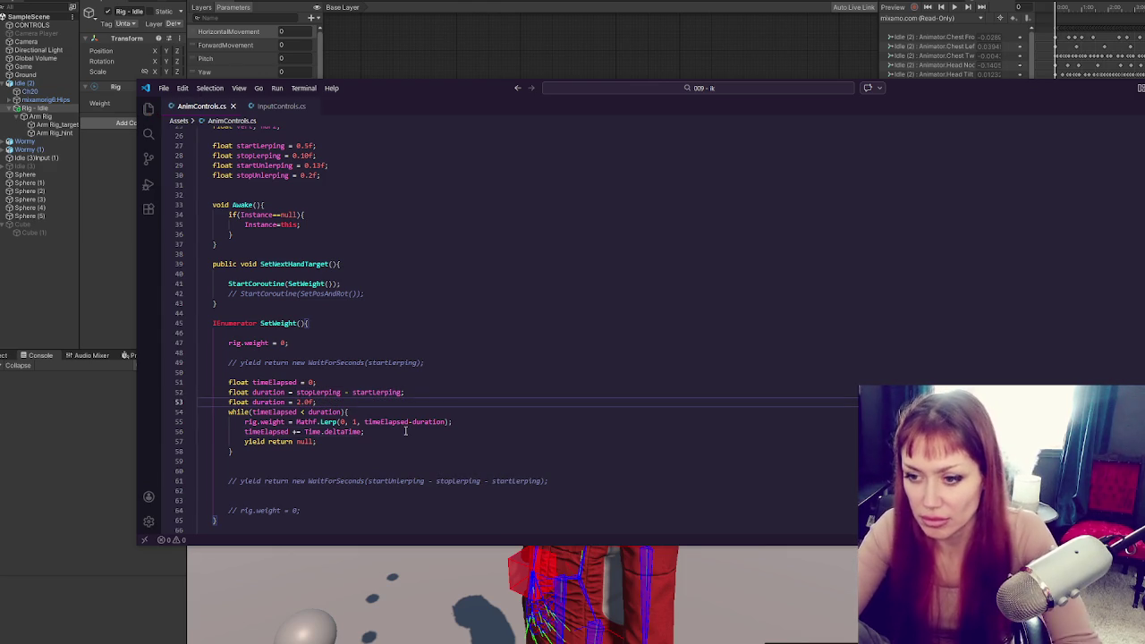
Change timeElapsed-duration to timeElapsed/duration in the lerp, save, and return to Unity
{"action": "left_click", "coordinate": [391, 433]}
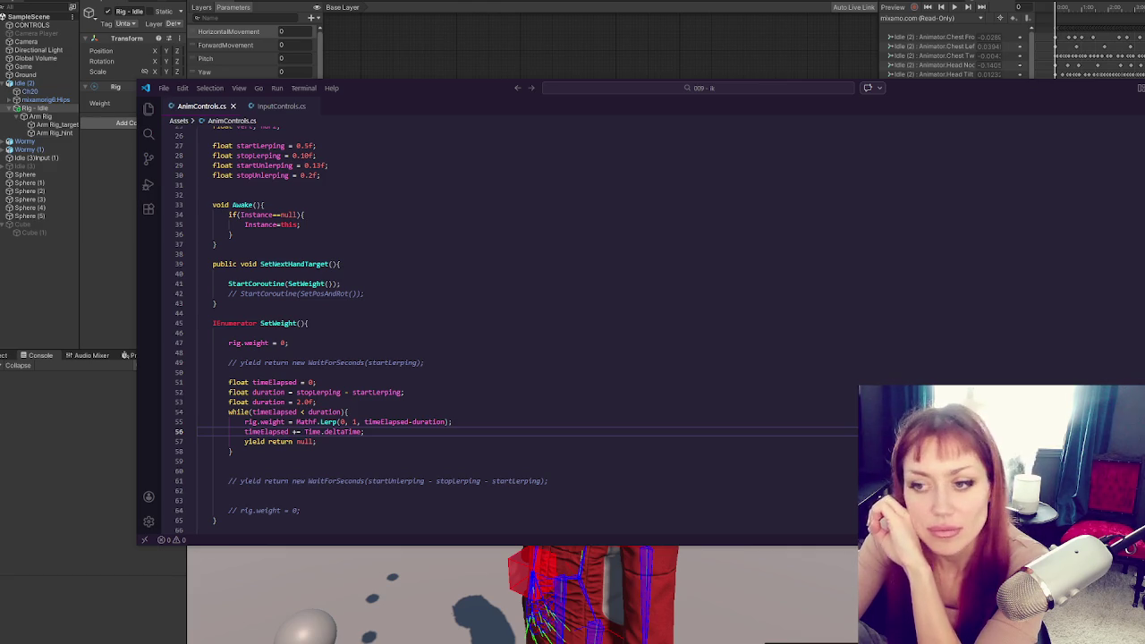
{"action": "left_click", "coordinate": [409, 422]}
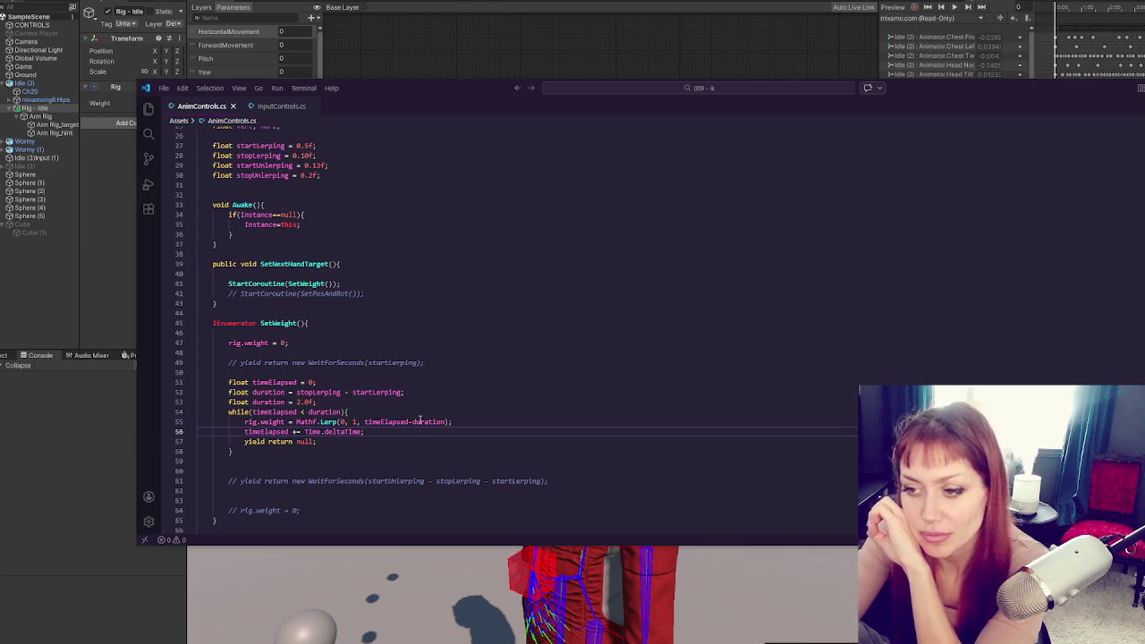
{"action": "key", "text": "BackSpace"}
{"action": "type", "text": "/"}
{"action": "key", "text": "ctrl+s"}
{"action": "left_click", "coordinate": [53, 395]}
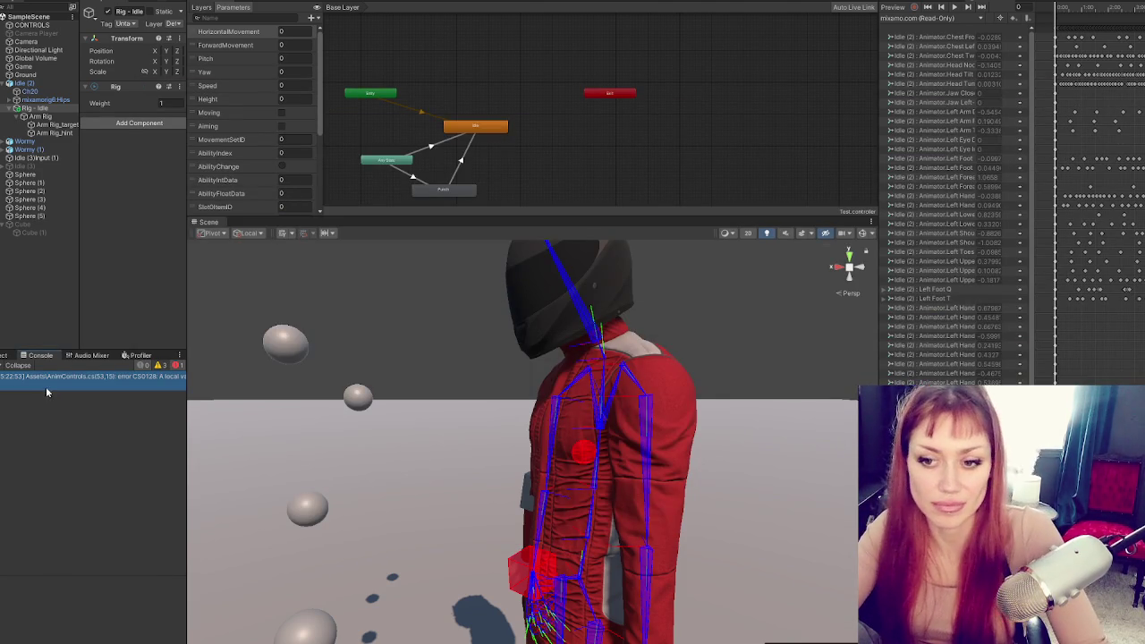
Fix error CS0128 by commenting out the old duration declaration on line 52 and saving
{"action": "double_click", "coordinate": [49, 376]}
{"action": "key", "text": "Up"}
{"action": "key", "text": "ctrl+slash"}
{"action": "key", "text": "ctrl+s"}
Play-test the rig weight blend in Unity, then stop and return to the script
{"action": "left_click", "coordinate": [20, 482]}
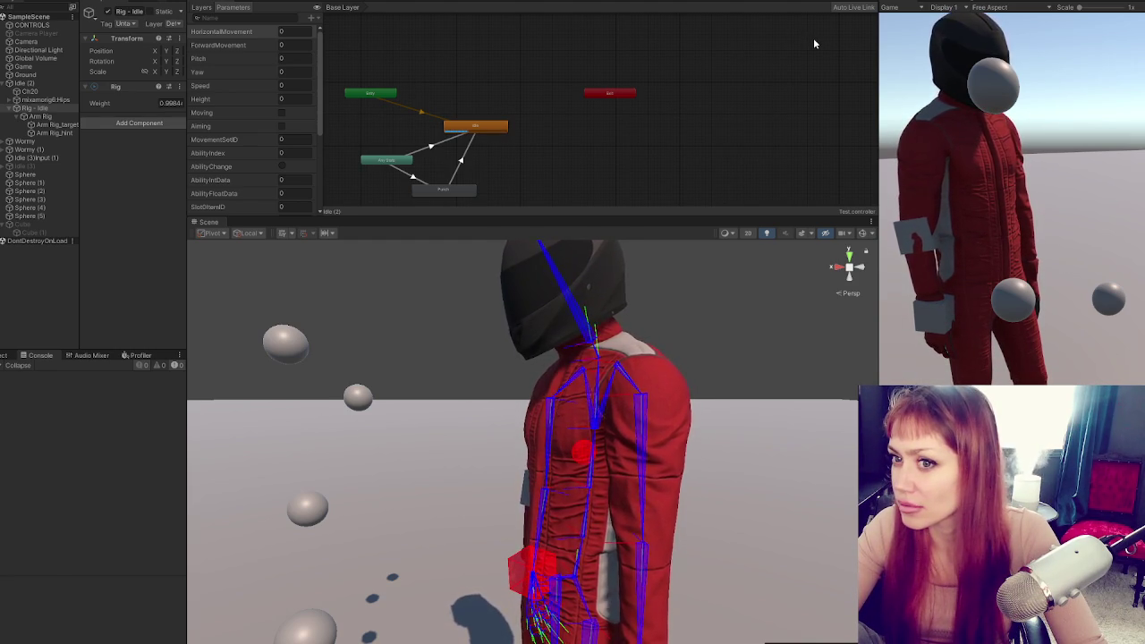
{"action": "key", "text": "ctrl+p"}
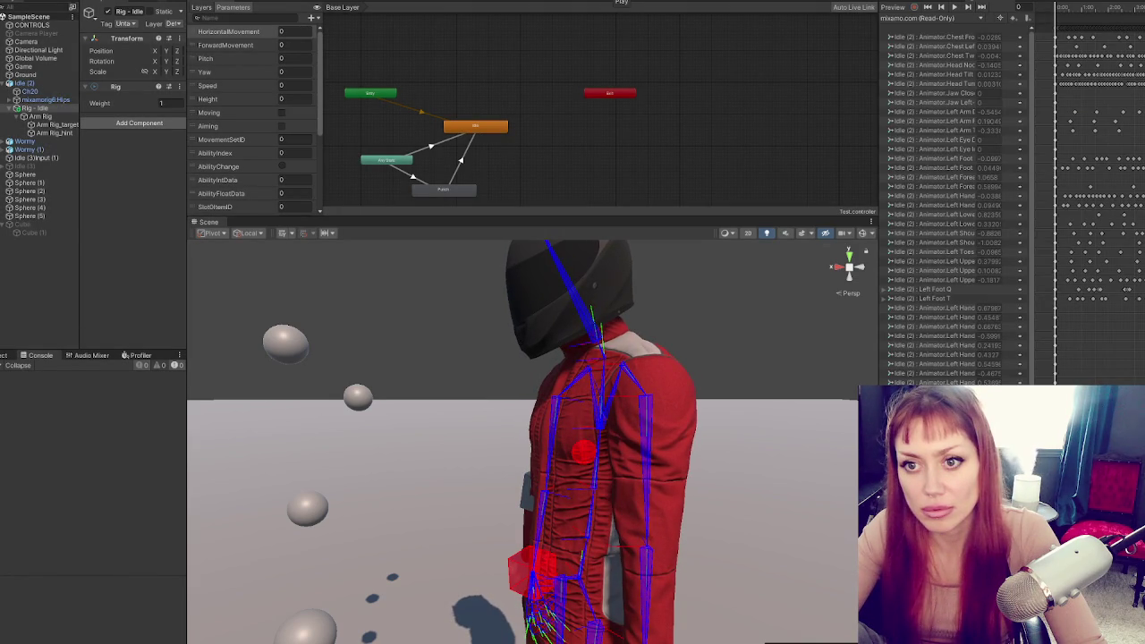
{"action": "key", "text": "alt+Tab"}
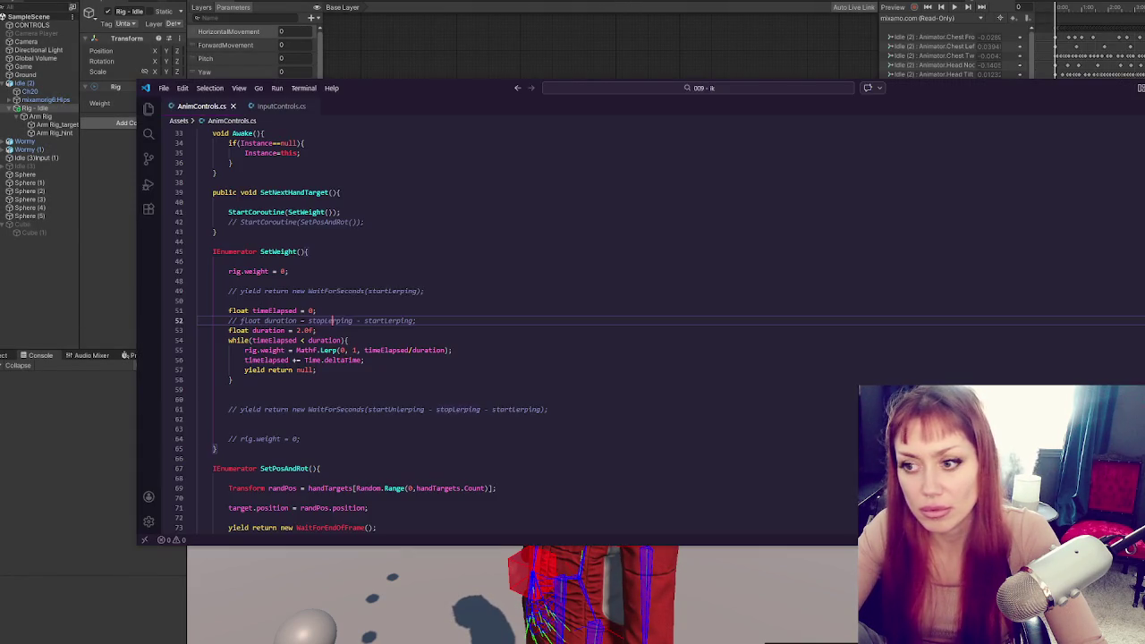
Uncomment StartCoroutine(SetPosAndRot()); on line 42, save, and return to Unity
{"action": "left_click", "coordinate": [388, 222]}
{"action": "key", "text": "ctrl+slash"}
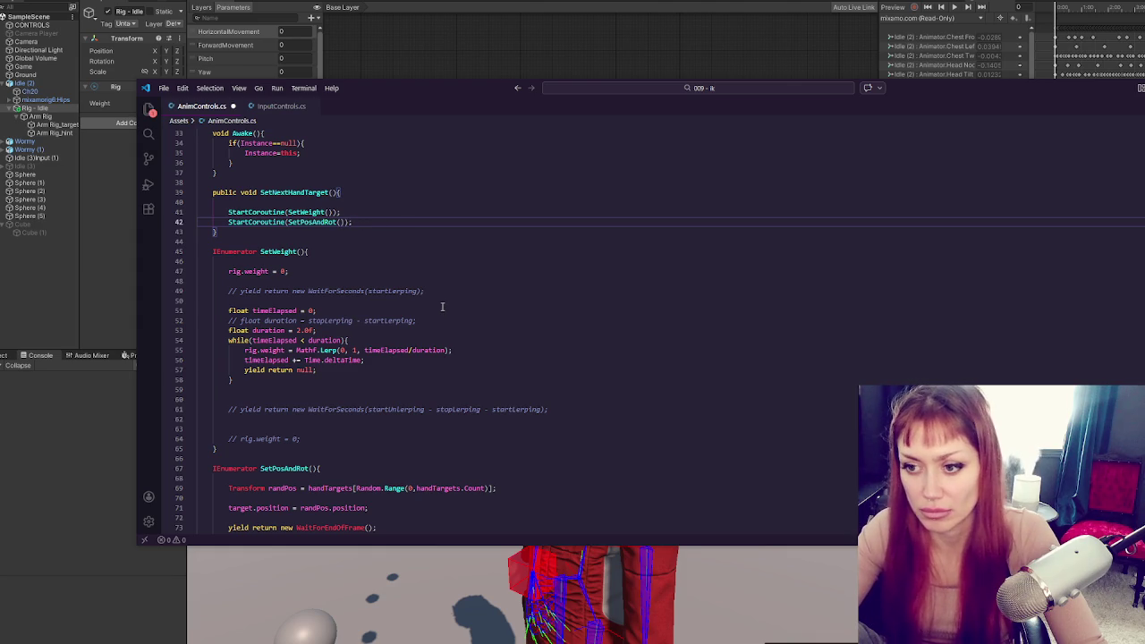
{"action": "left_click", "coordinate": [442, 307]}
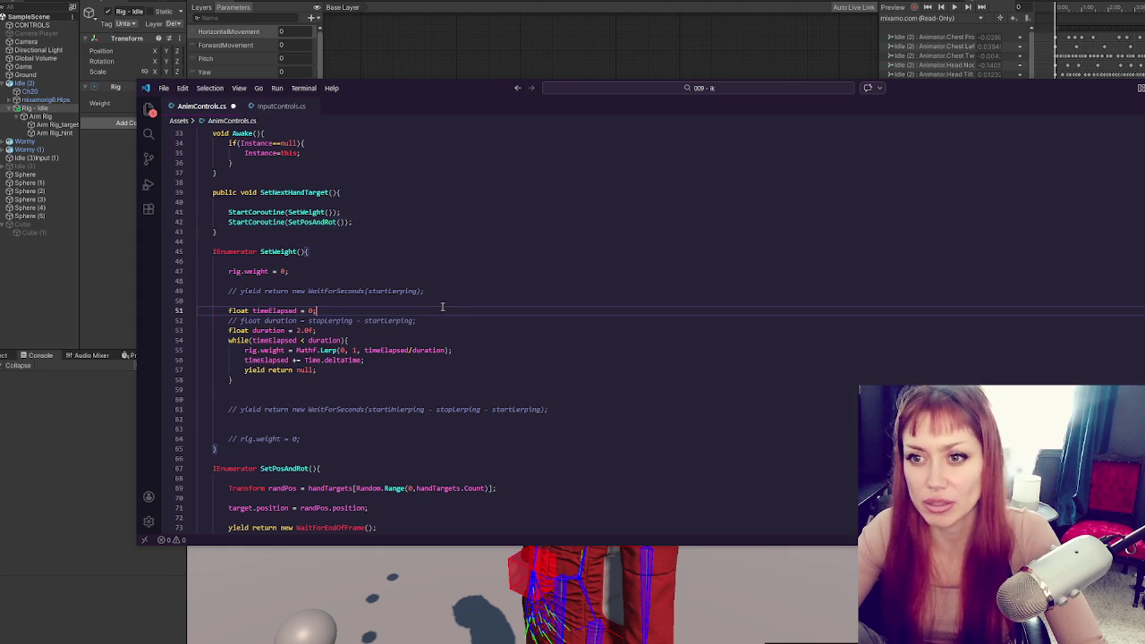
{"action": "key", "text": "ctrl+s"}
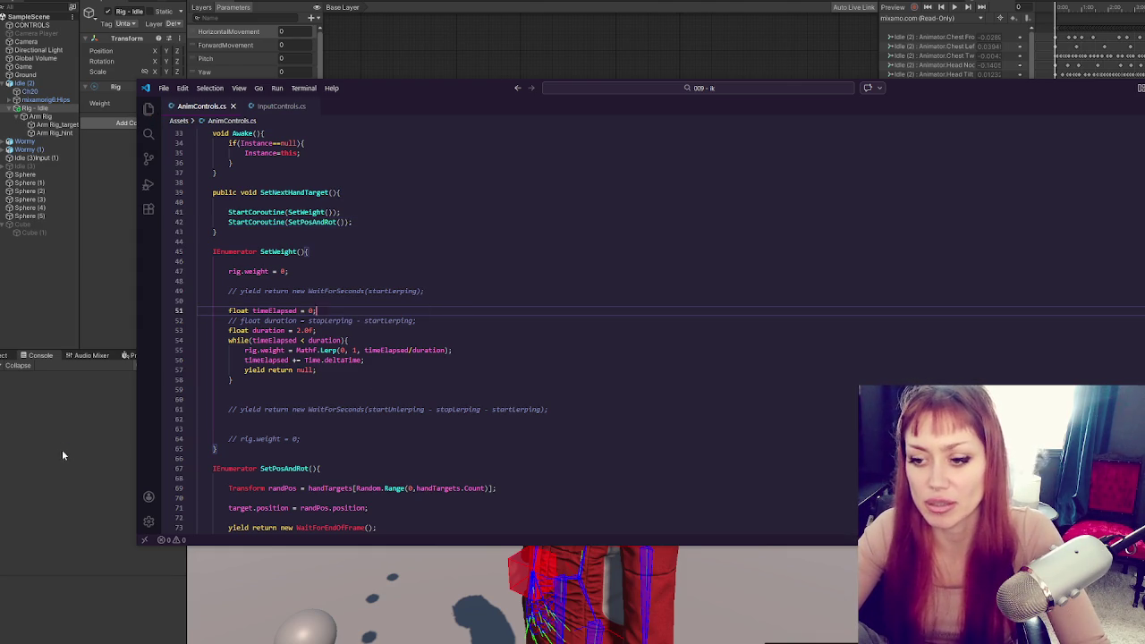
{"action": "left_click", "coordinate": [64, 456]}
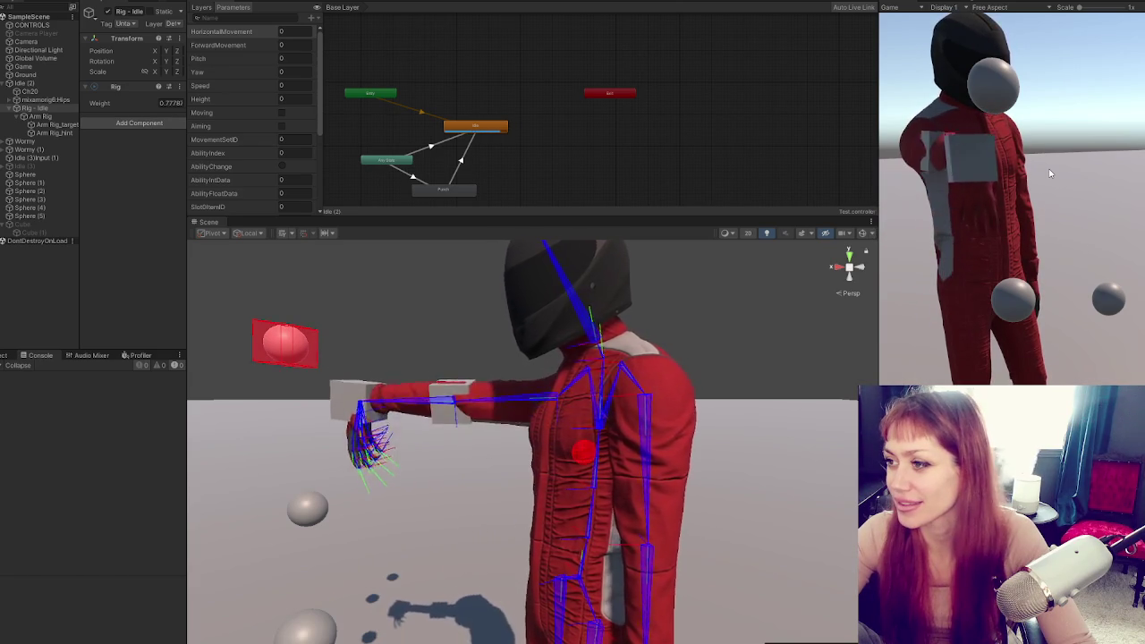
Watch the arm extend toward the red target sphere, then exit Play mode
{"action": "scroll", "coordinate": [746, 363], "scroll_direction": "down", "scroll_amount": 5}
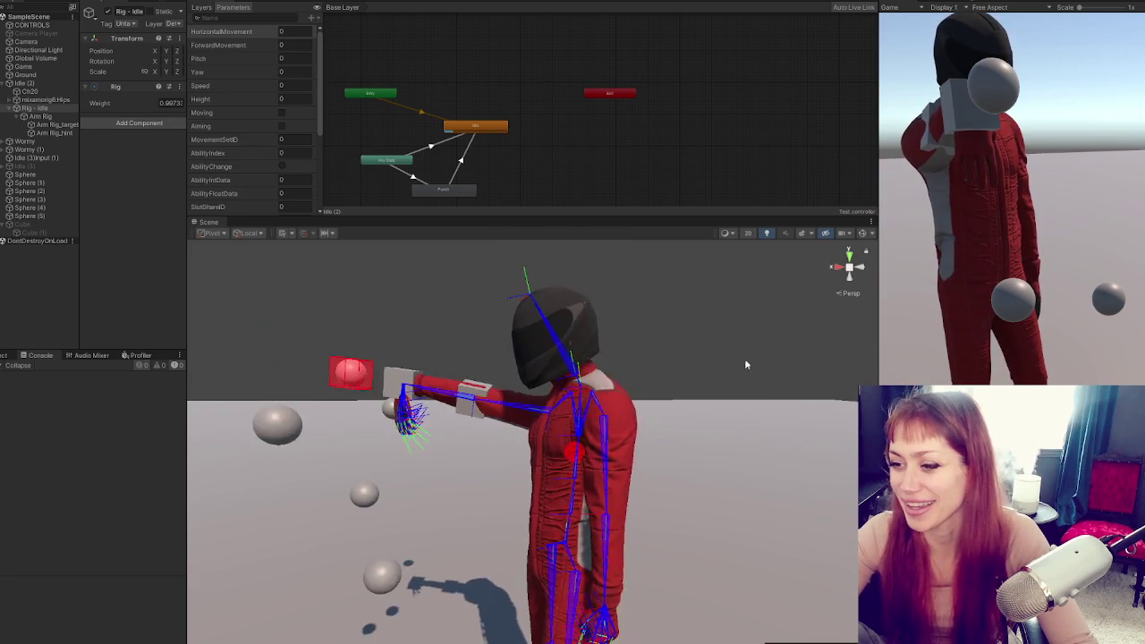
{"action": "left_click", "coordinate": [608, 335]}
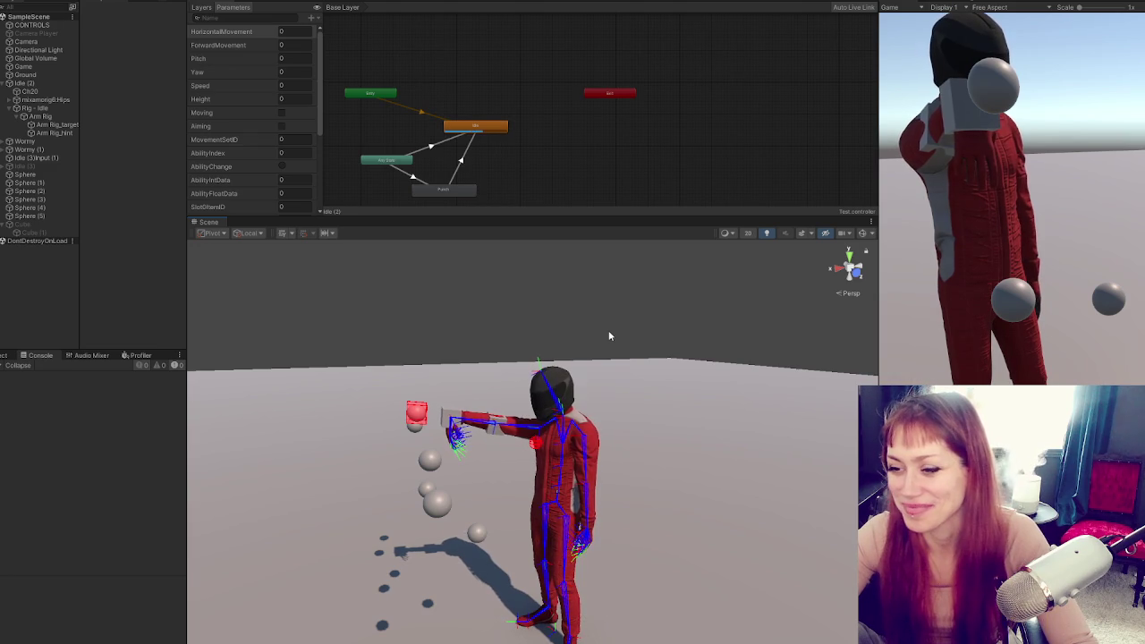
{"action": "key", "text": "ctrl+p"}
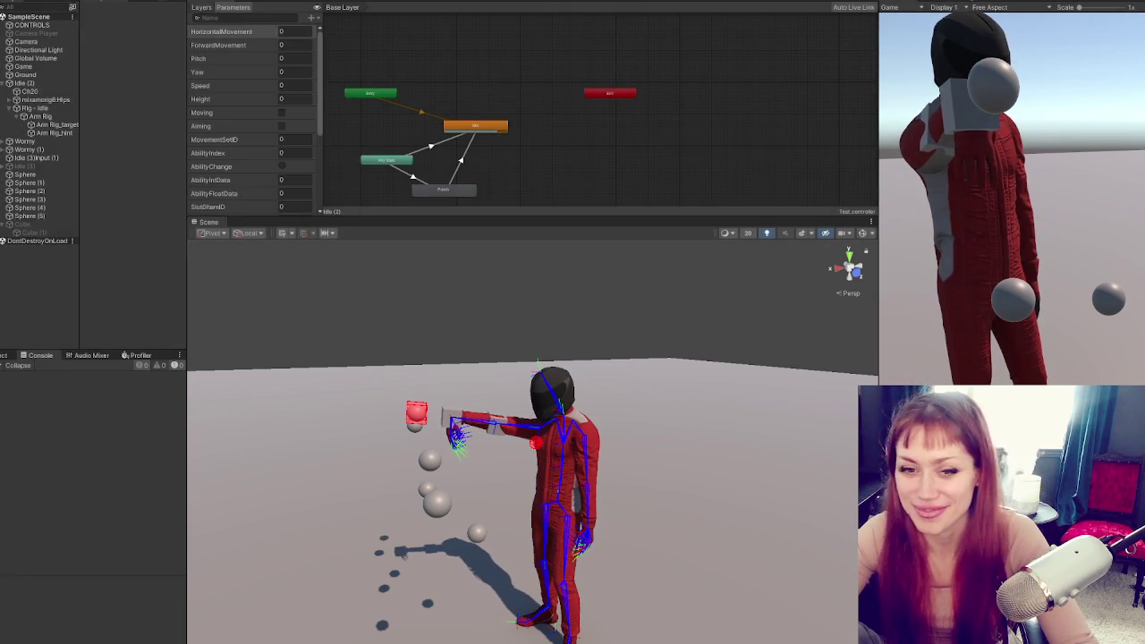
Add Debug.Log("set weight"); at the start of SetWeight
{"action": "left_click", "coordinate": [396, 202]}
{"action": "type", "text": "Debug.Log(\"set weight"}
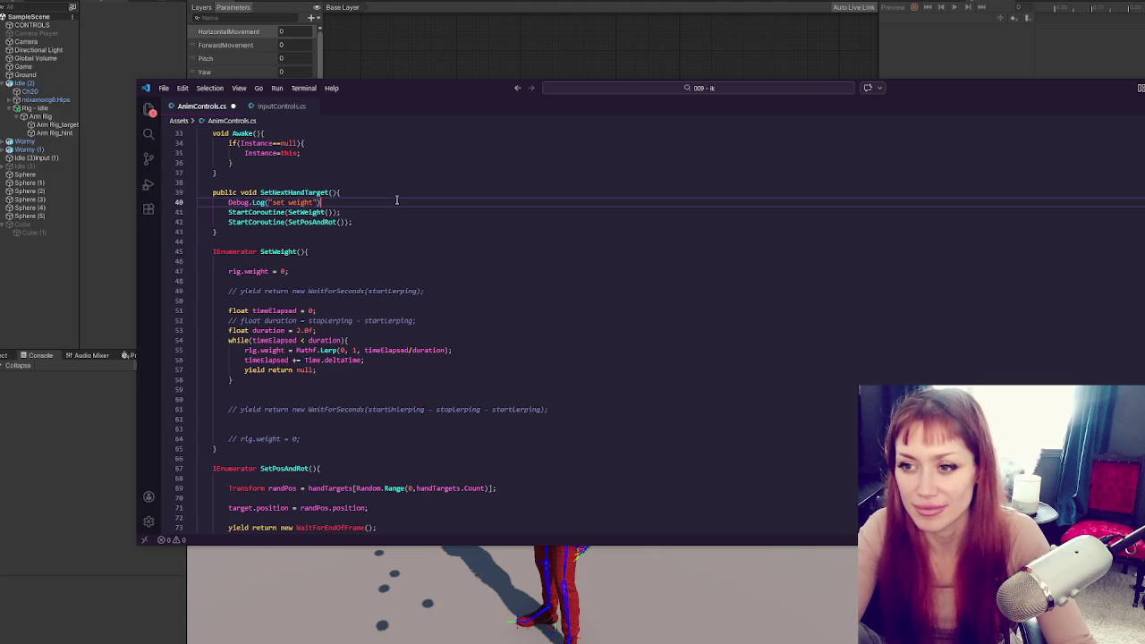
{"action": "type", "text": "\");"}
{"action": "key", "text": "Up"}
{"action": "key", "text": "ctrl+x"}
{"action": "left_click", "coordinate": [355, 252]}
{"action": "key", "text": "Return"}
{"action": "key", "text": "ctrl+v"}
{"action": "key", "text": "Return"}
Add Debug.Log("set rot"); at the start of SetPosAndRot
{"action": "scroll", "coordinate": [355, 258], "scroll_direction": "down", "scroll_amount": 4}
{"action": "left_click", "coordinate": [329, 381]}
{"action": "key", "text": "ctrl+v"}
{"action": "double_click", "coordinate": [300, 384]}
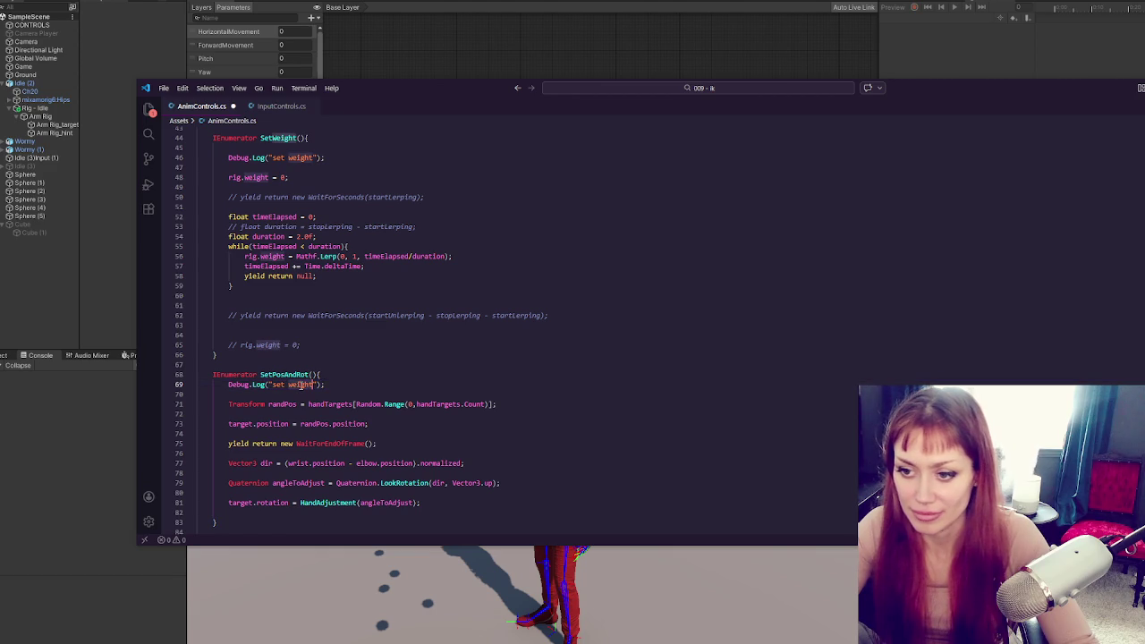
{"action": "type", "text": "rot"}
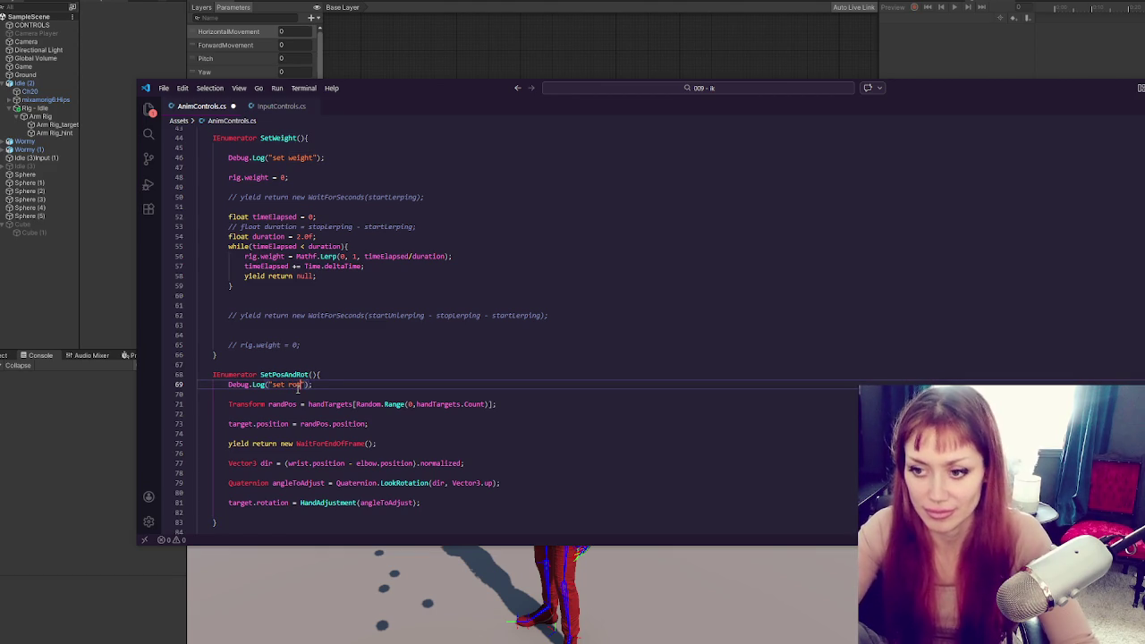
Change the duration to 1.0f and save
{"action": "left_click", "coordinate": [358, 325]}
{"action": "scroll", "coordinate": [368, 237], "scroll_direction": "up", "scroll_amount": 4}
{"action": "left_click", "coordinate": [459, 318]}
{"action": "double_click", "coordinate": [299, 366]}
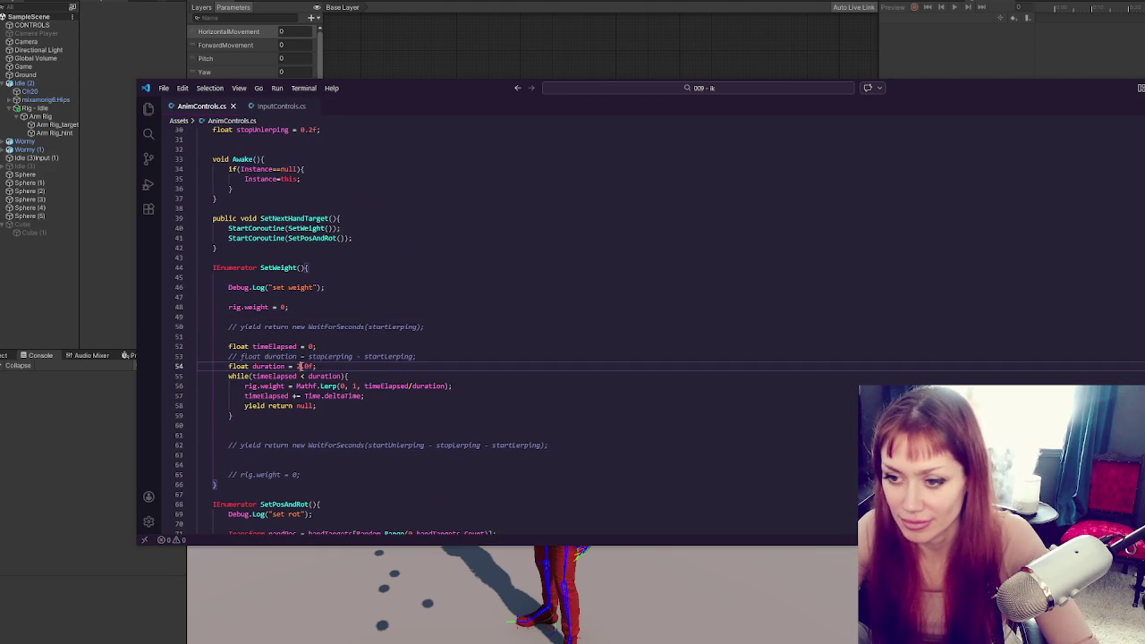
{"action": "type", "text": "01"}
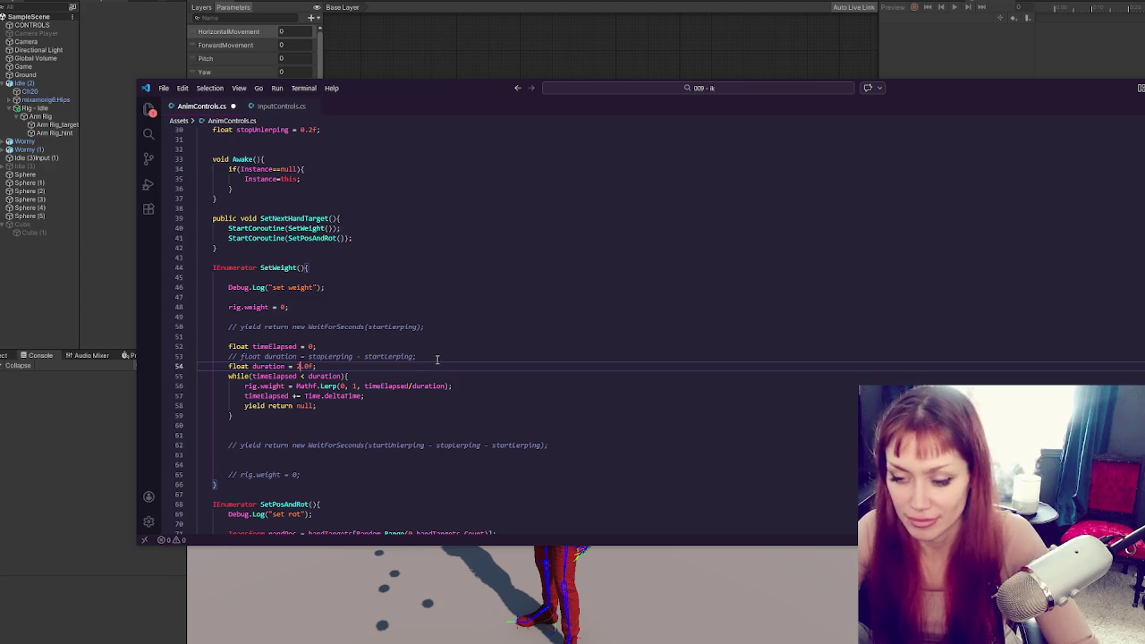
{"action": "key", "text": "ctrl+s"}
Paste a copy of the while loop below it, with the condition changed to > 0
{"action": "left_click", "coordinate": [437, 359]}
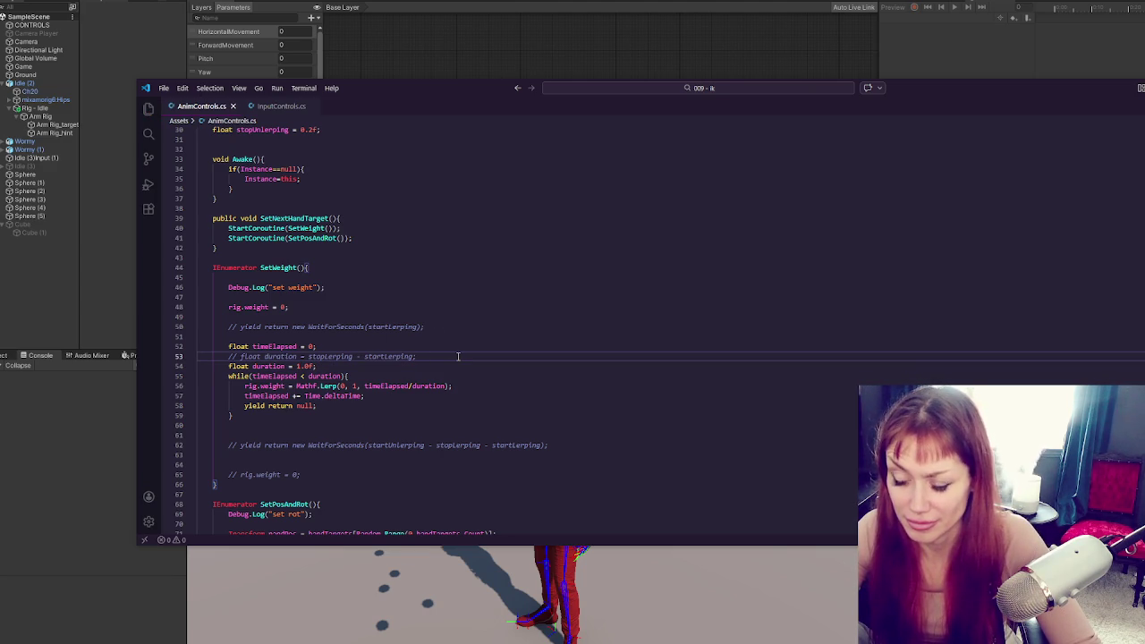
{"action": "left_click_drag", "start_coordinate": [414, 418], "coordinate": [436, 369]}
{"action": "left_click", "coordinate": [402, 428]}
{"action": "key", "text": "ctrl+v"}
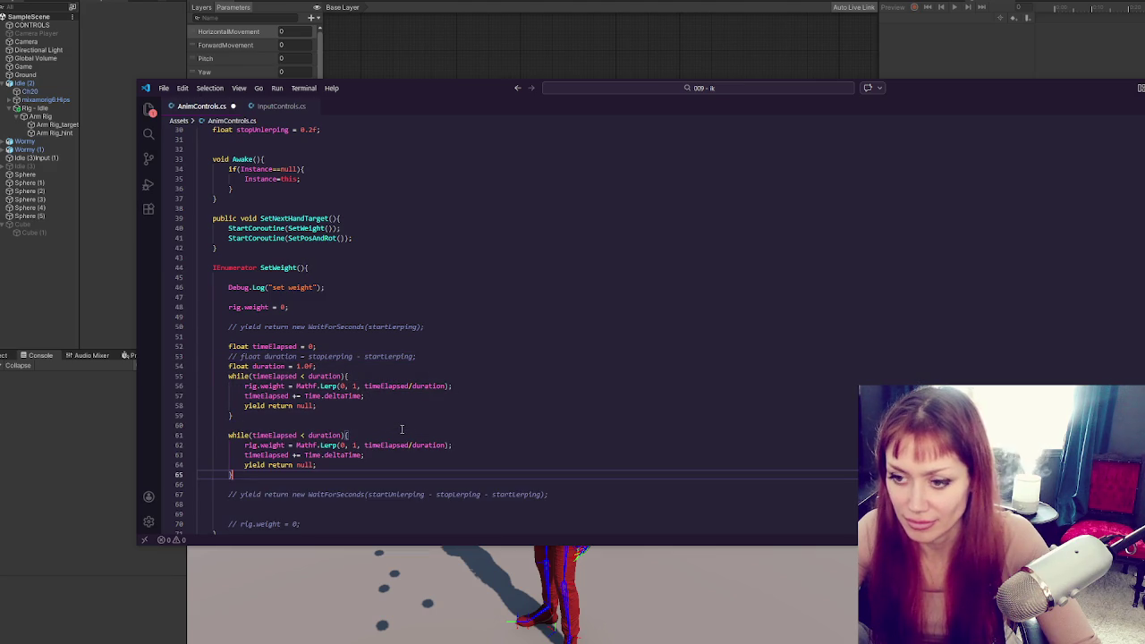
{"action": "left_click", "coordinate": [305, 435]}
{"action": "key", "text": "BackSpace"}
{"action": "type", "text": ">"}
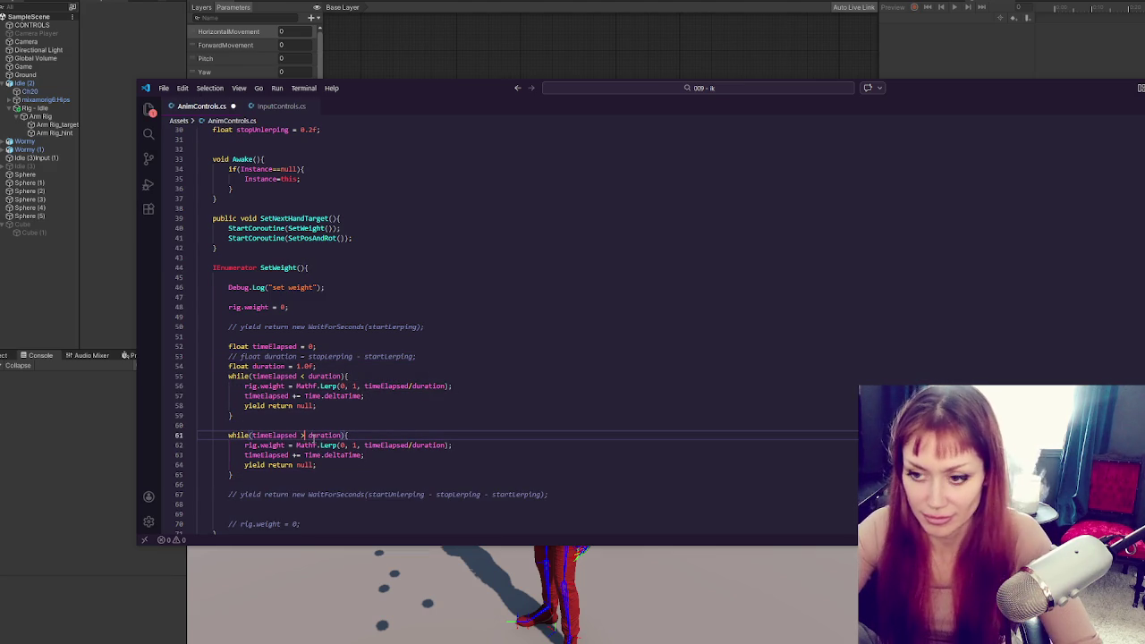
{"action": "double_click", "coordinate": [322, 434]}
{"action": "type", "text": "0"}
Make the second loop decrement timeElapsed and lerp from 1 to 0, then return to Unity
{"action": "left_click", "coordinate": [295, 456]}
{"action": "key", "text": "BackSpace"}
{"action": "type", "text": "-"}
{"action": "key", "text": "Down"}
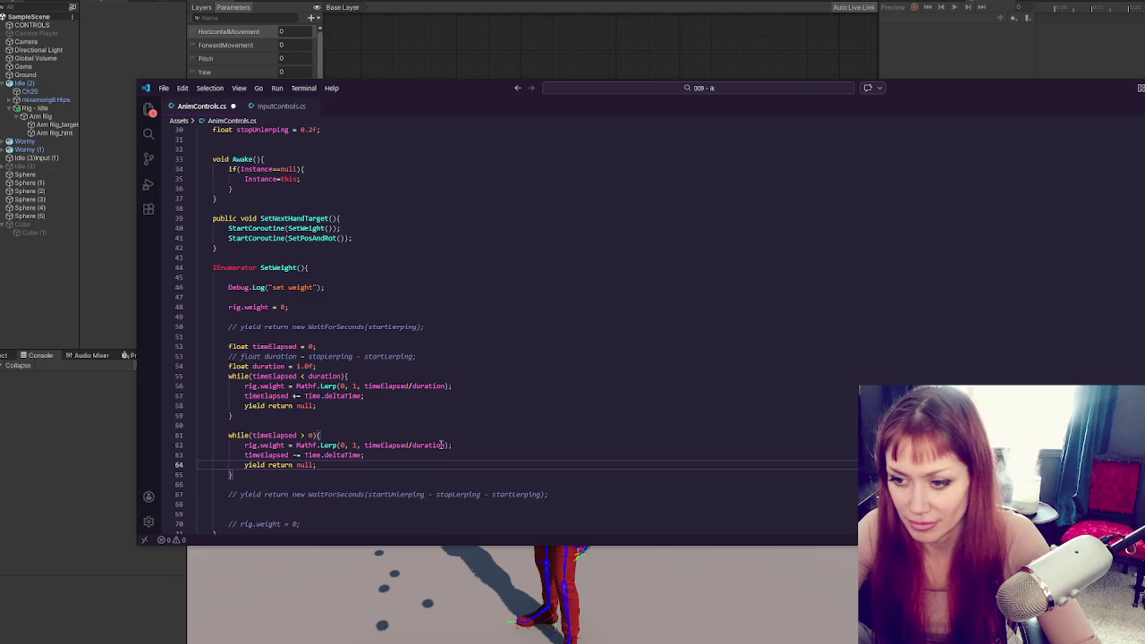
{"action": "double_click", "coordinate": [342, 444]}
{"action": "type", "text": "1"}
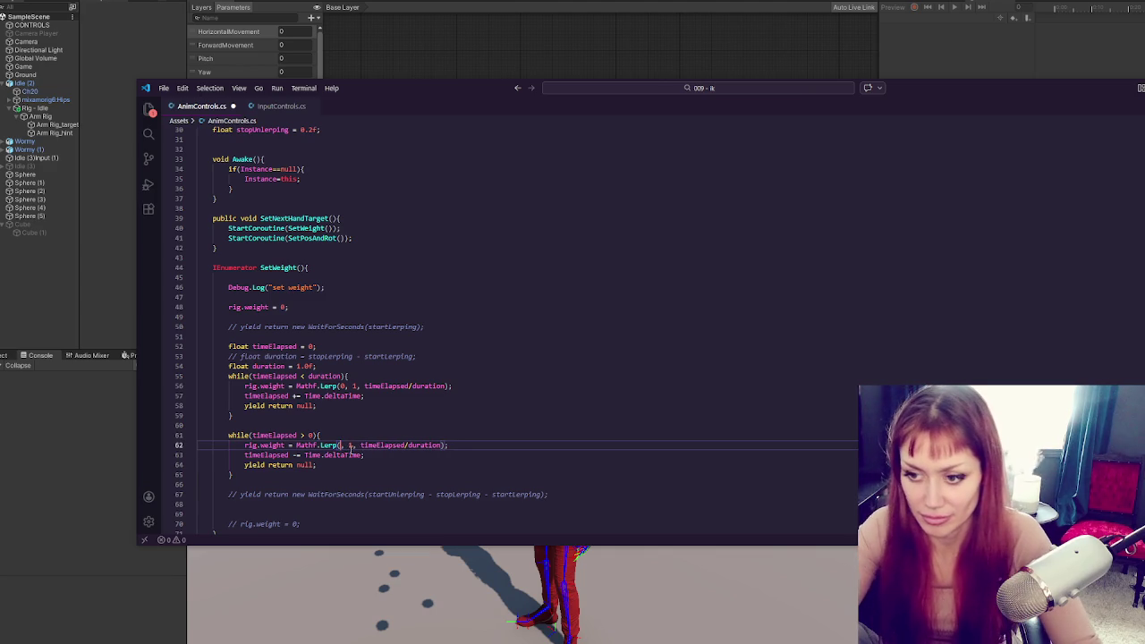
{"action": "double_click", "coordinate": [355, 444]}
{"action": "type", "text": "0"}
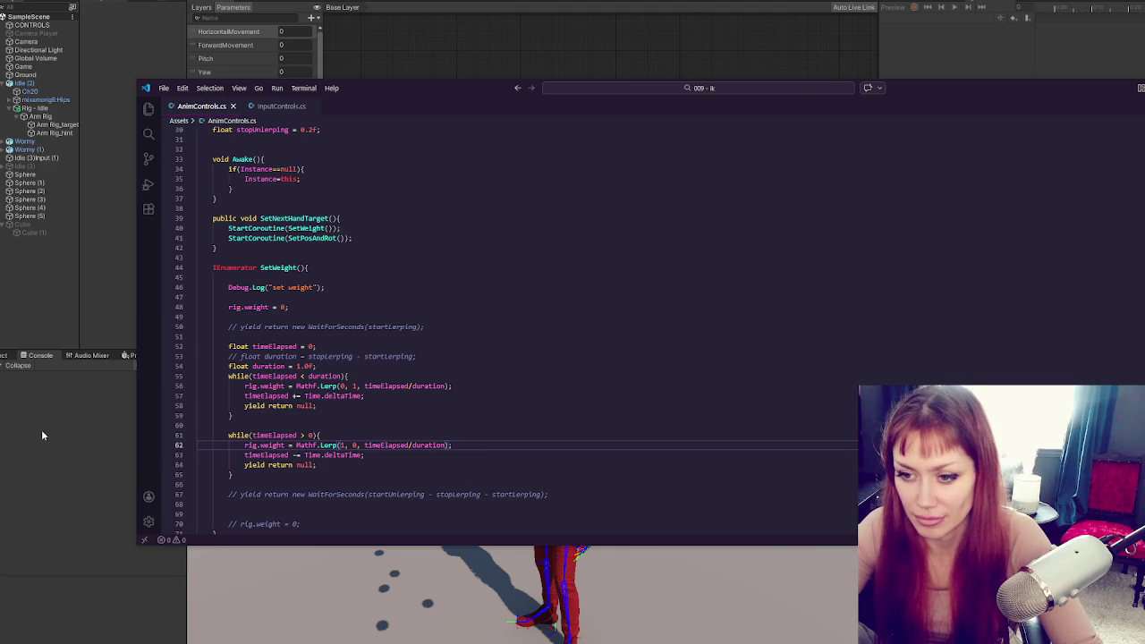
{"action": "left_click", "coordinate": [41, 429]}
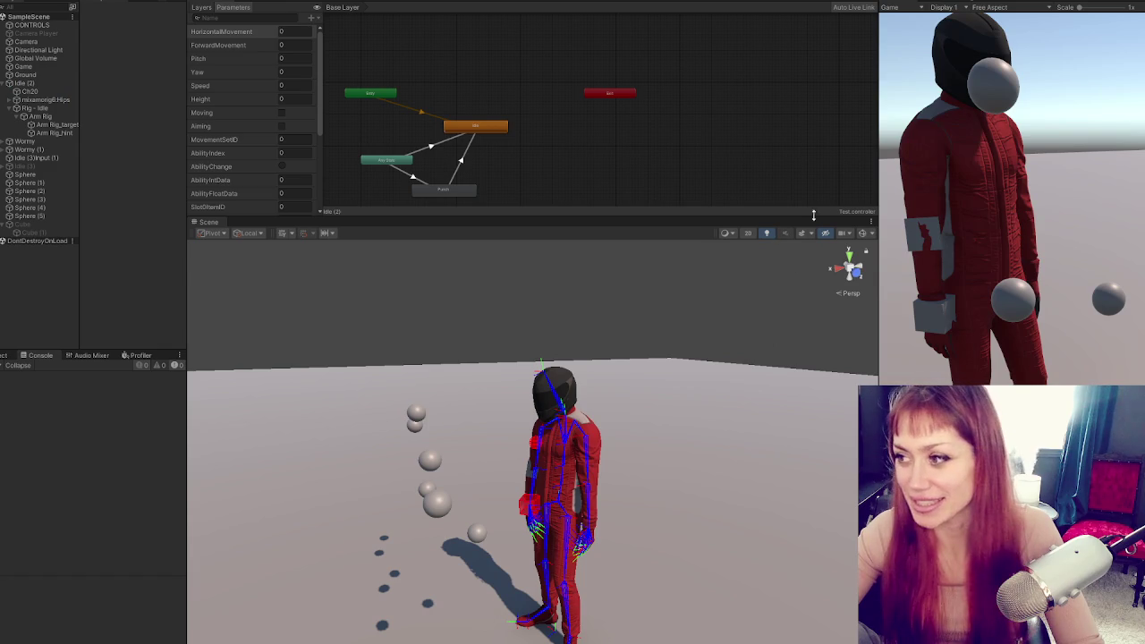
Play the scene to confirm set weight and set rot log, then return to the script
{"action": "left_click", "coordinate": [1081, 118]}
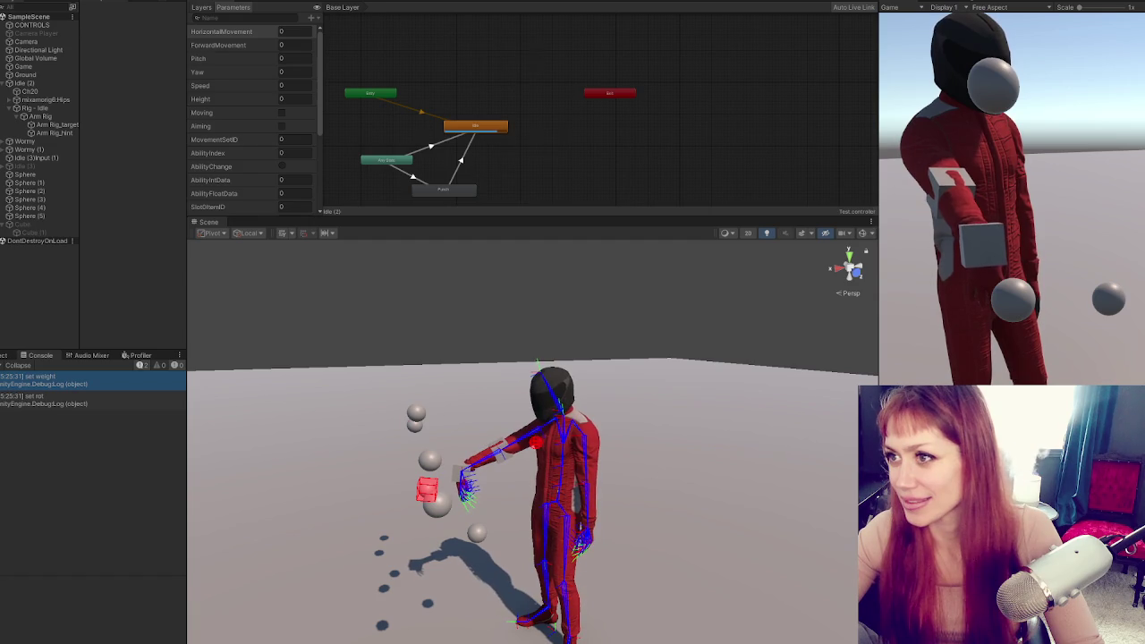
{"action": "key", "text": "ctrl+p"}
{"action": "key", "text": "alt+Tab"}
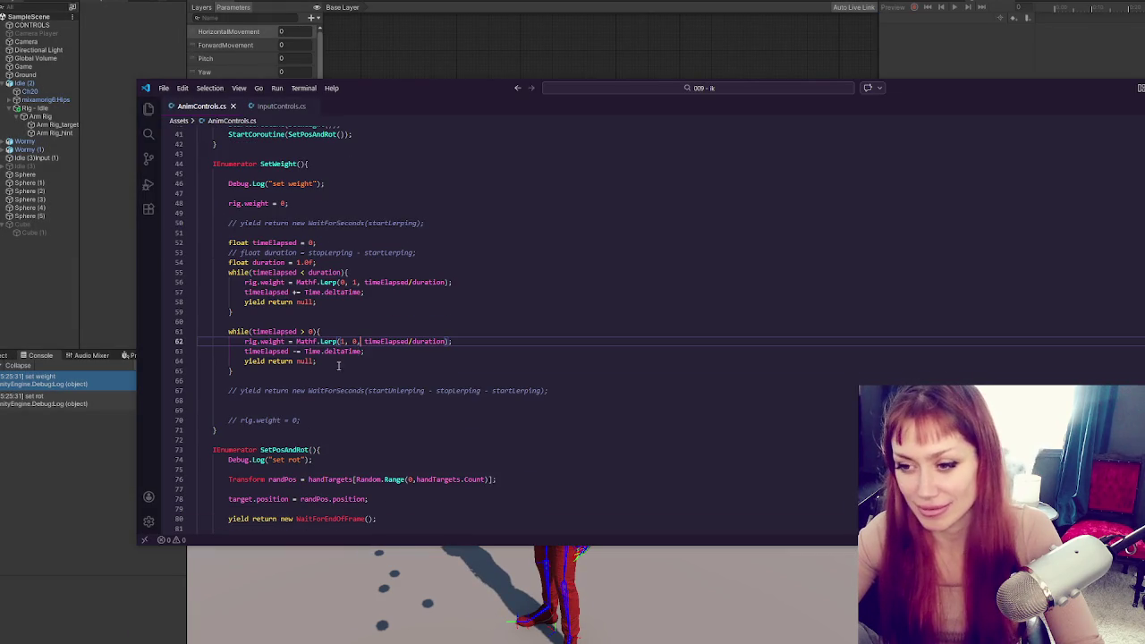
Change -= back to += on line 63 and save
{"action": "left_click", "coordinate": [386, 349]}
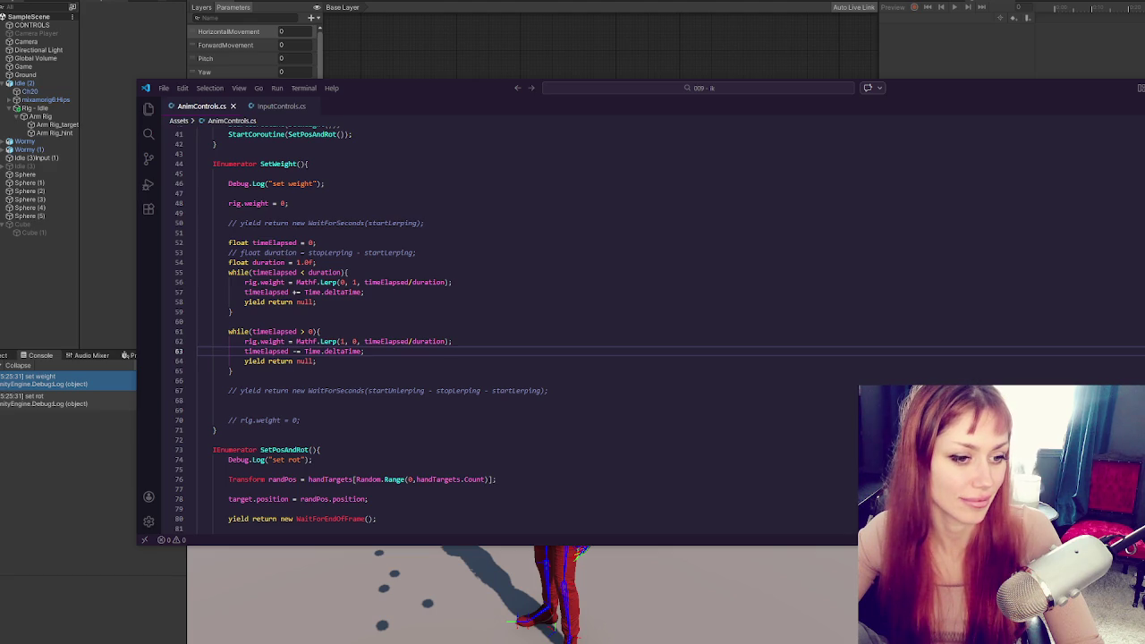
{"action": "double_click", "coordinate": [296, 351]}
{"action": "key", "text": "BackSpace"}
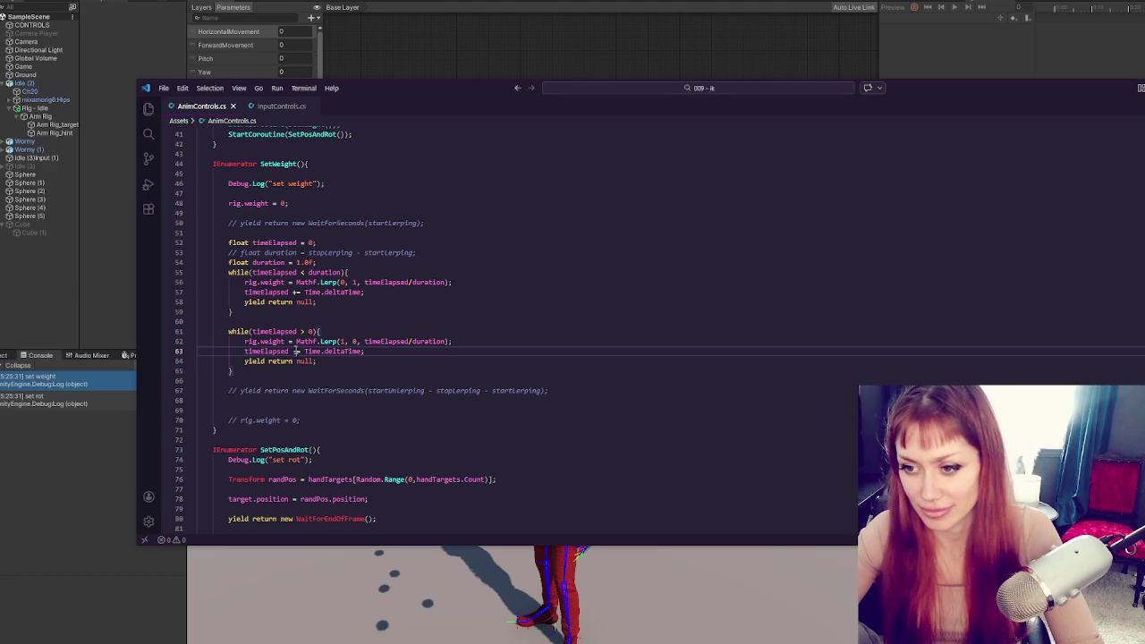
{"action": "type", "text": "+="}
{"action": "key", "text": "ctrl+s"}
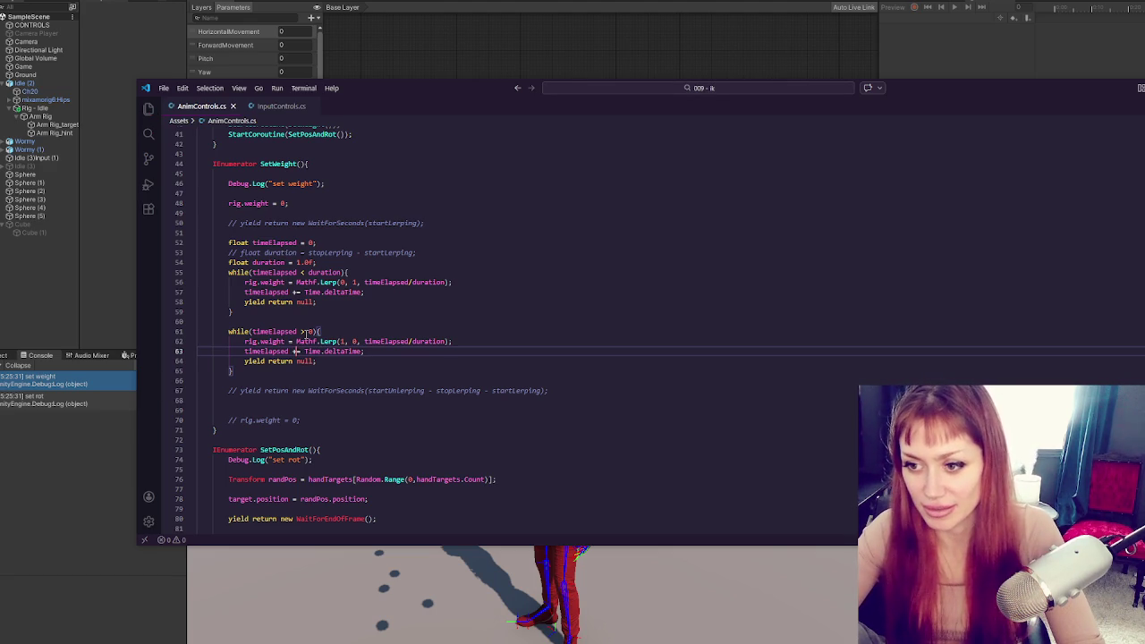
Replace 0 with duration in the second loop's condition, save, and return to Unity
{"action": "scroll", "coordinate": [312, 262], "scroll_direction": "down", "scroll_amount": 1}
{"action": "left_click", "coordinate": [312, 306]}
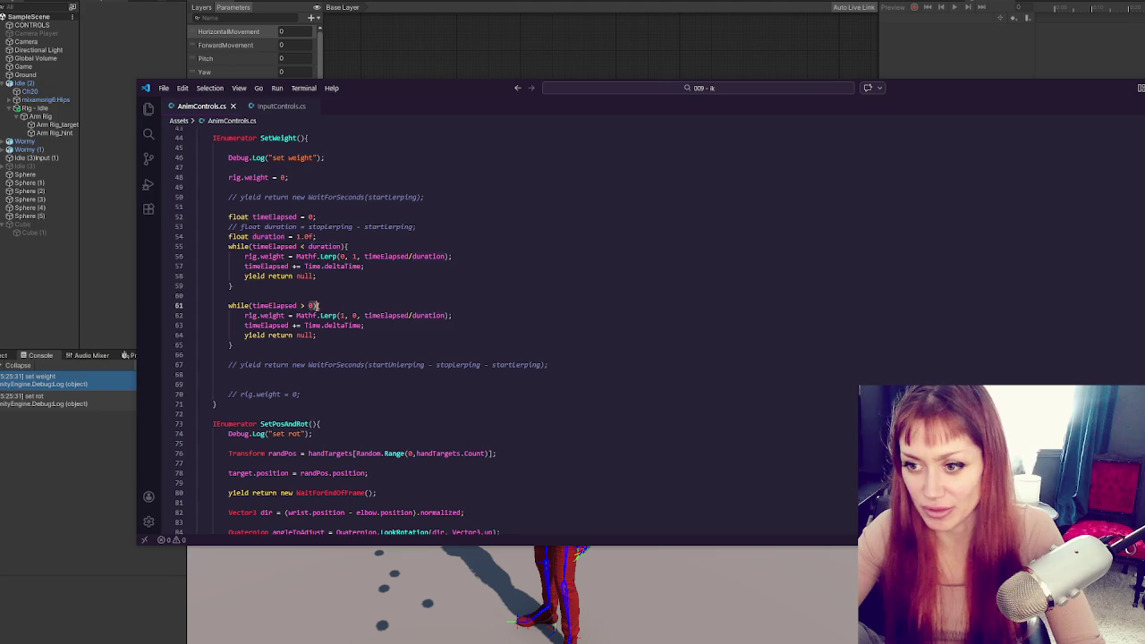
{"action": "key", "text": "BackSpace"}
{"action": "type", "text": "duration"}
{"action": "key", "text": "ctrl+s"}
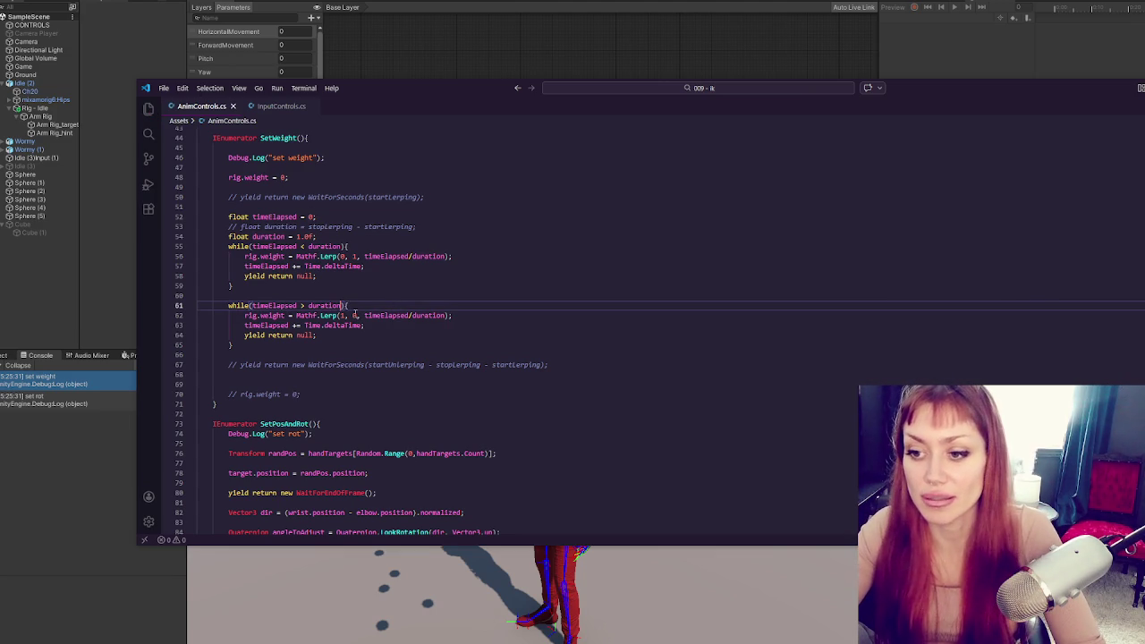
{"action": "key", "text": "alt+Tab"}
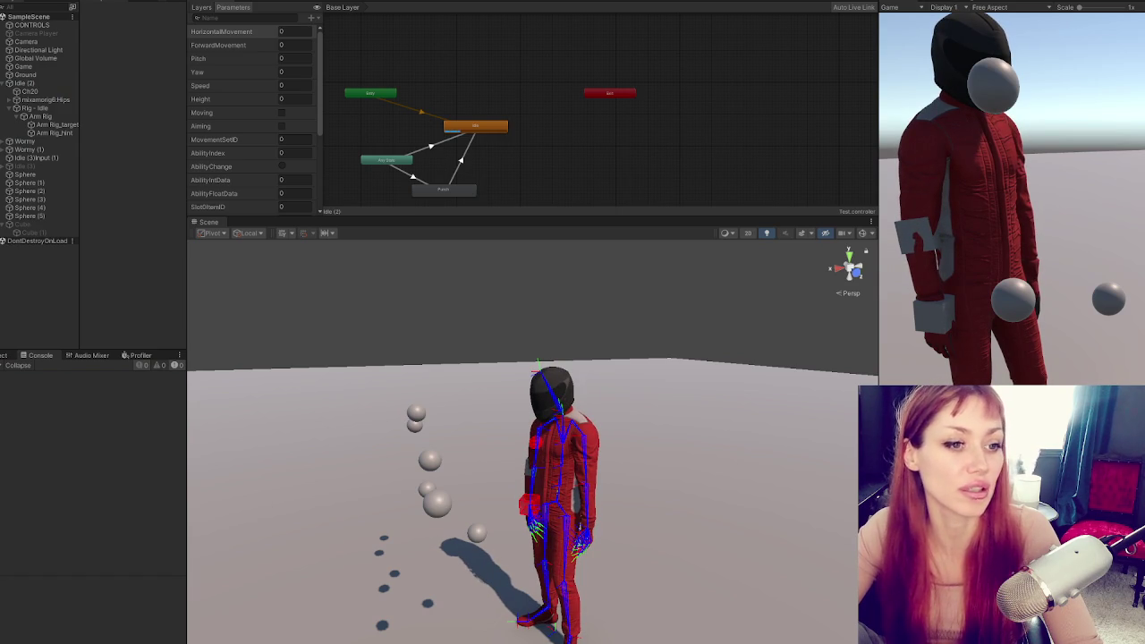
Run another play test with Rig - Idle selected and a new hand target triggered, then stop
{"action": "left_click", "coordinate": [1011, 213]}
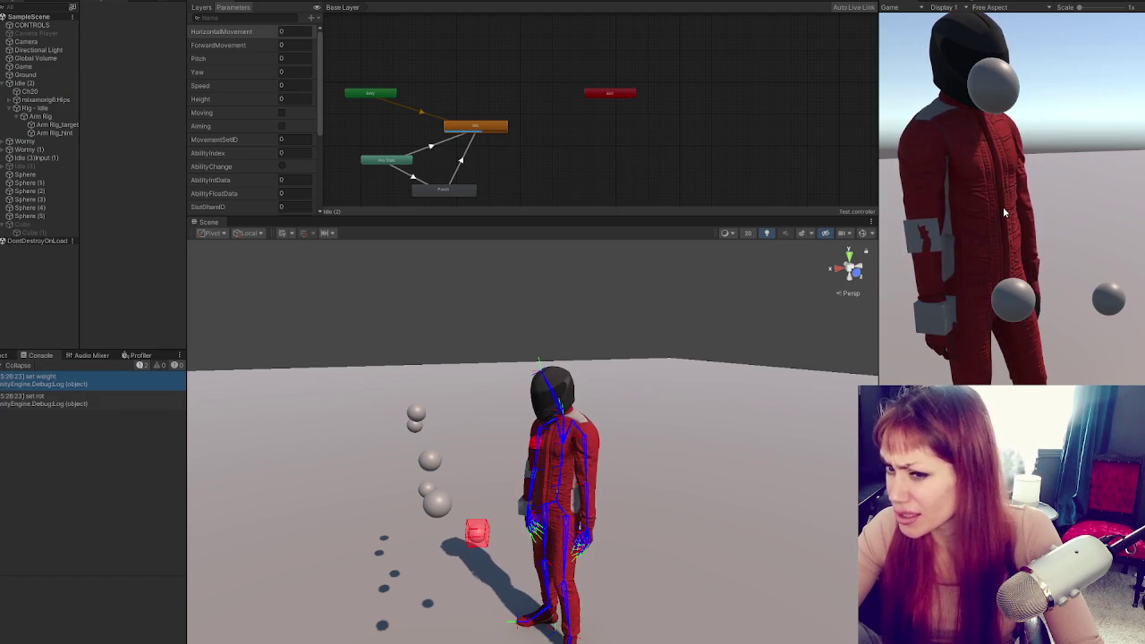
{"action": "left_click", "coordinate": [36, 107]}
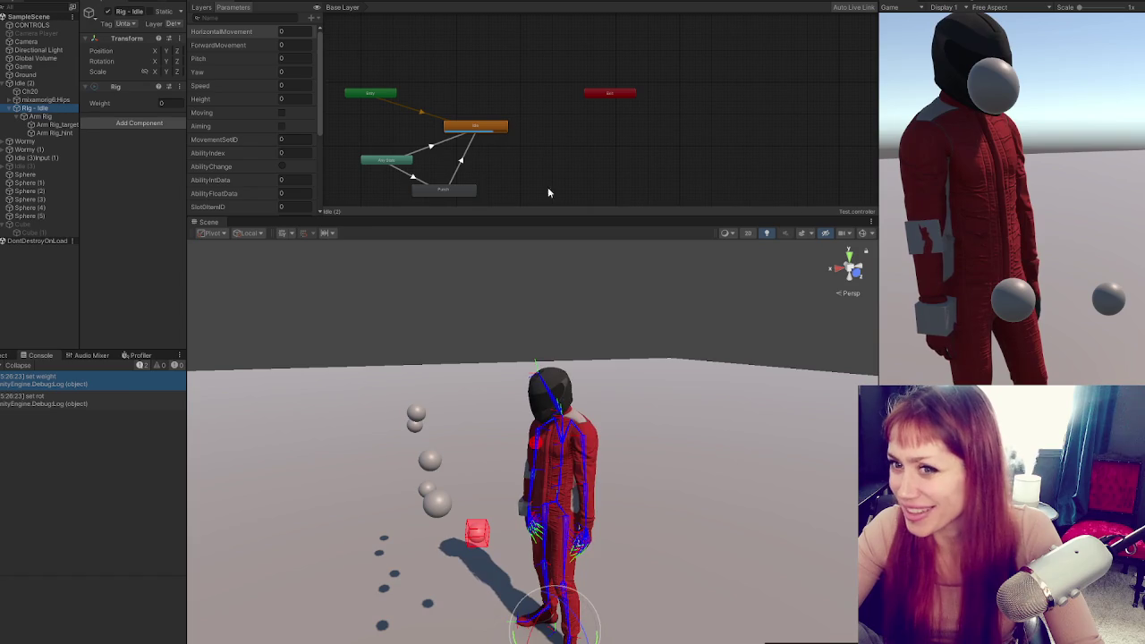
{"action": "left_click", "coordinate": [1113, 175]}
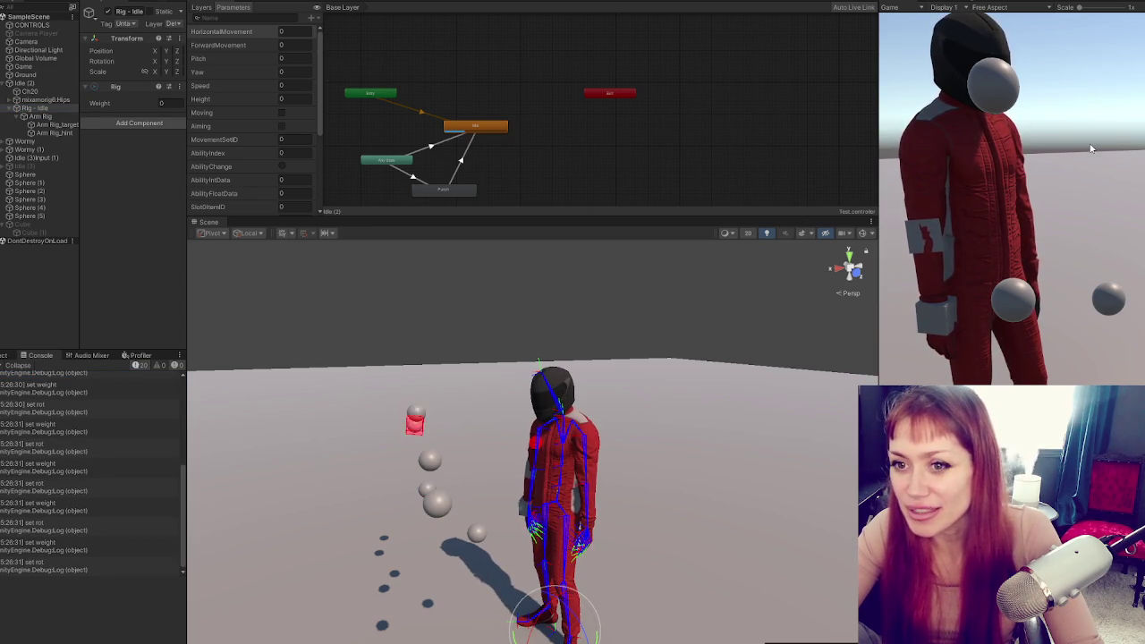
{"action": "key", "text": "ctrl+p"}
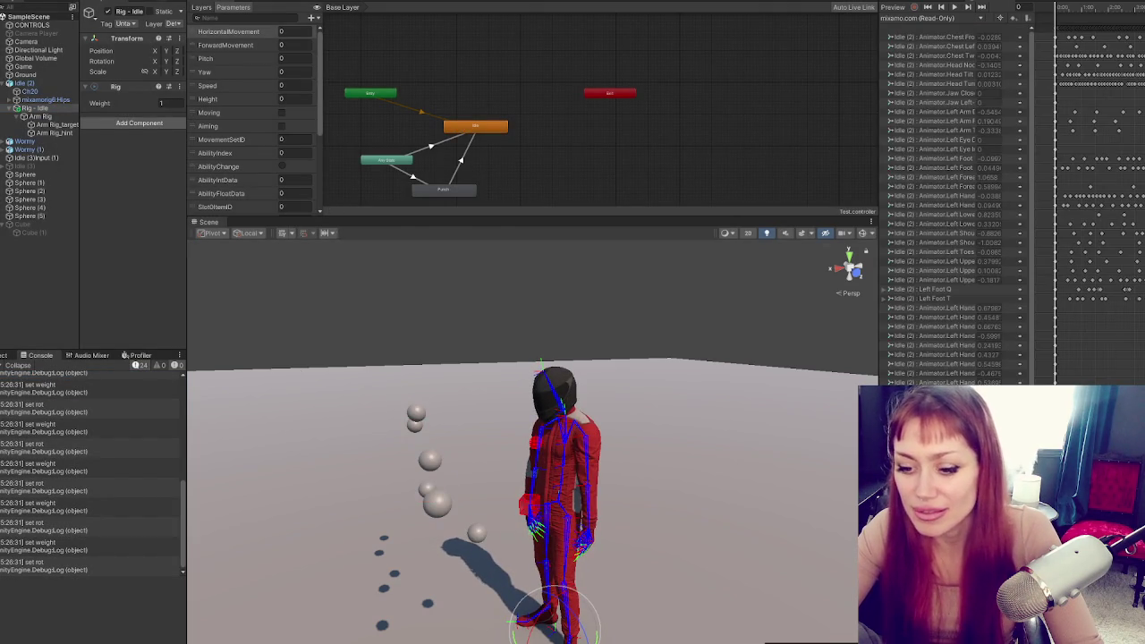
{"action": "key", "text": "alt+Tab"}
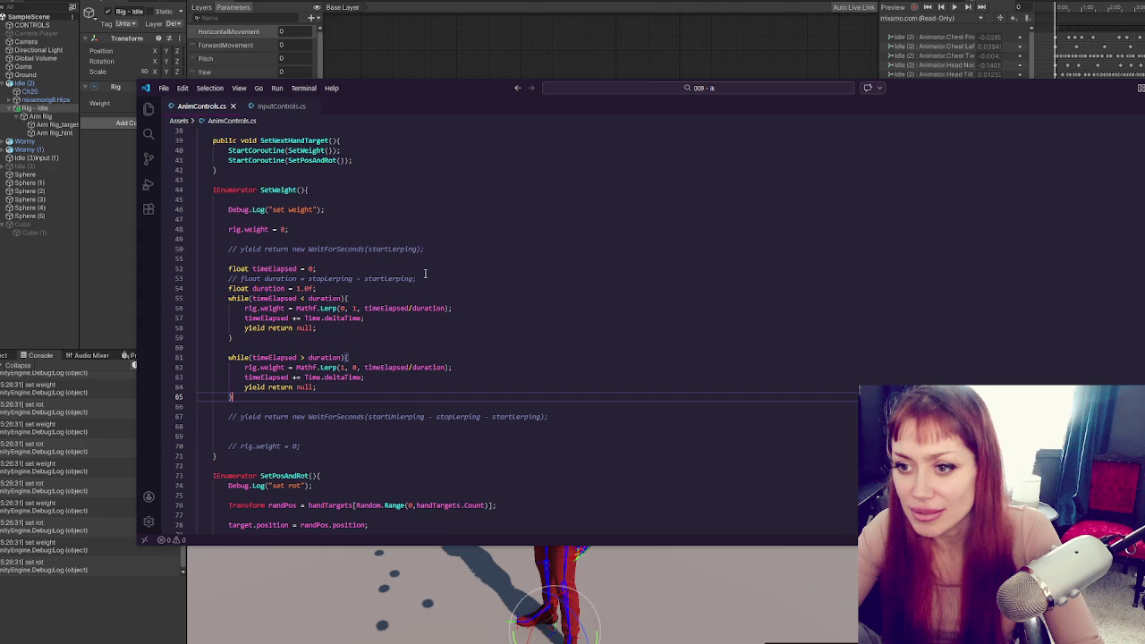
Review the timeElapsed reset and SetWeight's two while loops in AnimControls.cs
{"action": "left_click", "coordinate": [426, 272]}
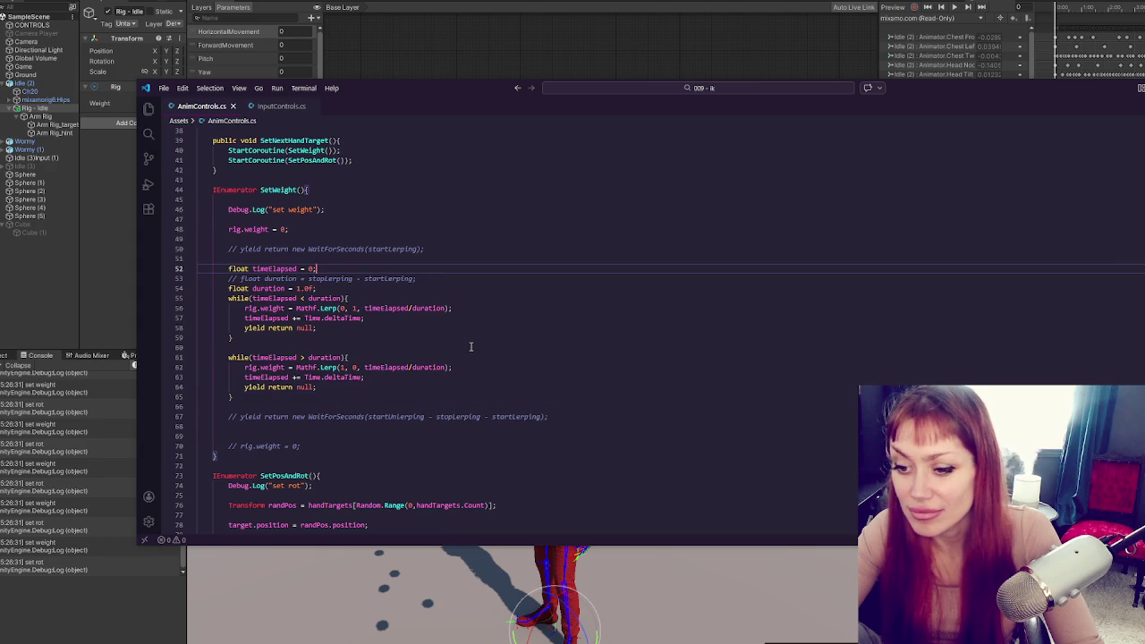
{"action": "scroll", "coordinate": [470, 346], "scroll_direction": "down", "scroll_amount": 3}
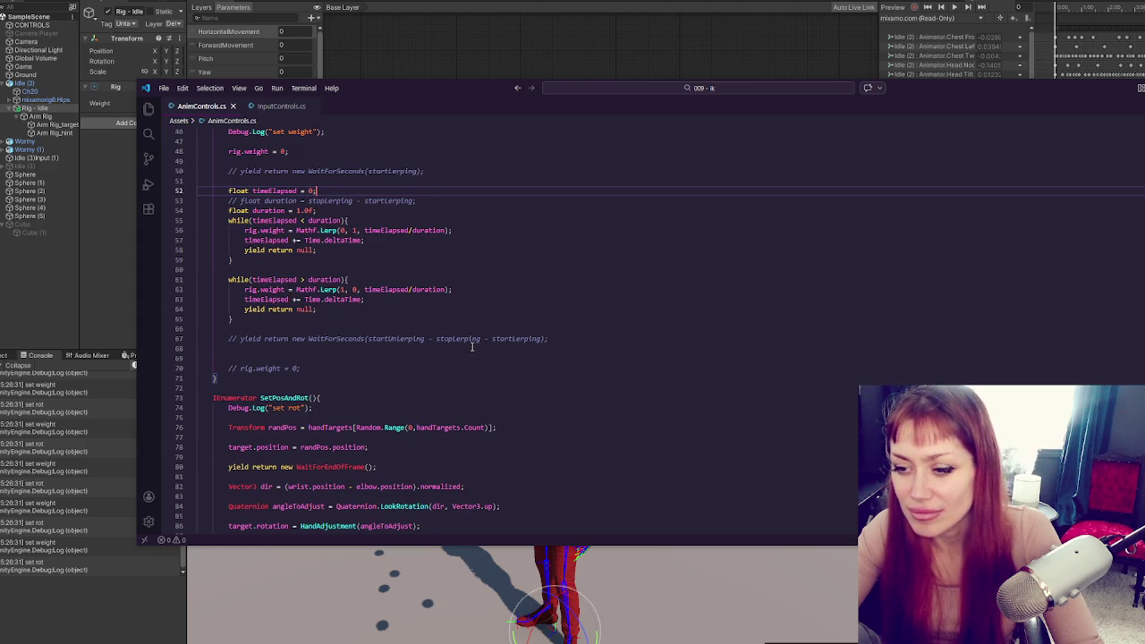
{"action": "scroll", "coordinate": [472, 346], "scroll_direction": "down", "scroll_amount": 6}
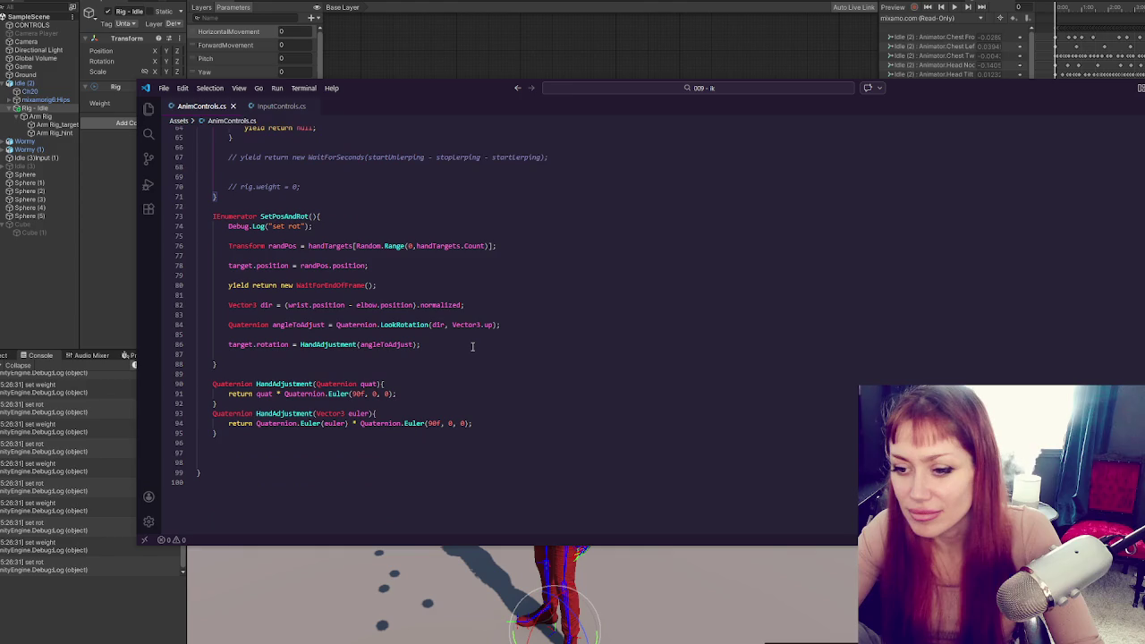
{"action": "left_click", "coordinate": [554, 326]}
{"action": "scroll", "coordinate": [554, 326], "scroll_direction": "up", "scroll_amount": 8}
{"action": "left_click", "coordinate": [552, 327]}
{"action": "scroll", "coordinate": [552, 327], "scroll_direction": "up", "scroll_amount": 3}
{"action": "scroll", "coordinate": [552, 328], "scroll_direction": "up", "scroll_amount": 2}
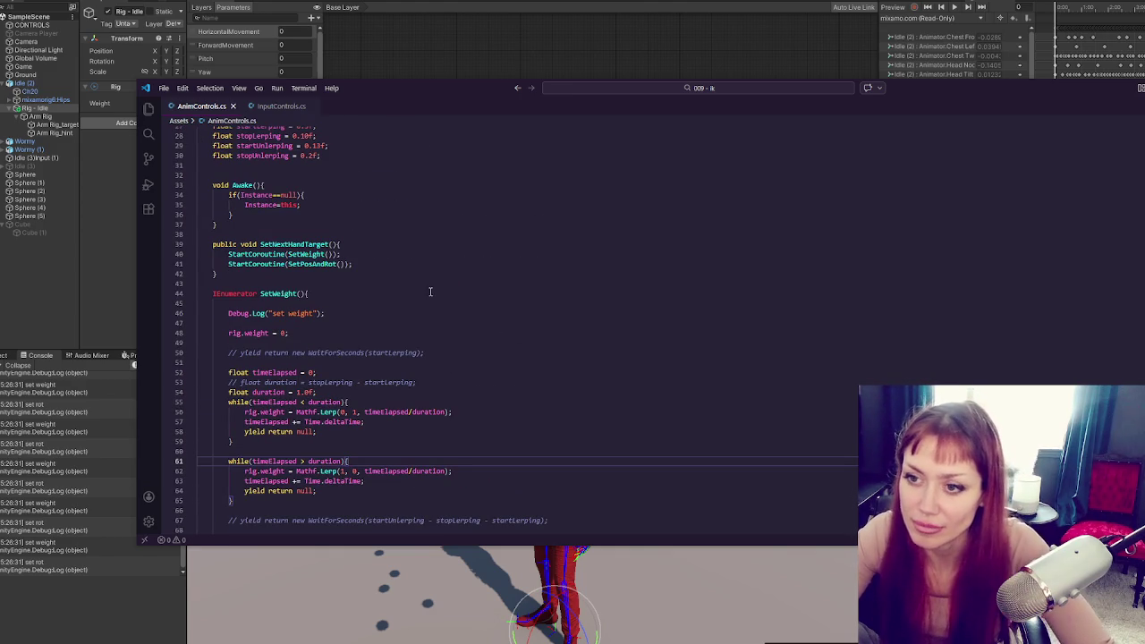
{"action": "scroll", "coordinate": [396, 271], "scroll_direction": "down", "scroll_amount": 5}
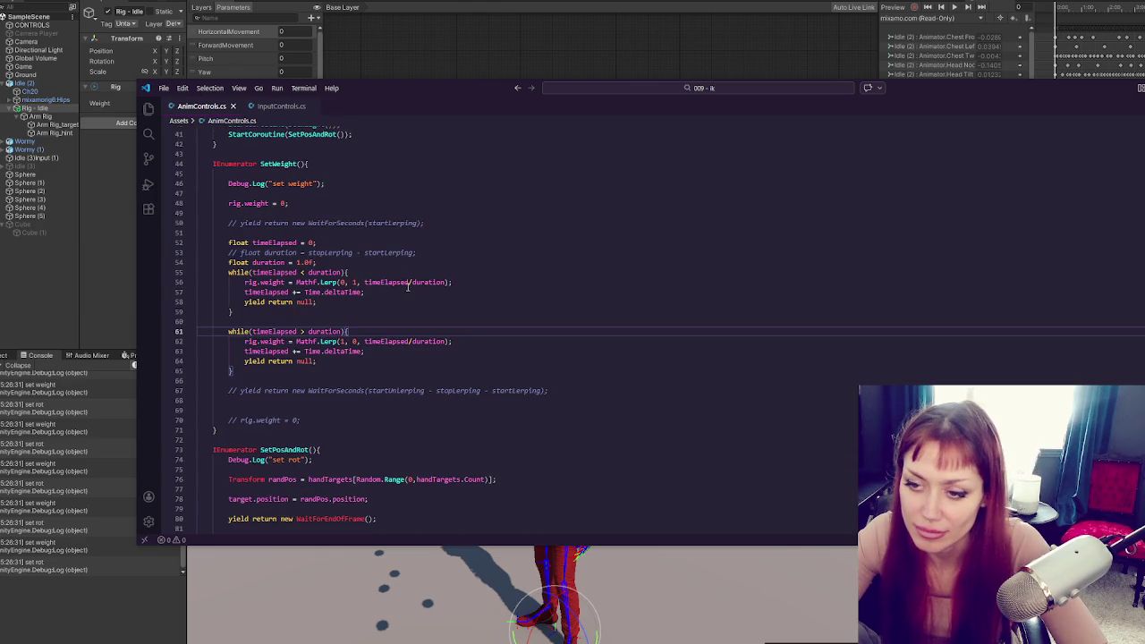
{"action": "scroll", "coordinate": [408, 286], "scroll_direction": "down", "scroll_amount": 4}
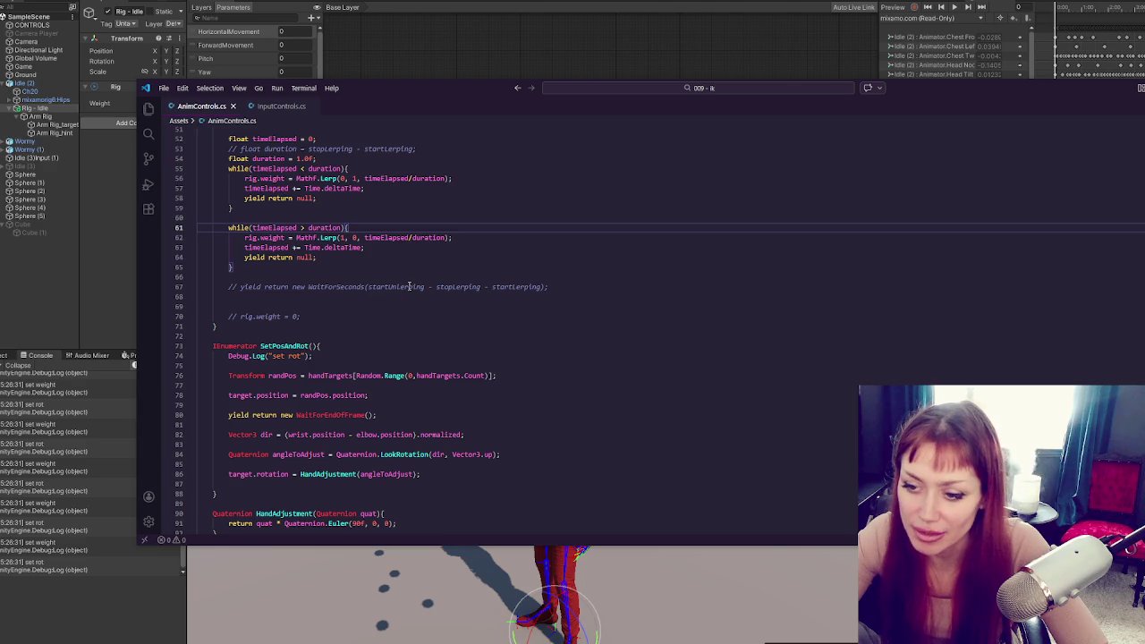
{"action": "scroll", "coordinate": [410, 286], "scroll_direction": "down", "scroll_amount": 3}
{"action": "scroll", "coordinate": [414, 284], "scroll_direction": "up", "scroll_amount": 8}
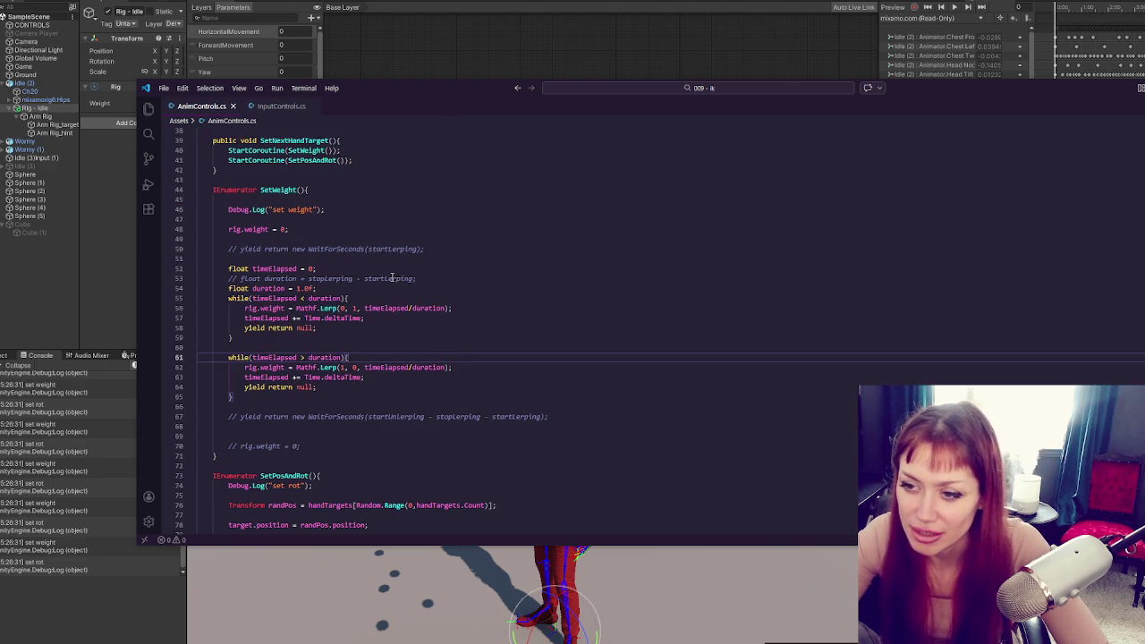
Move the StartCoroutine(SetPosAndRot()) line above the SetWeight call and select it
{"action": "left_click", "coordinate": [382, 407]}
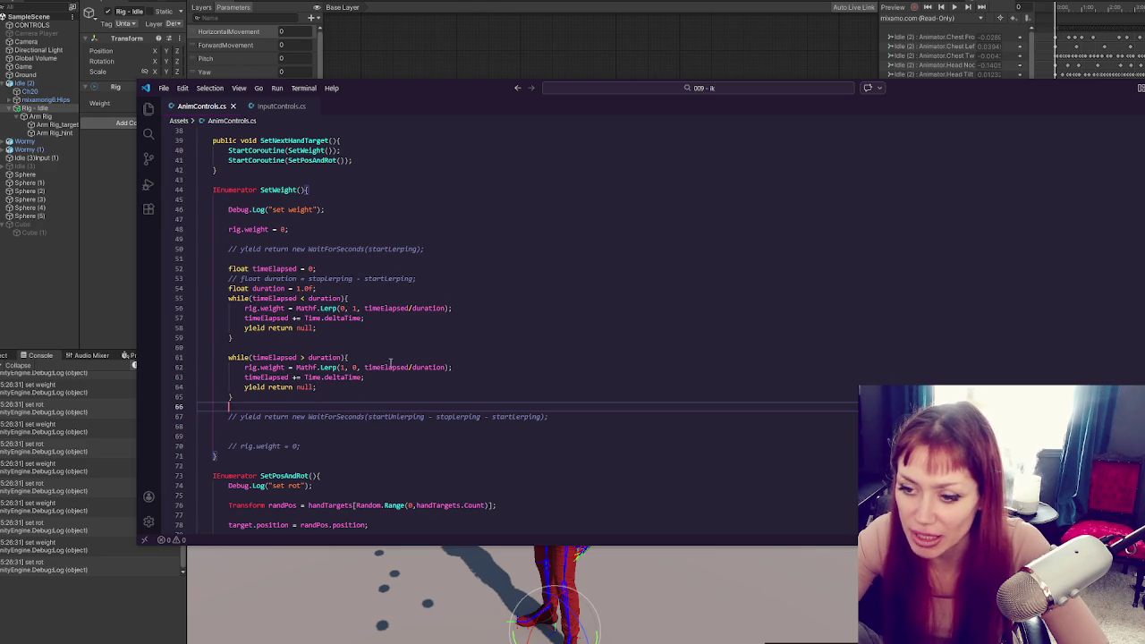
{"action": "scroll", "coordinate": [390, 362], "scroll_direction": "down", "scroll_amount": 4}
{"action": "scroll", "coordinate": [389, 376], "scroll_direction": "down", "scroll_amount": 4}
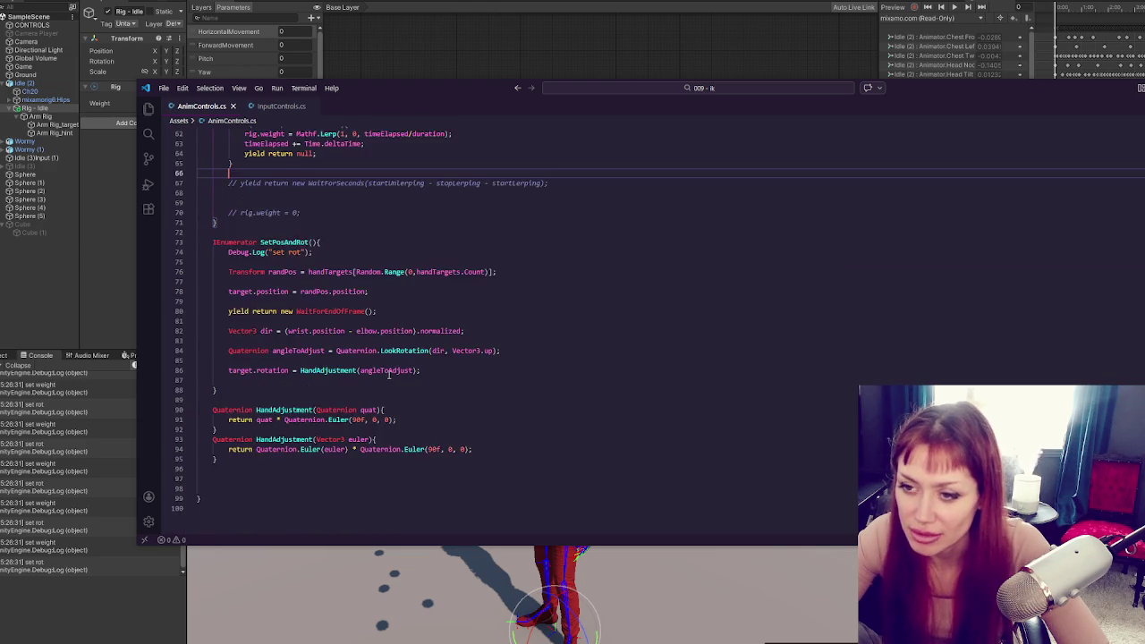
{"action": "scroll", "coordinate": [389, 374], "scroll_direction": "up", "scroll_amount": 9}
{"action": "left_click", "coordinate": [372, 185]}
{"action": "key", "text": "alt+Up"}
{"action": "scroll", "coordinate": [374, 250], "scroll_direction": "down", "scroll_amount": 10}
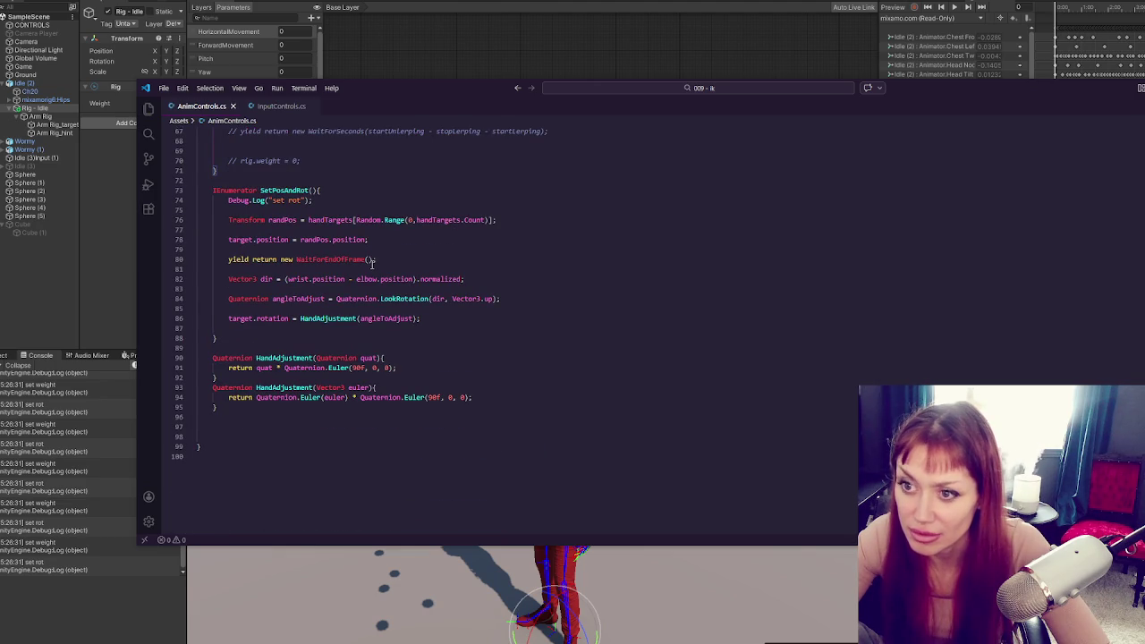
{"action": "scroll", "coordinate": [372, 262], "scroll_direction": "up", "scroll_amount": 12}
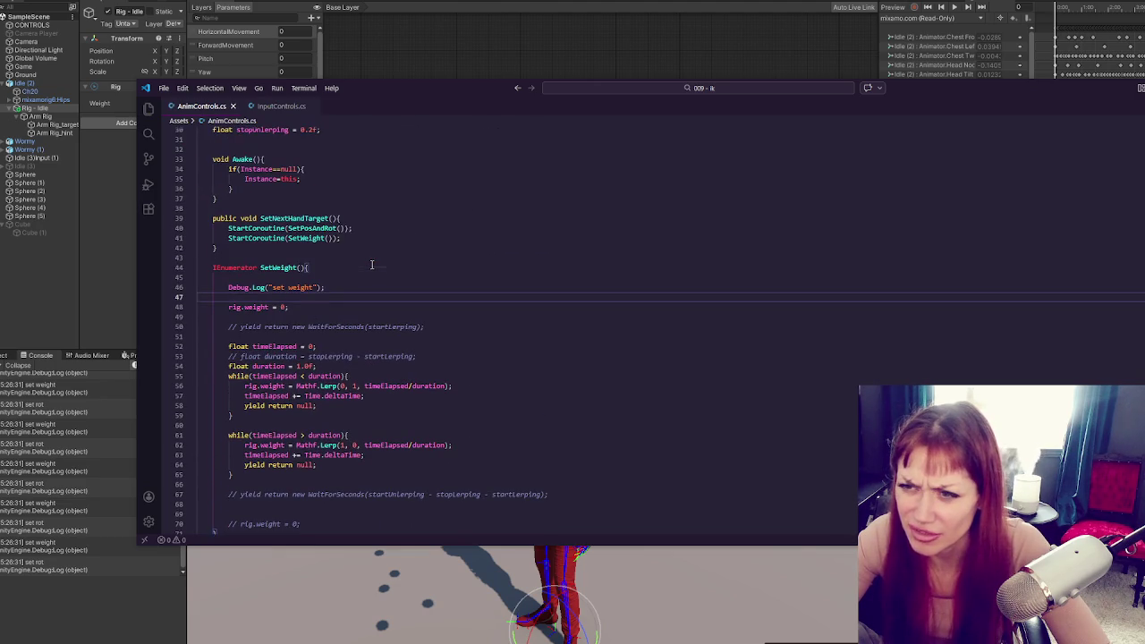
{"action": "left_click_drag", "start_coordinate": [373, 222], "coordinate": [383, 222]}
{"action": "key", "text": "ctrl+c"}
Replace the separate SetPosAndRot call with 'yield return StartCoroutine(SetPosAndRot());' atop SetWeight
{"action": "key", "text": "BackSpace"}
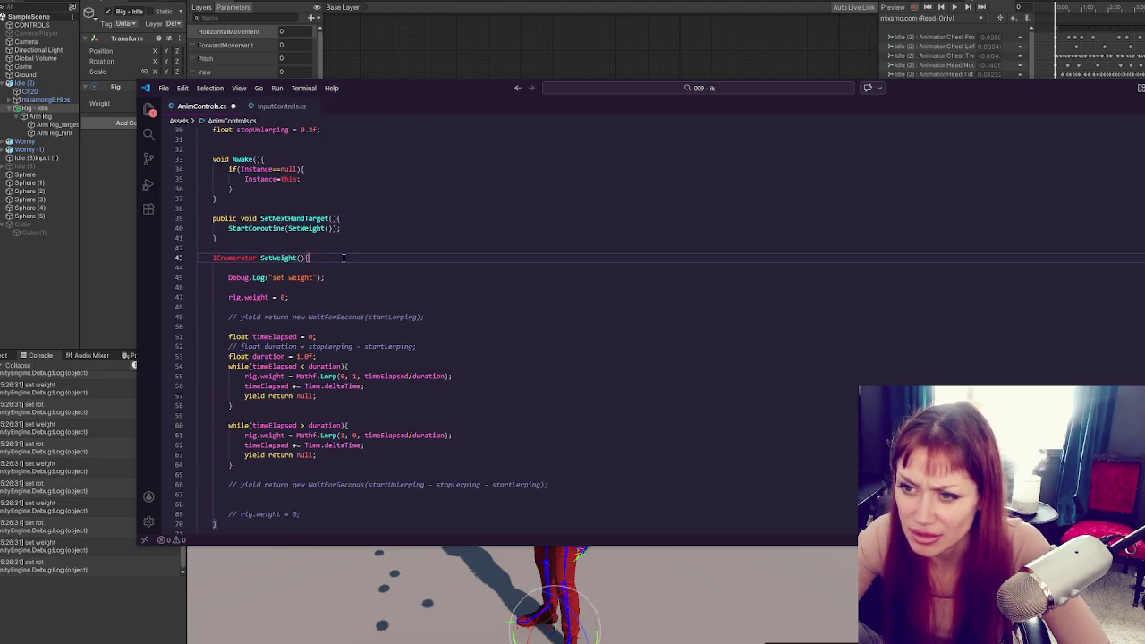
{"action": "left_click", "coordinate": [330, 258]}
{"action": "key", "text": "Return"}
{"action": "type", "text": "yield r"}
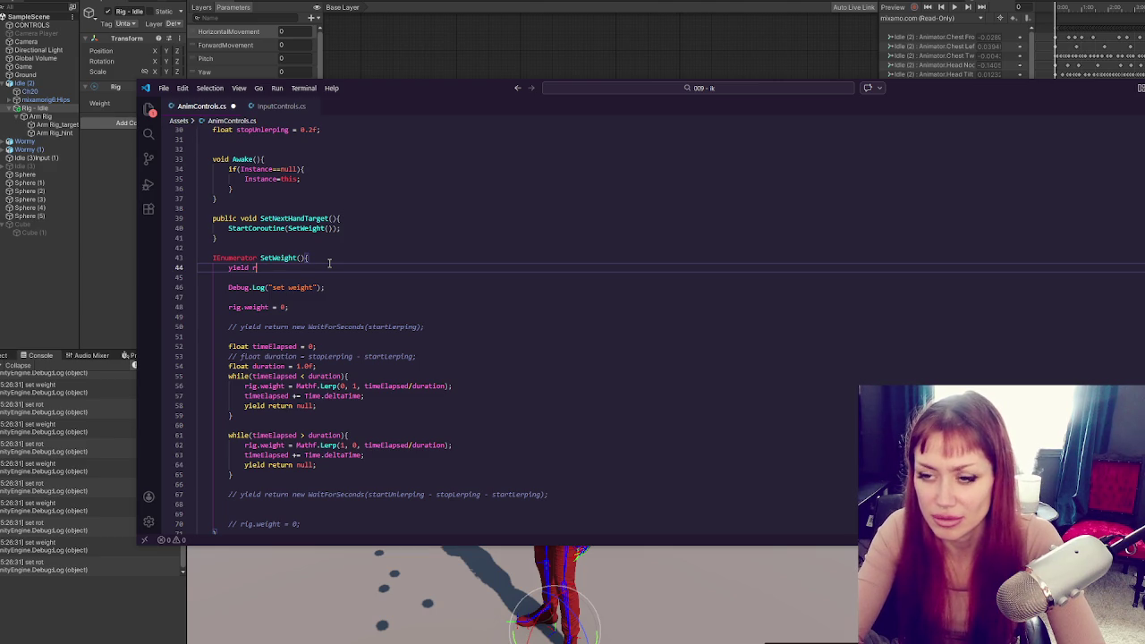
{"action": "type", "text": "euteturn"}
{"action": "key", "text": "Return"}
{"action": "key", "text": "ctrl+v"}
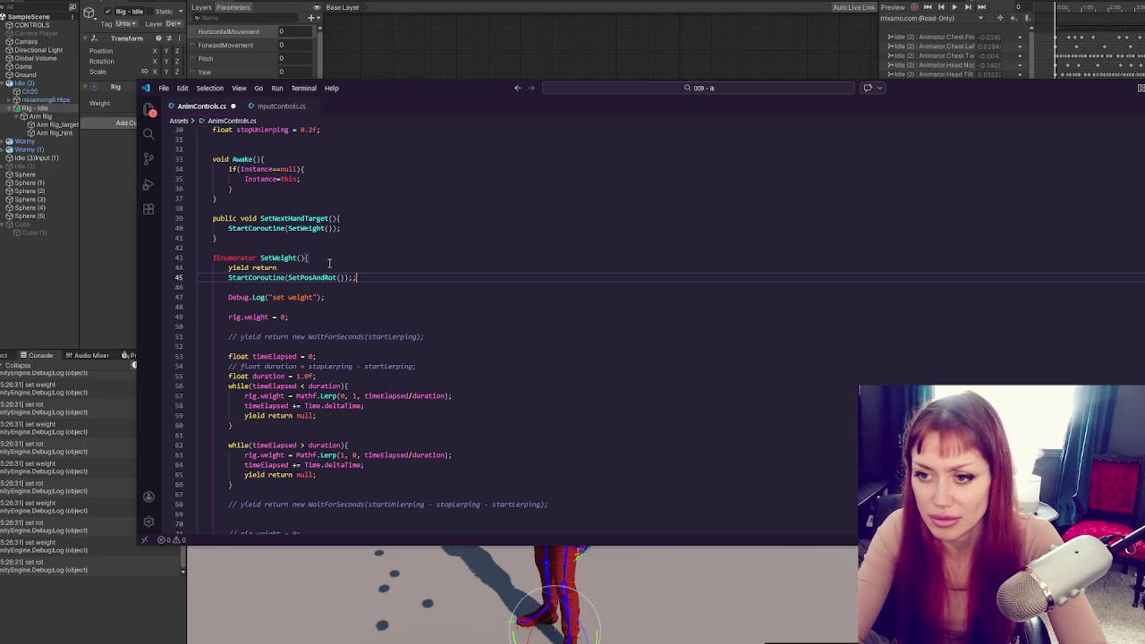
{"action": "key", "text": "BackSpace"}
{"action": "key", "text": "Up"}
{"action": "key", "text": "End"}
{"action": "key", "text": "Delete"}
{"action": "key", "text": "ctrl+Delete"}
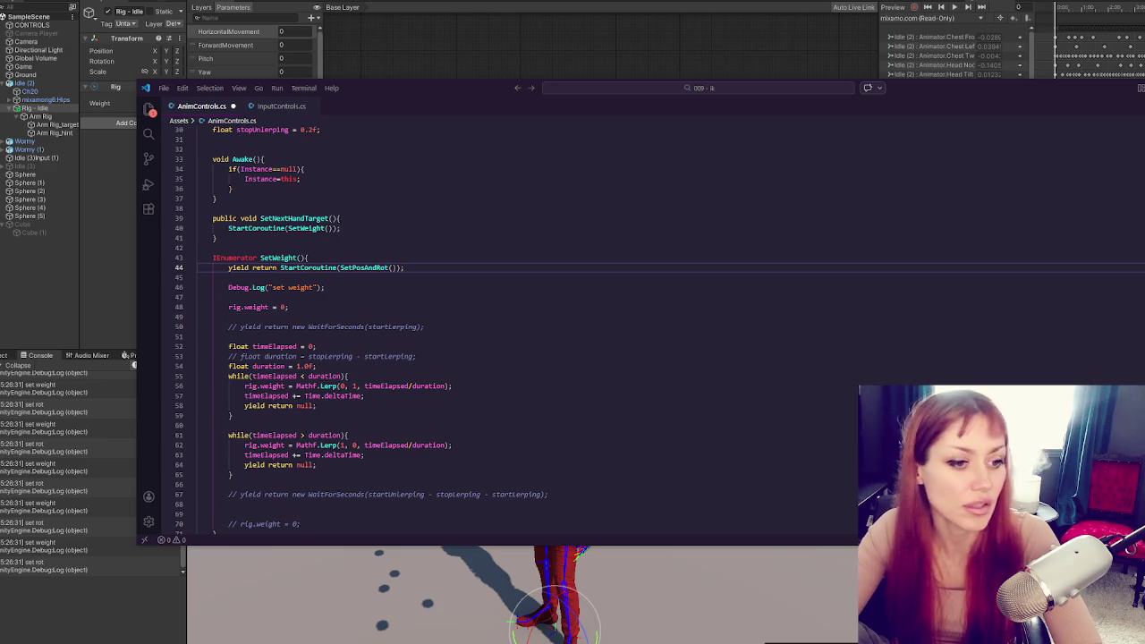
Save AnimControls.cs and return to Unity so it recompiles
{"action": "left_click", "coordinate": [501, 269]}
{"action": "left_click", "coordinate": [417, 229]}
{"action": "key", "text": "ctrl+s"}
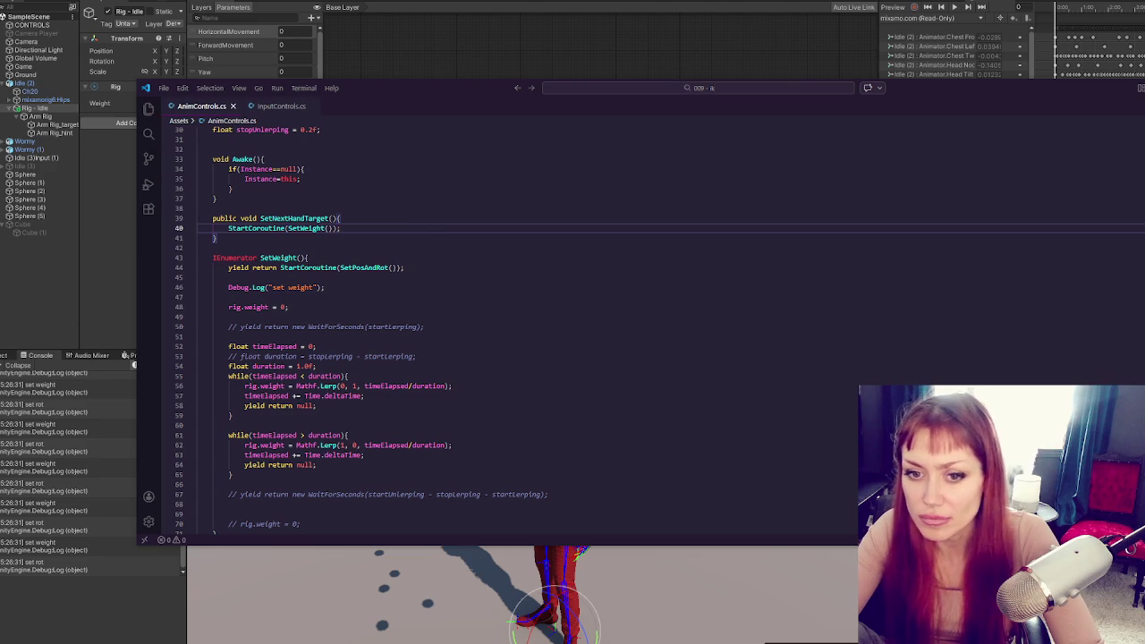
{"action": "left_click", "coordinate": [430, 294]}
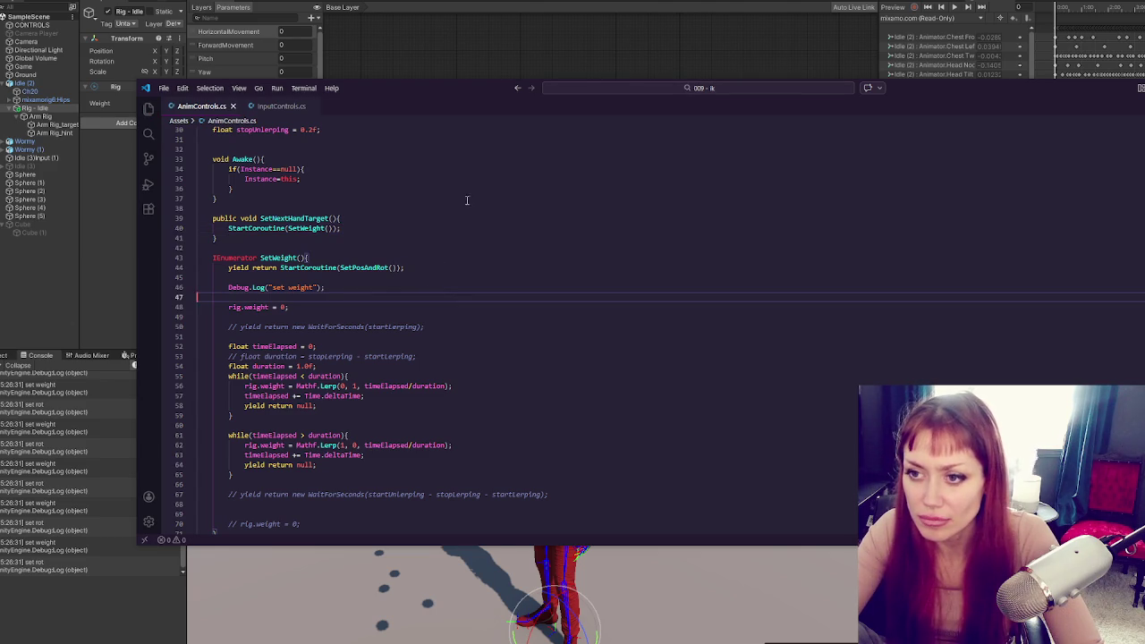
{"action": "left_click", "coordinate": [519, 4]}
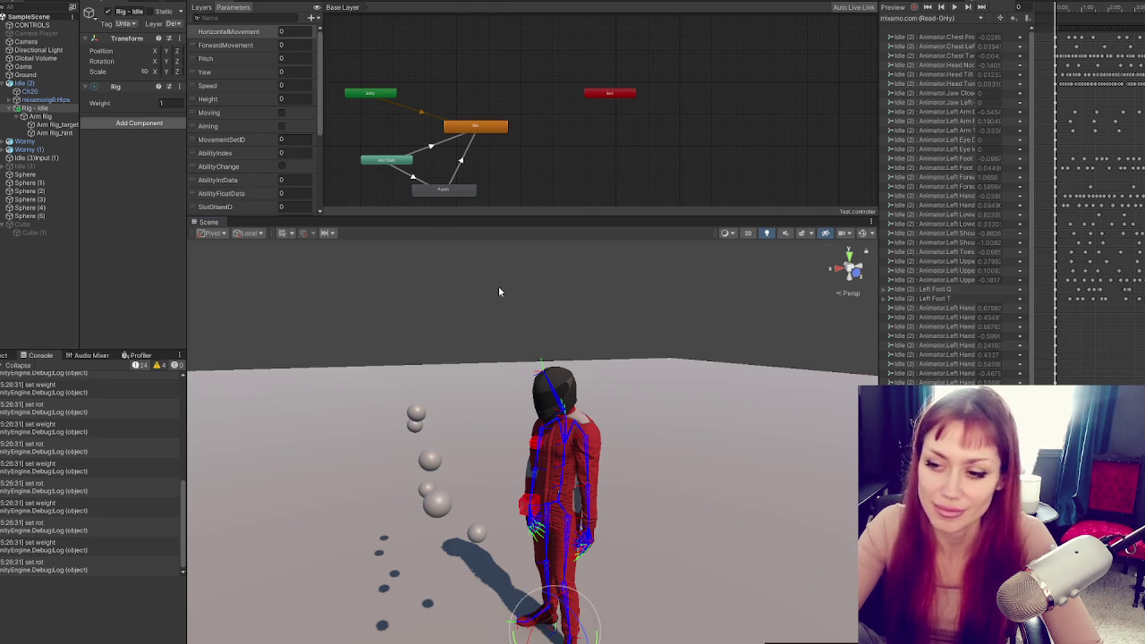
Play the scene, orbit the Scene view around the character, then stop playback
{"action": "key", "text": "ctrl+p"}
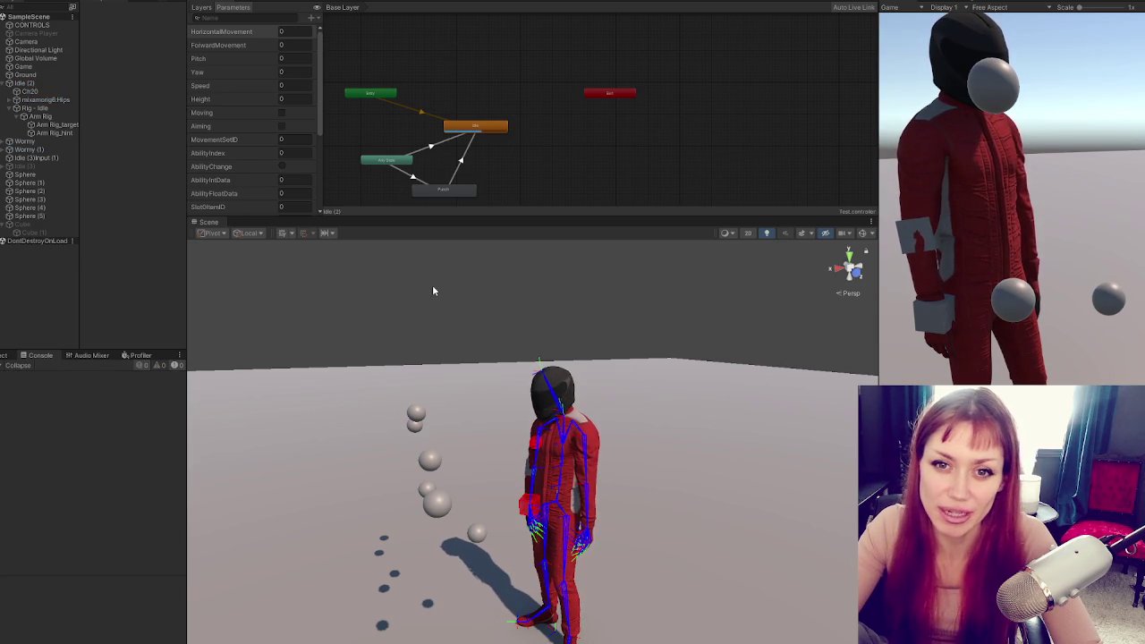
{"action": "mouse_move", "coordinate": [444, 307]}
{"action": "left_mouse_down"}
{"action": "mouse_move", "coordinate": [649, 312]}
{"action": "mouse_move", "coordinate": [435, 302]}
{"action": "left_mouse_up"}
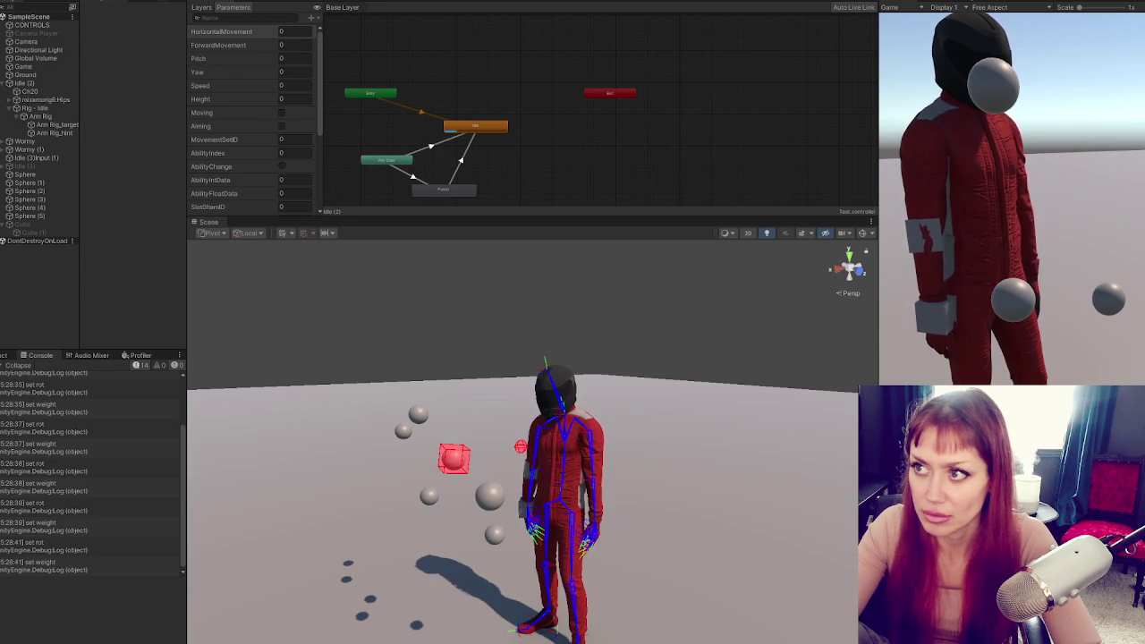
{"action": "key", "text": "ctrl+p"}
{"action": "key", "text": "alt+Tab"}
Go to the condition of SetWeight's second while loop, then return to Unity to recompile
{"action": "left_click", "coordinate": [318, 426]}
{"action": "scroll", "coordinate": [318, 427], "scroll_direction": "down", "scroll_amount": 3}
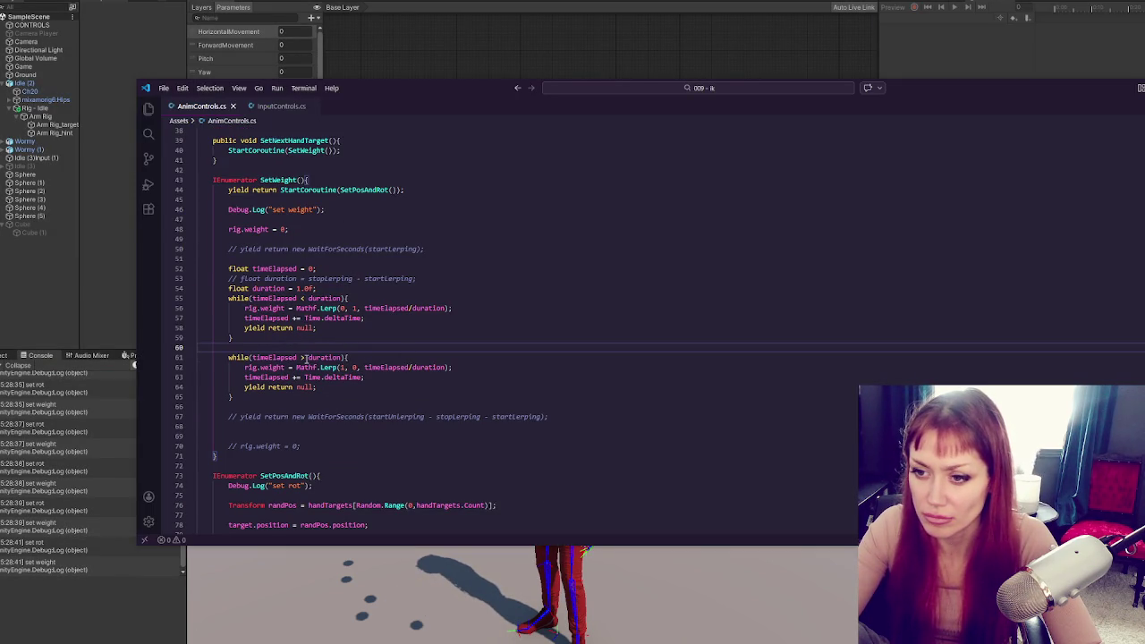
{"action": "left_click", "coordinate": [303, 358]}
{"action": "key", "text": "alt+Tab"}
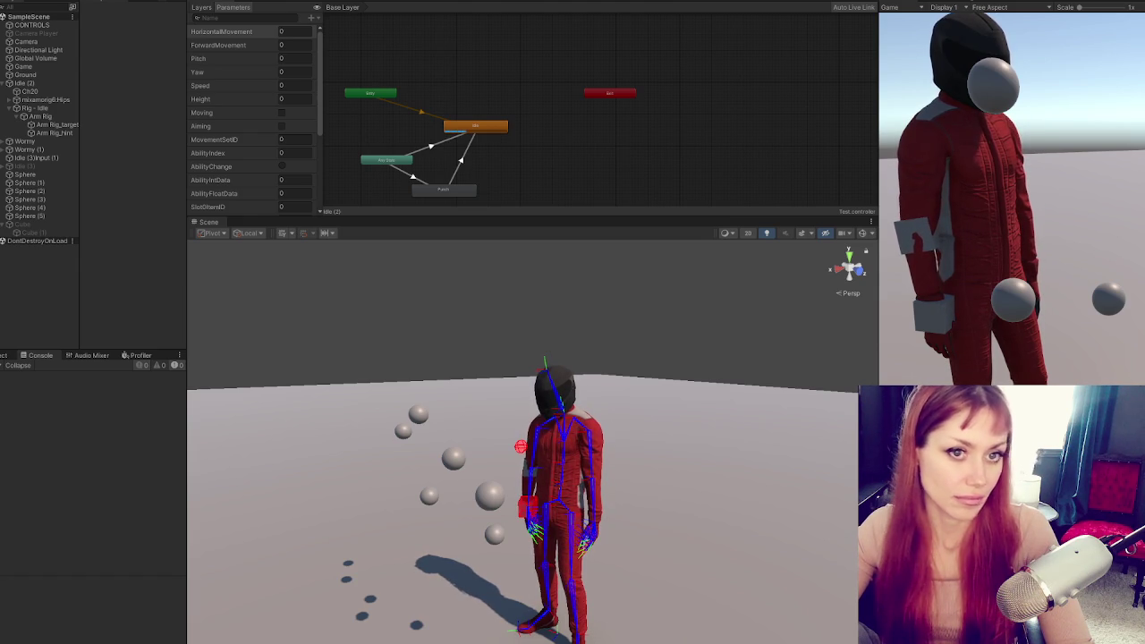
Trigger two new hand targets in play mode so the arm reaches for each red target, then stop
{"action": "left_click", "coordinate": [1060, 202]}
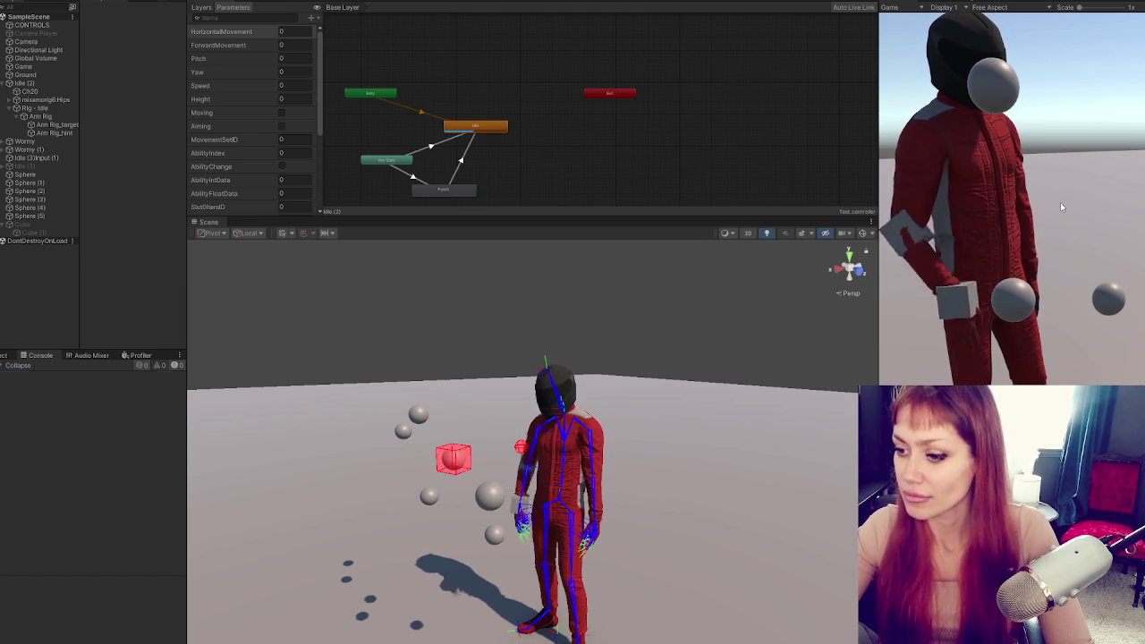
{"action": "left_click", "coordinate": [1060, 202]}
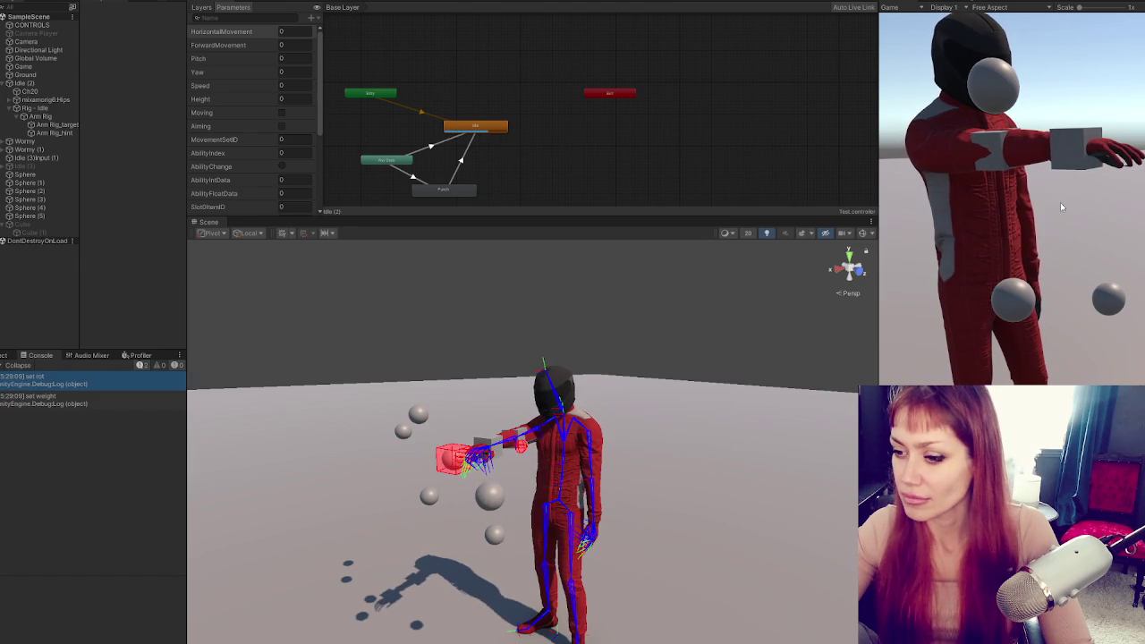
{"action": "left_click", "coordinate": [1060, 203]}
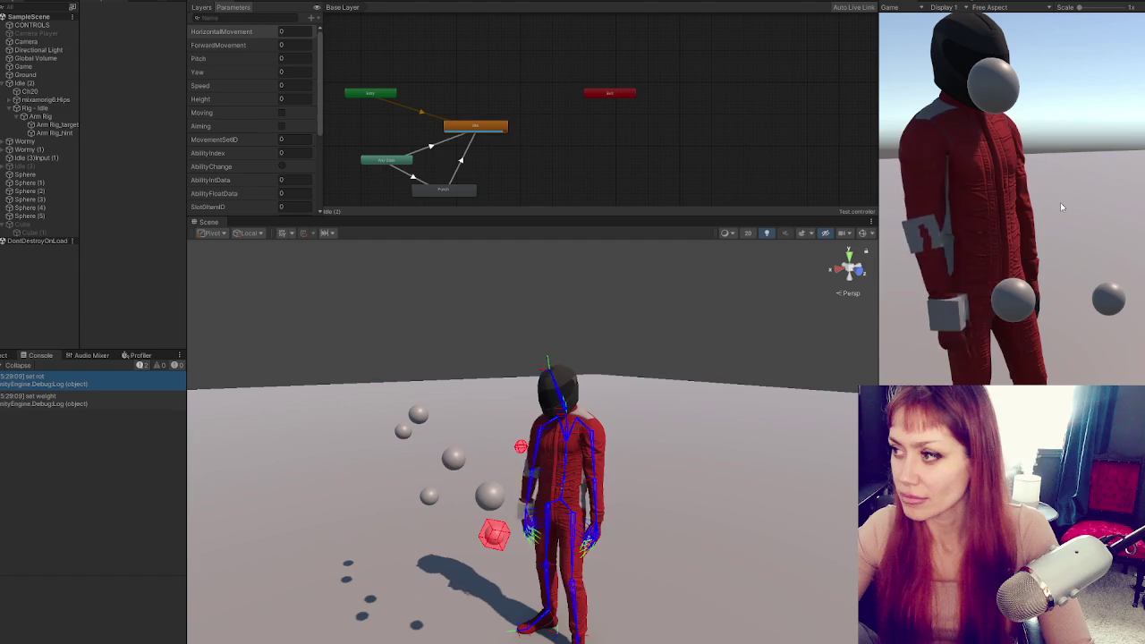
{"action": "left_click", "coordinate": [1060, 202]}
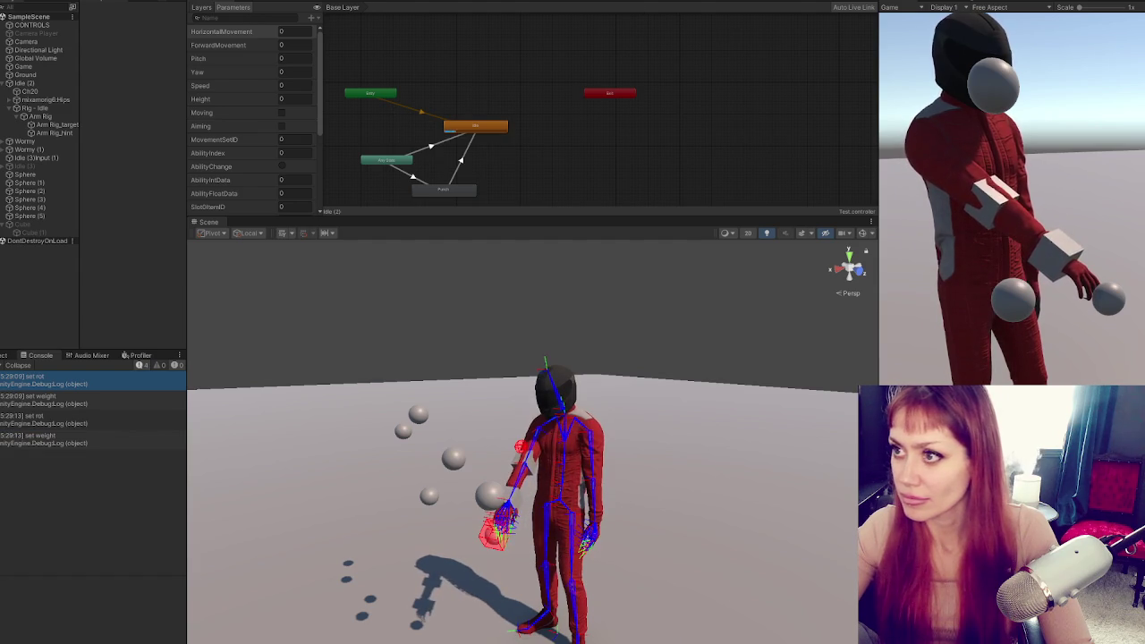
{"action": "key", "text": "ctrl+p"}
{"action": "key", "text": "alt+Tab"}
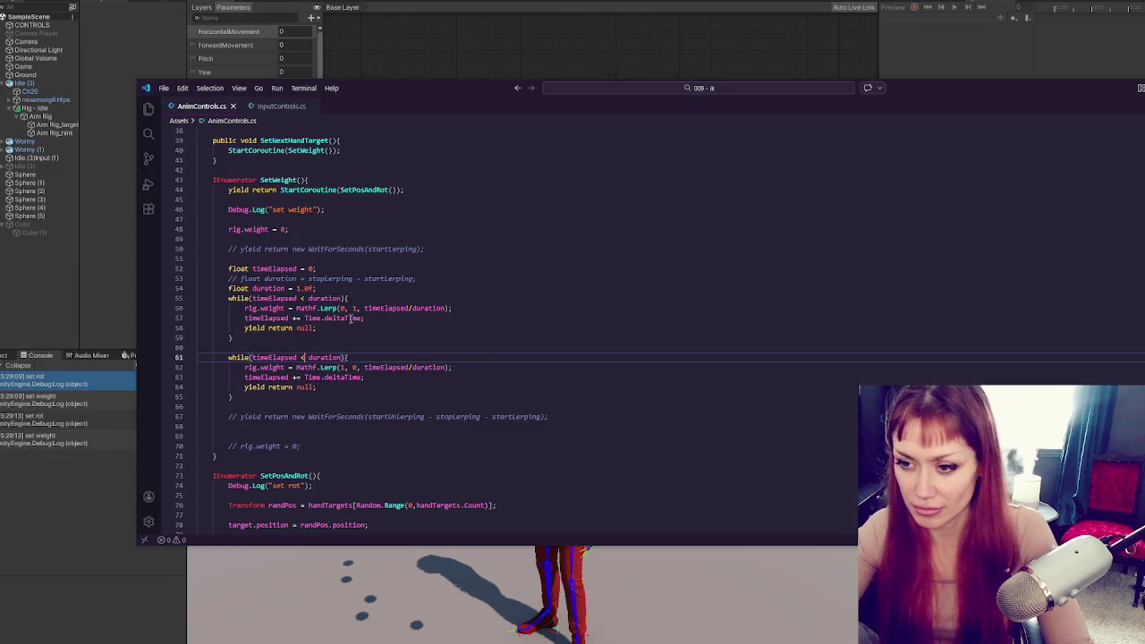
Copy the weight-raising loop over the second loop and change its Lerp to go from 1.0f to 0
{"action": "left_click", "coordinate": [458, 367]}
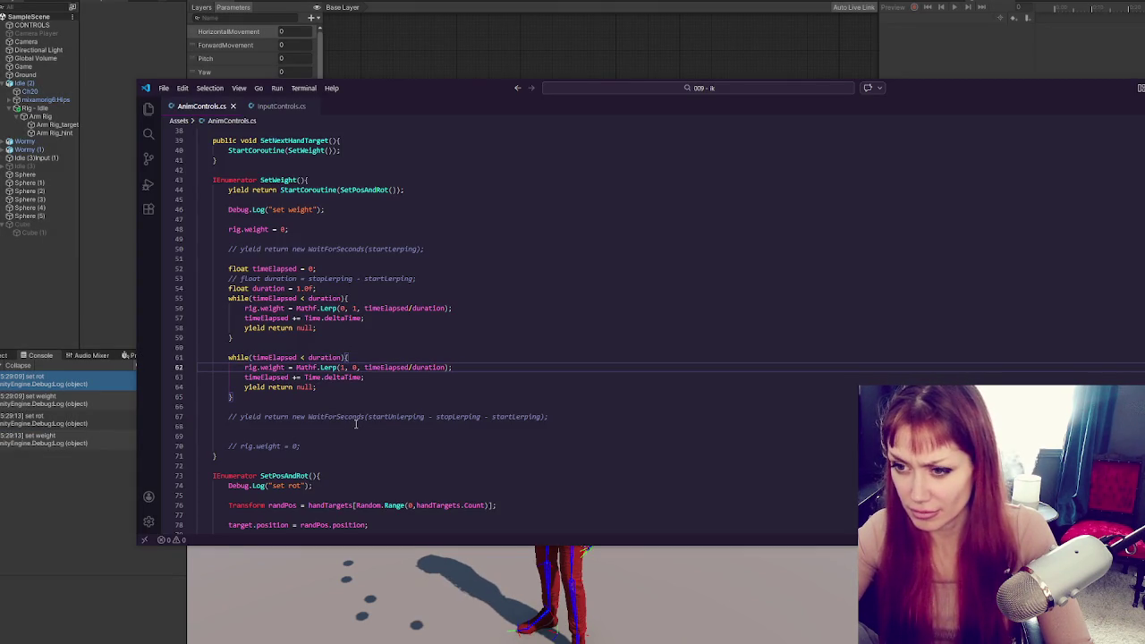
{"action": "left_click_drag", "start_coordinate": [304, 336], "coordinate": [340, 289]}
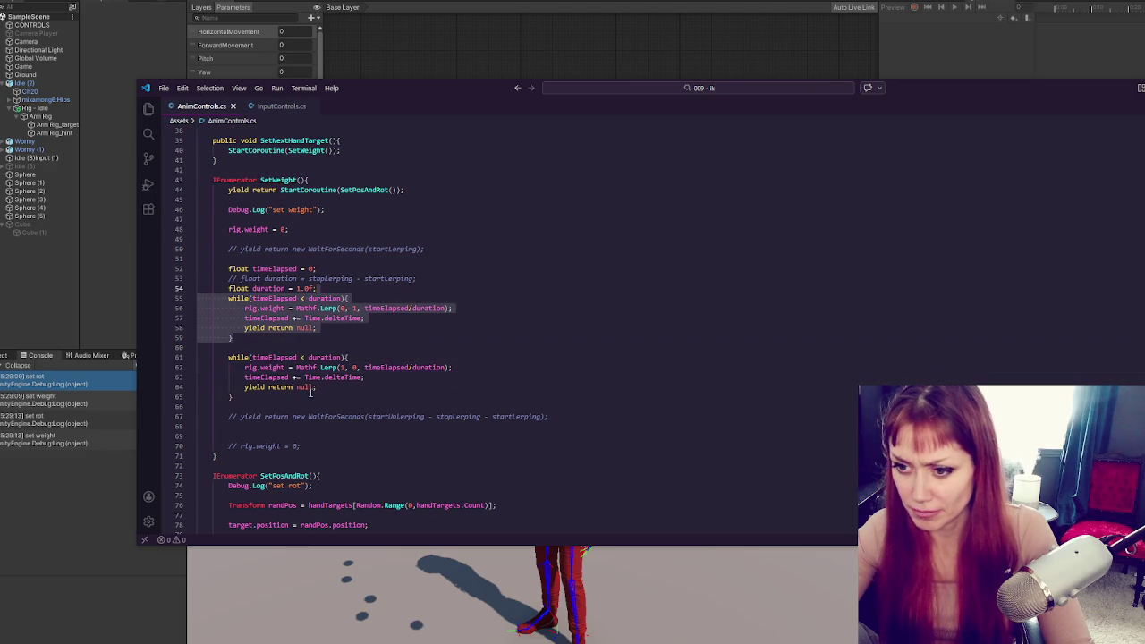
{"action": "key", "text": "ctrl+c"}
{"action": "left_click_drag", "start_coordinate": [311, 394], "coordinate": [322, 347]}
{"action": "key", "text": "ctrl+v"}
{"action": "left_click", "coordinate": [344, 366]}
{"action": "key", "text": "BackSpace"}
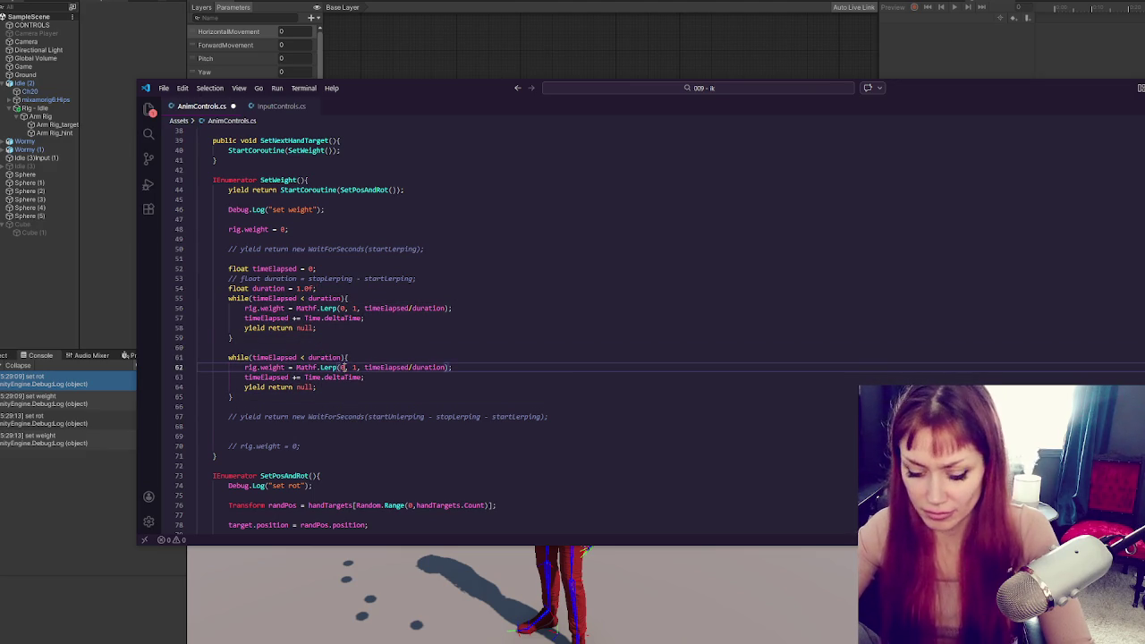
{"action": "type", "text": "1"}
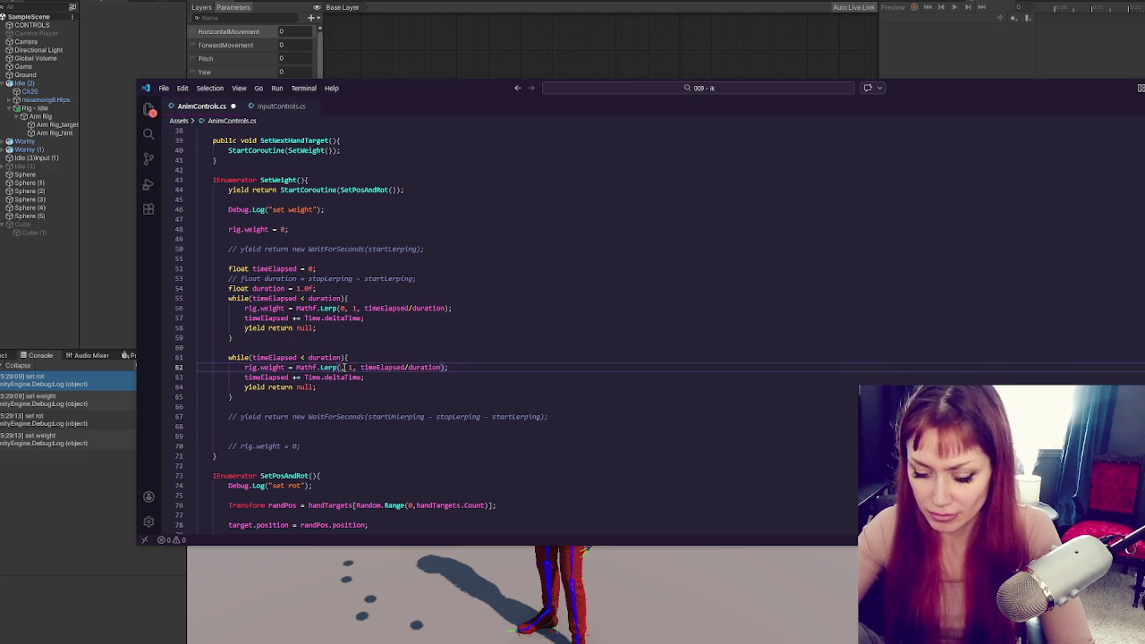
{"action": "type", "text": ".0f"}
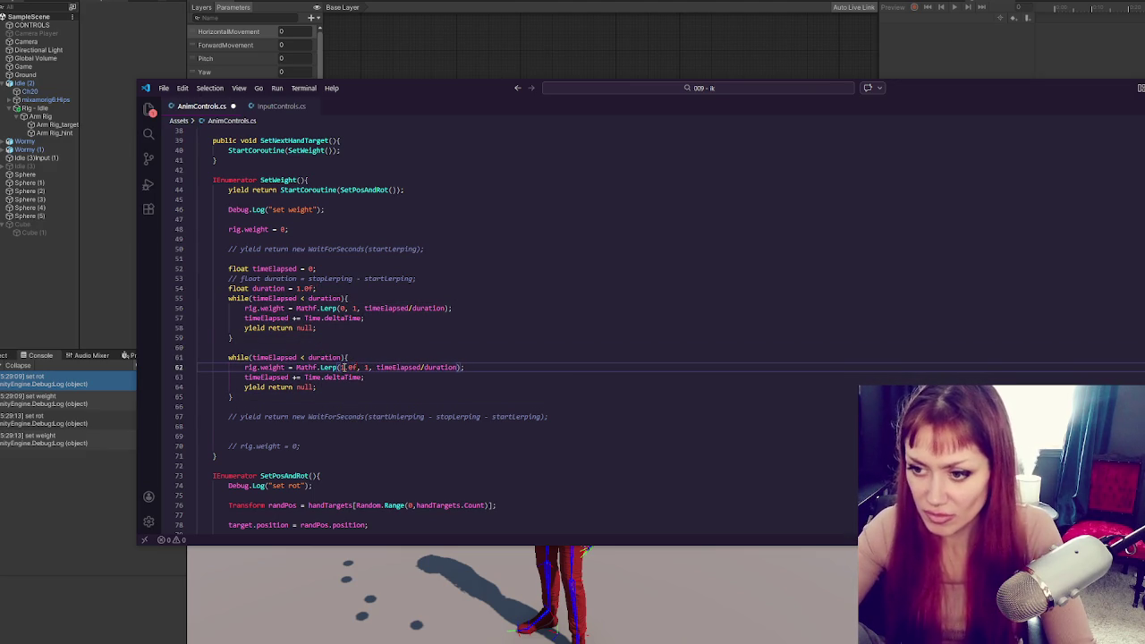
{"action": "double_click", "coordinate": [366, 367]}
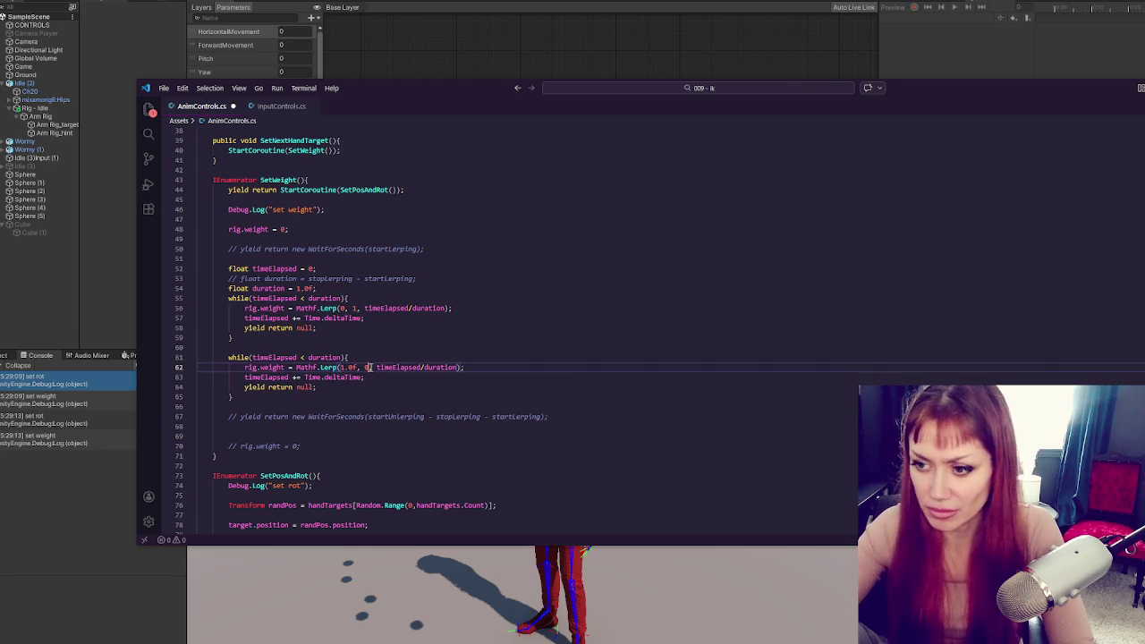
{"action": "type", "text": "0"}
{"action": "left_click", "coordinate": [389, 387]}
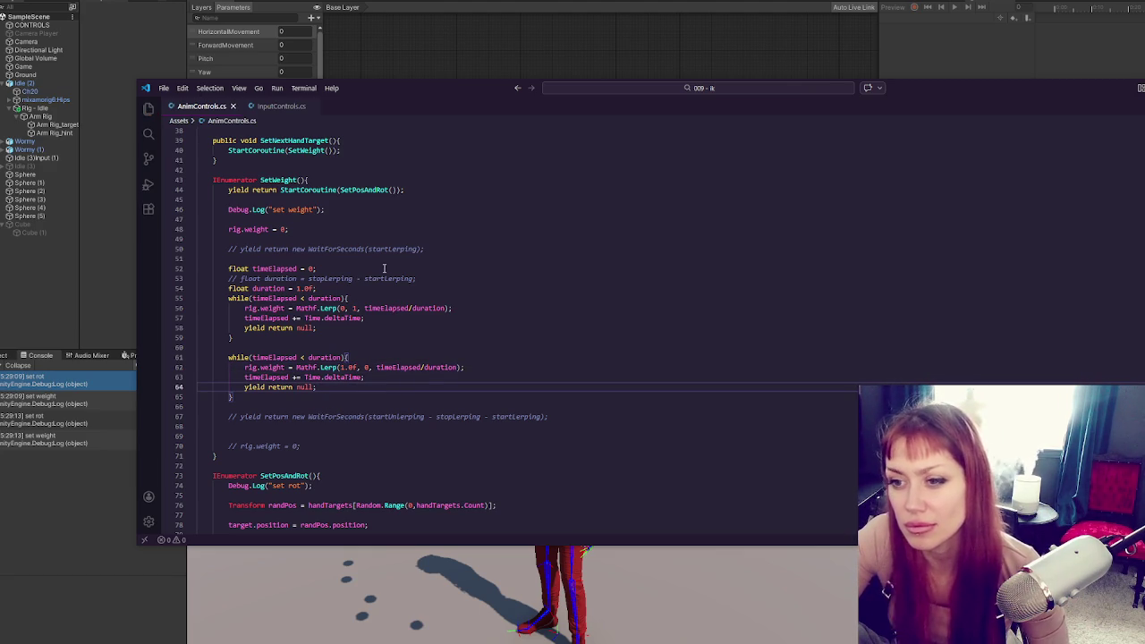
Add a 'timeElapsed = 0;' reset just before the second loop
{"action": "triple_click", "coordinate": [385, 268]}
{"action": "key", "text": "ctrl+c"}
{"action": "left_click", "coordinate": [363, 348]}
{"action": "key", "text": "Return"}
{"action": "key", "text": "ctrl+v"}
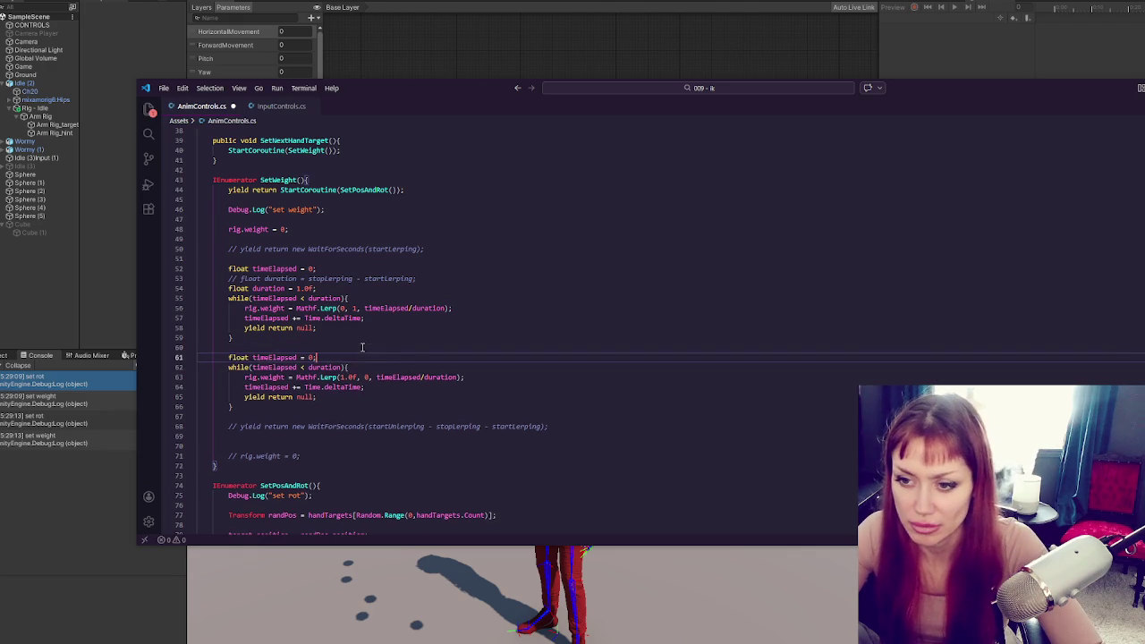
{"action": "double_click", "coordinate": [237, 357]}
{"action": "key", "text": "Delete"}
{"action": "key", "text": "Delete"}
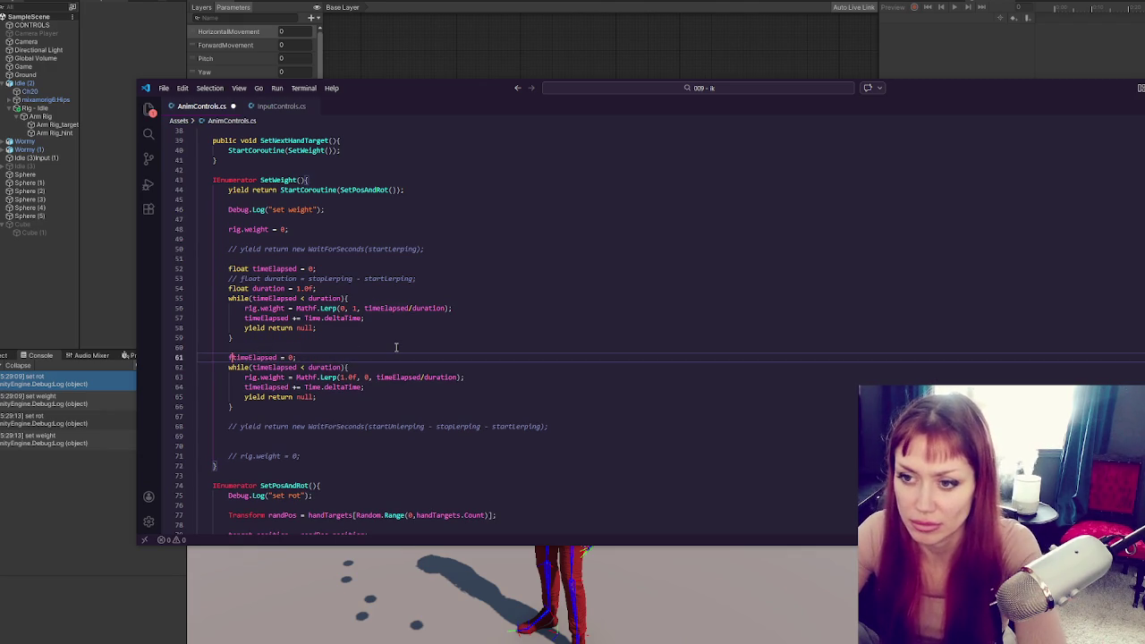
{"action": "left_click", "coordinate": [396, 347]}
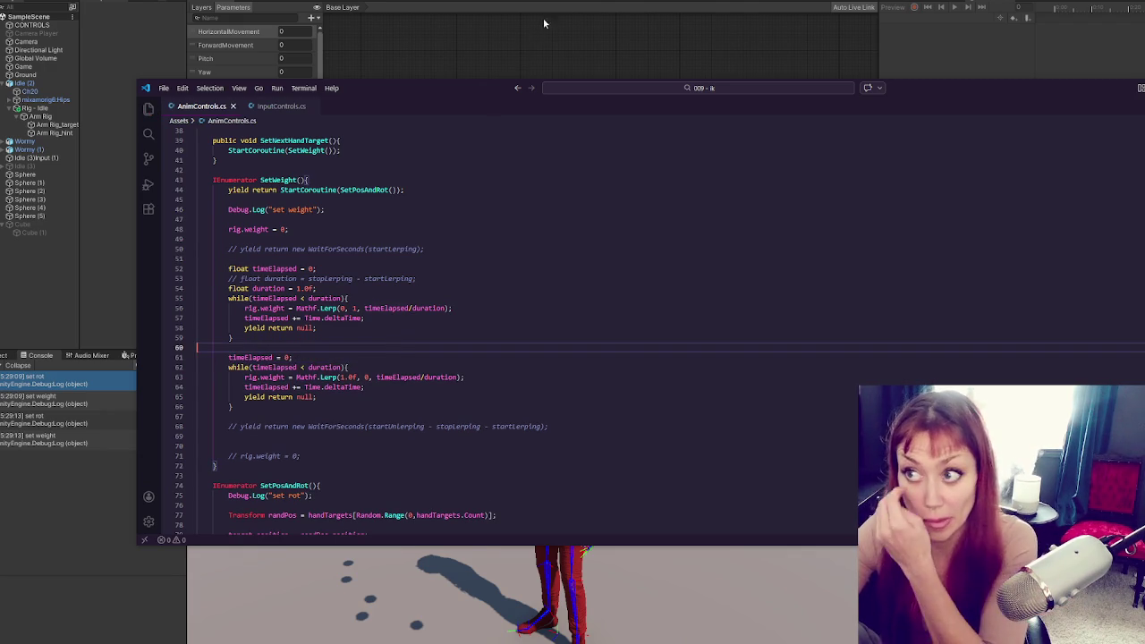
{"action": "left_click", "coordinate": [543, 17]}
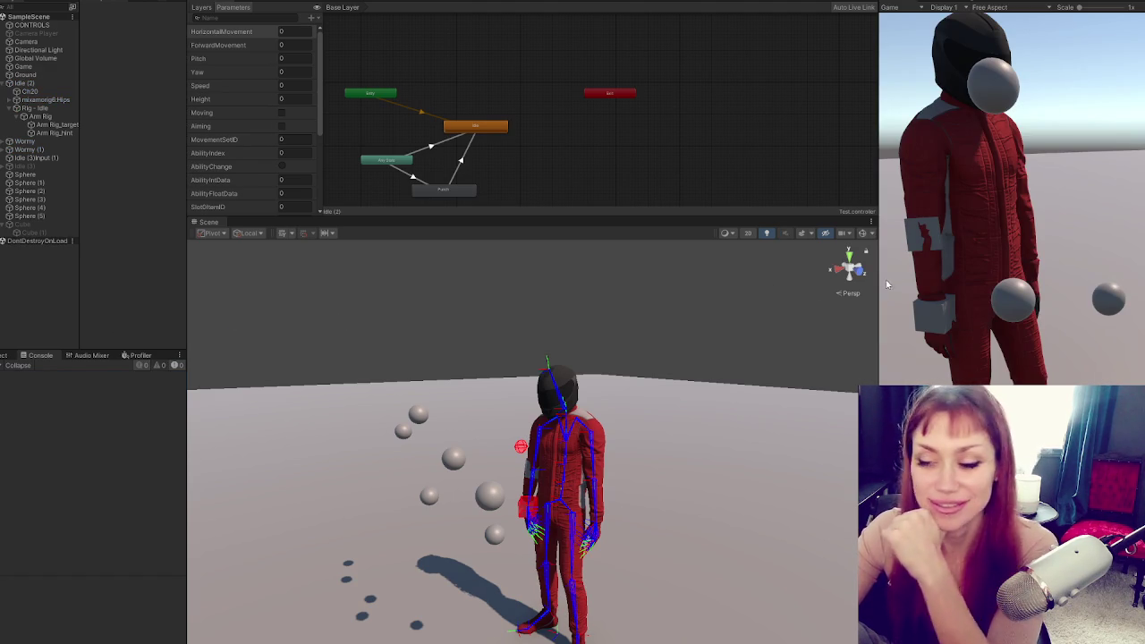
Play the scene to watch the arm reach for the target and lower again, then stop
{"action": "left_click", "coordinate": [1059, 128]}
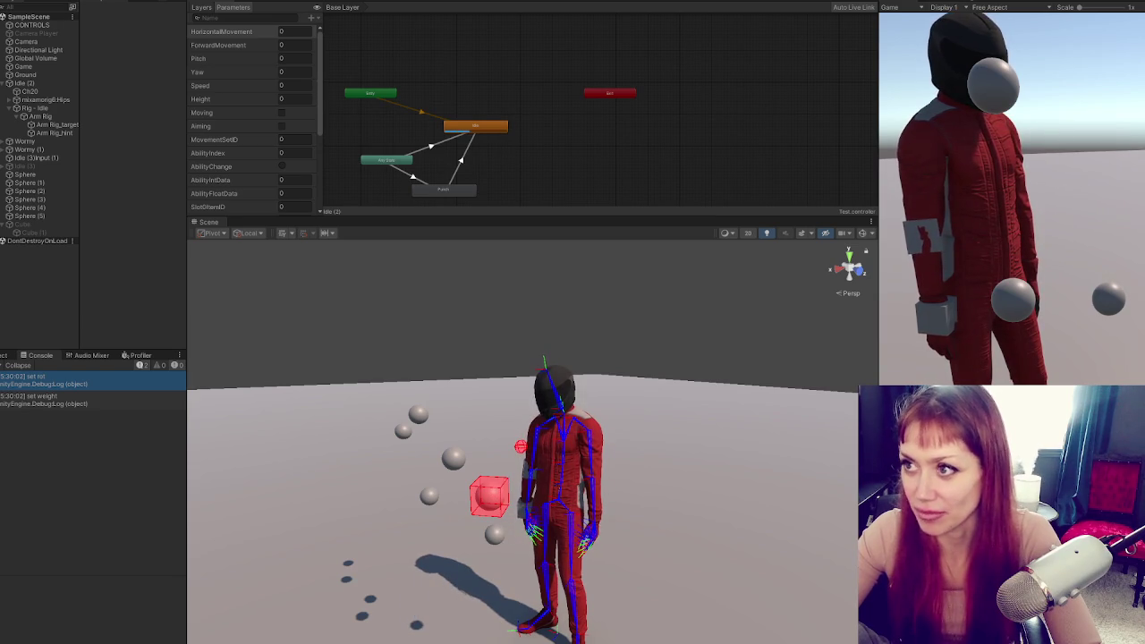
{"action": "key", "text": "ctrl+p"}
{"action": "key", "text": "alt+Tab"}
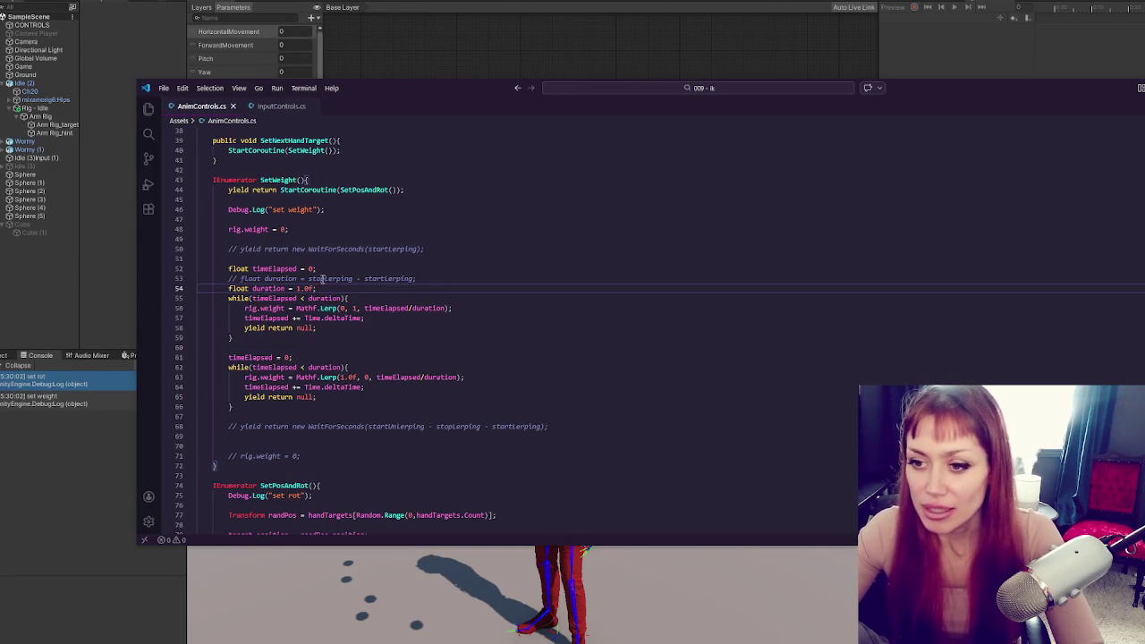
Replace the fixed 1.0f duration with stopLerping - startLerping and reassign duration before the second loop
{"action": "left_click", "coordinate": [448, 282]}
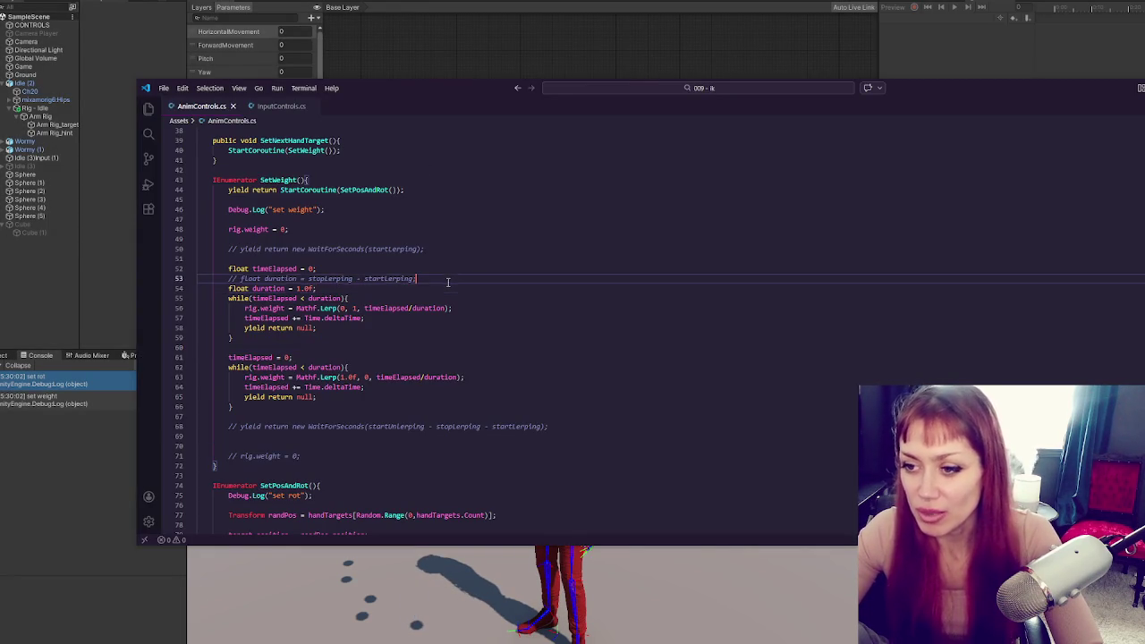
{"action": "key", "text": "shift+Down"}
{"action": "key", "text": "BackSpace"}
{"action": "key", "text": "ctrl+slash"}
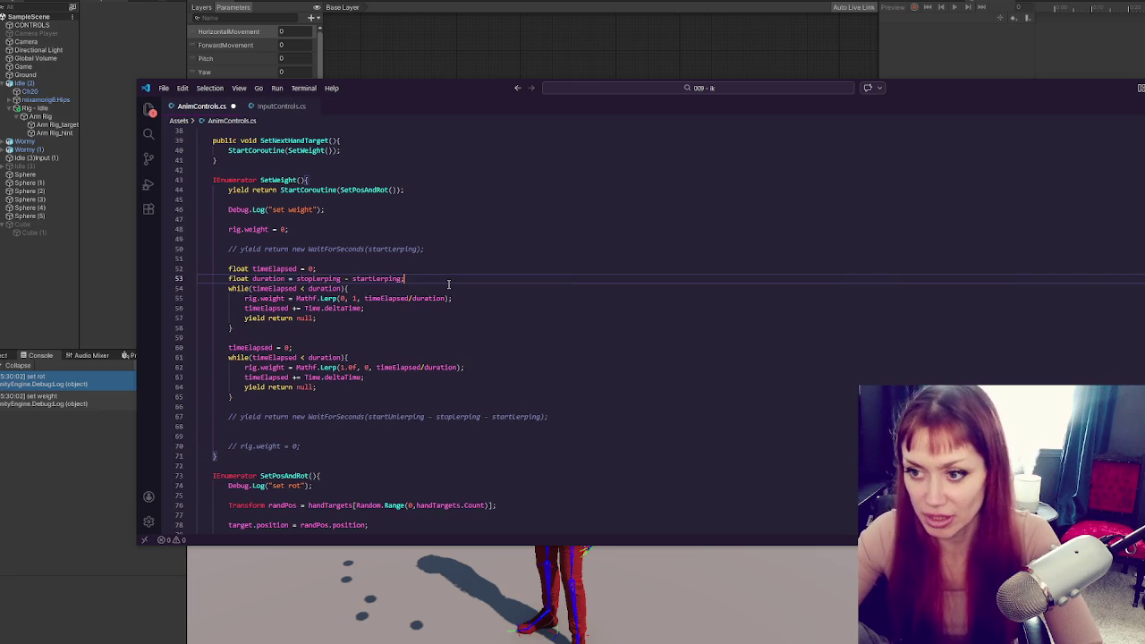
{"action": "left_click_drag", "start_coordinate": [437, 277], "coordinate": [440, 270]}
{"action": "key", "text": "ctrl+c"}
{"action": "left_click", "coordinate": [408, 337]}
{"action": "left_click", "coordinate": [394, 347]}
{"action": "key", "text": "ctrl+v"}
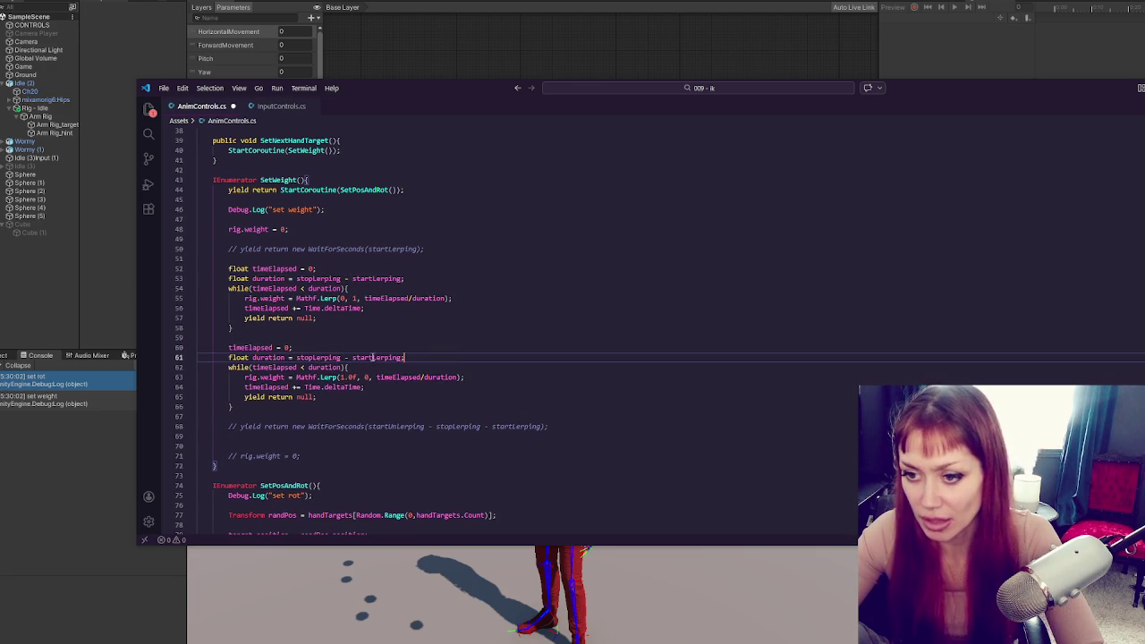
{"action": "double_click", "coordinate": [237, 358]}
{"action": "key", "text": "Delete"}
{"action": "key", "text": "Delete"}
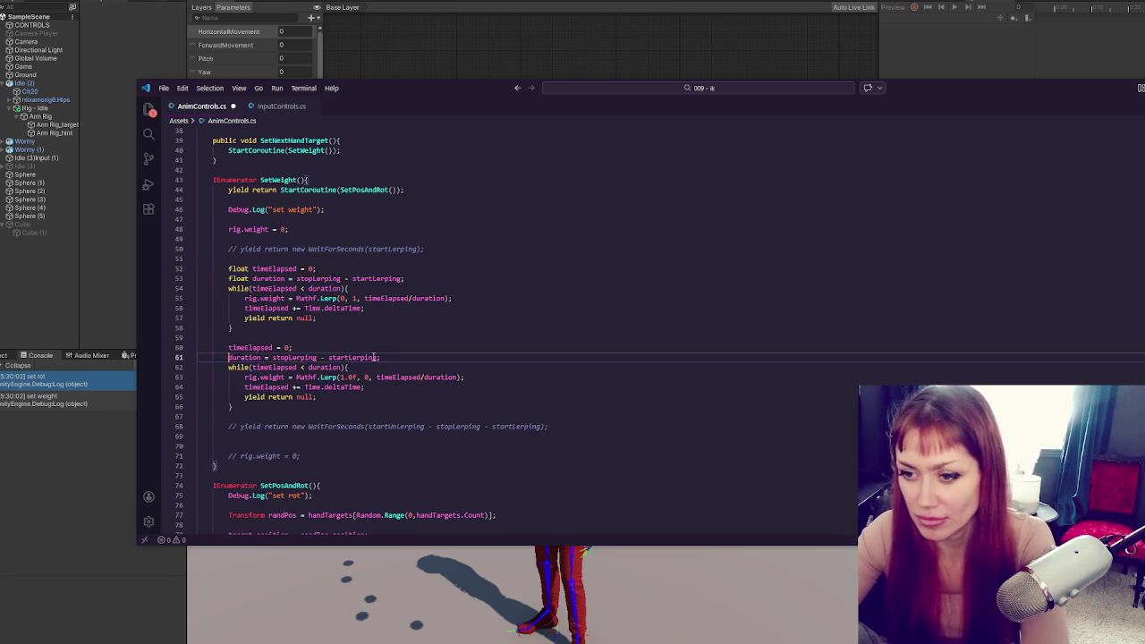
Uncomment the startLerping WaitForSeconds line and copy it between the two loops
{"action": "scroll", "coordinate": [390, 332], "scroll_direction": "up", "scroll_amount": 3}
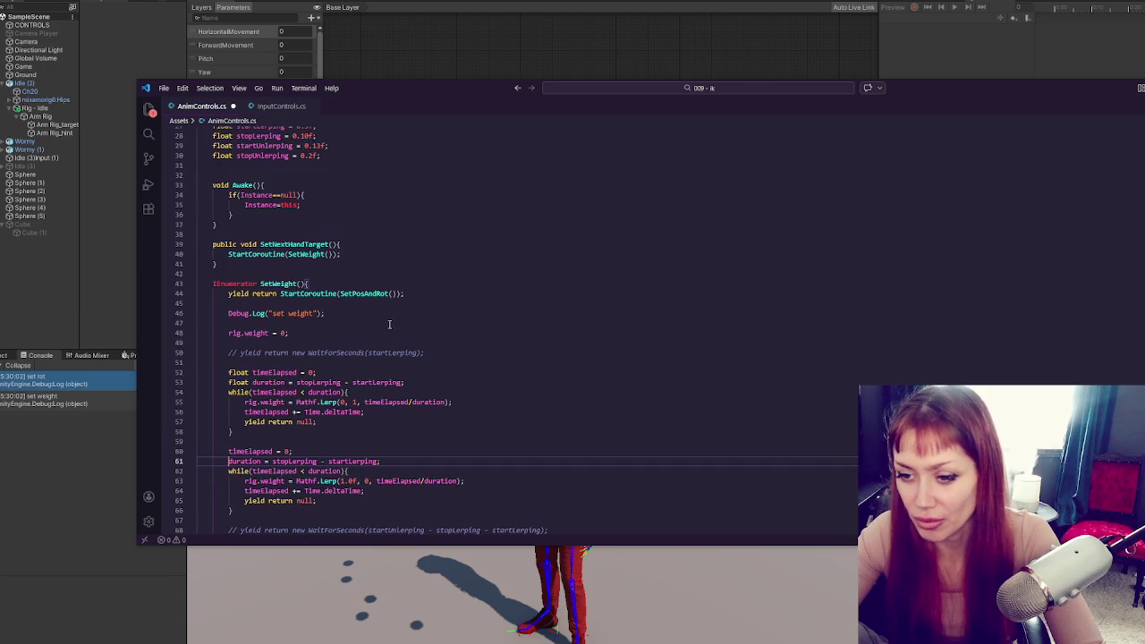
{"action": "left_click", "coordinate": [330, 432]}
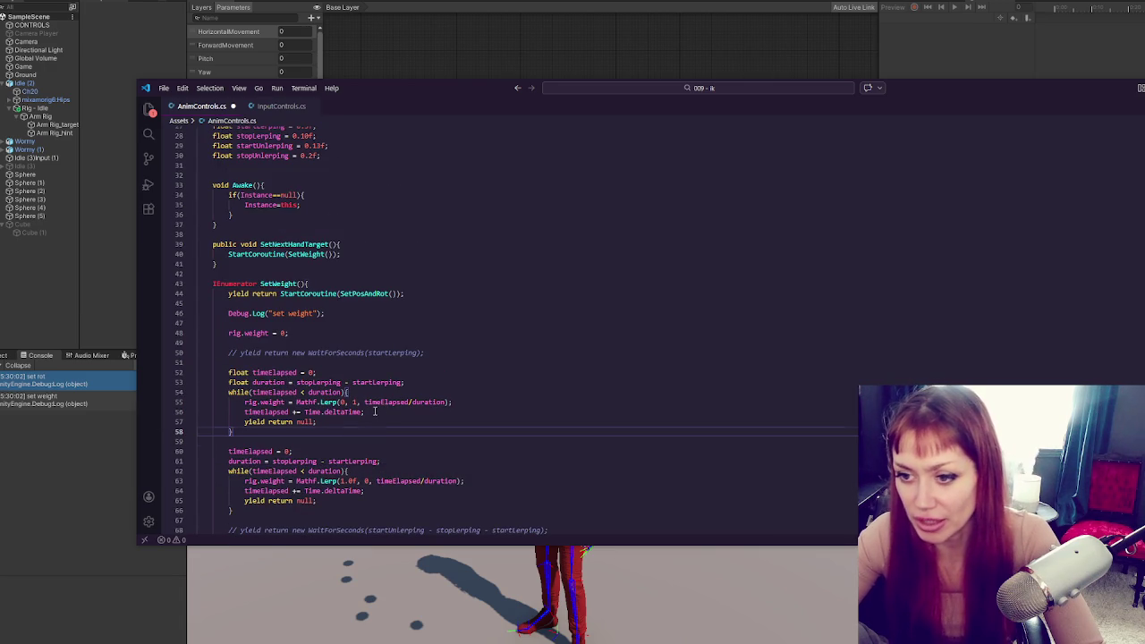
{"action": "key", "text": "Return"}
{"action": "left_click", "coordinate": [424, 353]}
{"action": "key", "text": "ctrl+slash"}
{"action": "key", "text": "ctrl+c"}
{"action": "left_click", "coordinate": [403, 450]}
{"action": "key", "text": "ctrl+v"}
{"action": "key", "text": "Return"}
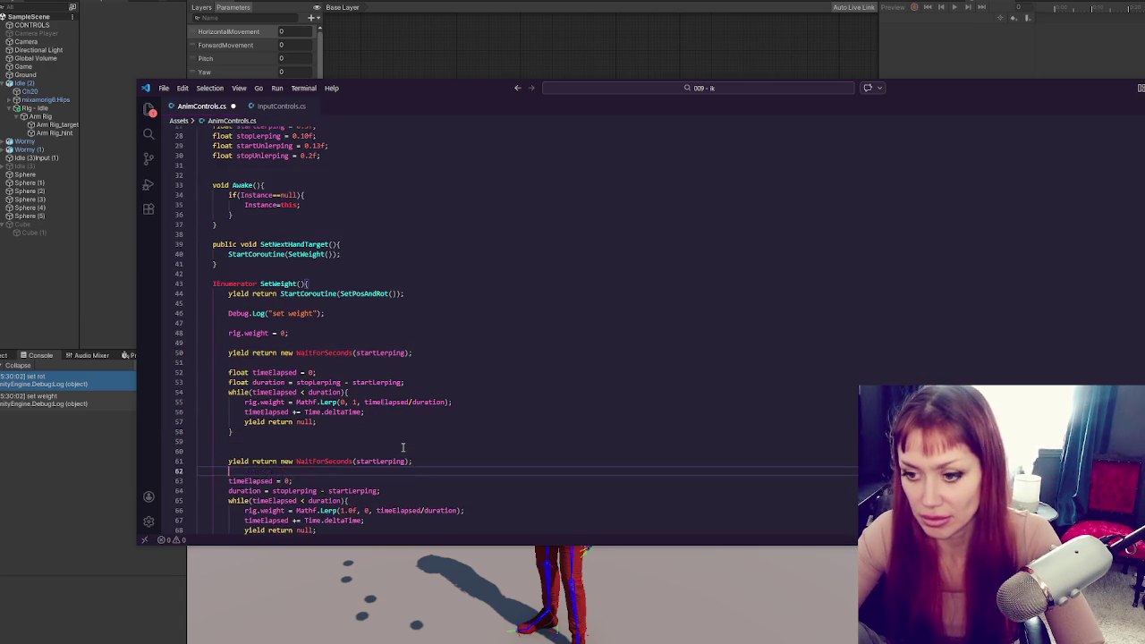
Change the new wait to use startUnlerping - stopLerping
{"action": "scroll", "coordinate": [390, 351], "scroll_direction": "up", "scroll_amount": 3}
{"action": "double_click", "coordinate": [278, 233]}
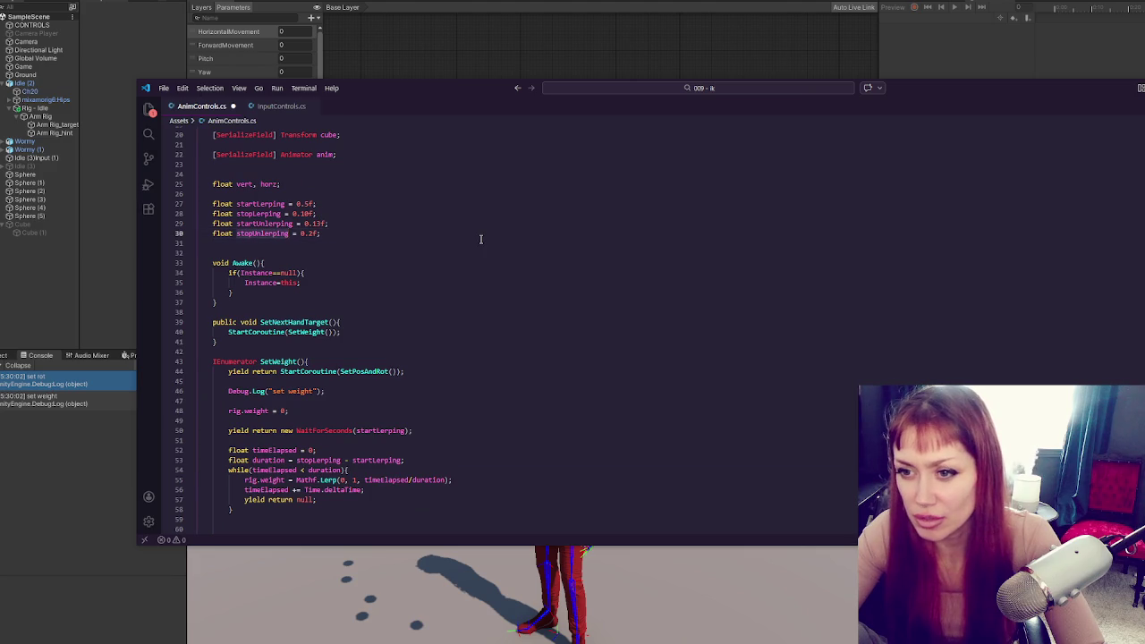
{"action": "scroll", "coordinate": [480, 239], "scroll_direction": "down", "scroll_amount": 5}
{"action": "scroll", "coordinate": [434, 233], "scroll_direction": "up", "scroll_amount": 4}
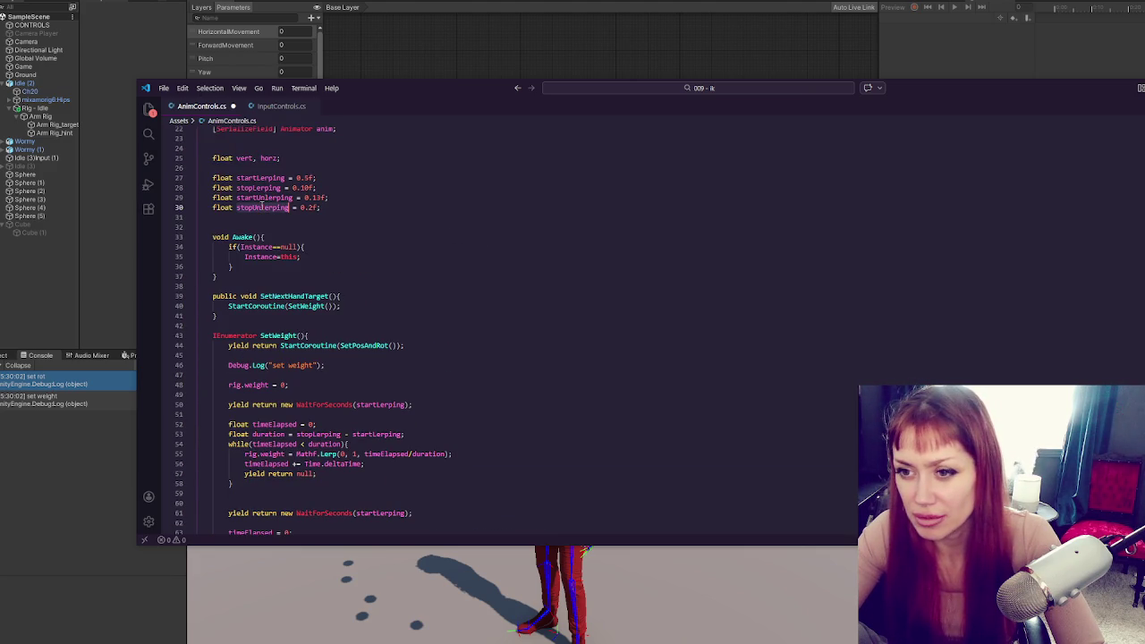
{"action": "double_click", "coordinate": [264, 198]}
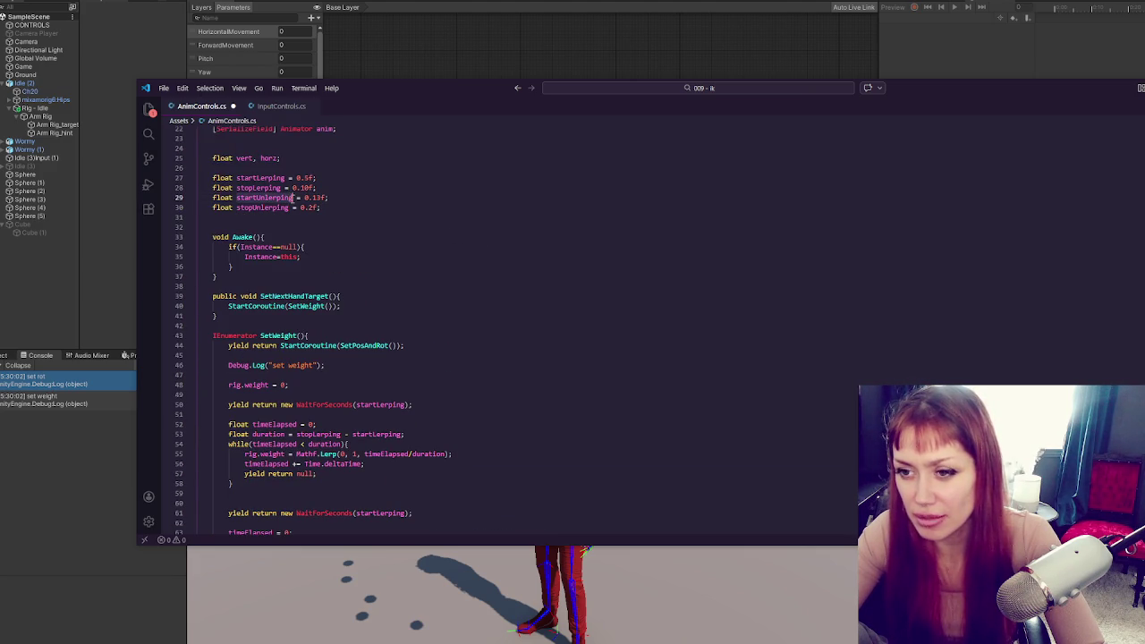
{"action": "double_click", "coordinate": [384, 514]}
{"action": "key", "text": "ctrl+v"}
{"action": "type", "text": "-"}
{"action": "double_click", "coordinate": [260, 188]}
{"action": "key", "text": "ctrl+c"}
{"action": "left_click", "coordinate": [421, 514]}
{"action": "key", "text": "ctrl+v"}
Make the second duration stopUnlerping - startUnlerping, then return to Unity
{"action": "double_click", "coordinate": [272, 208]}
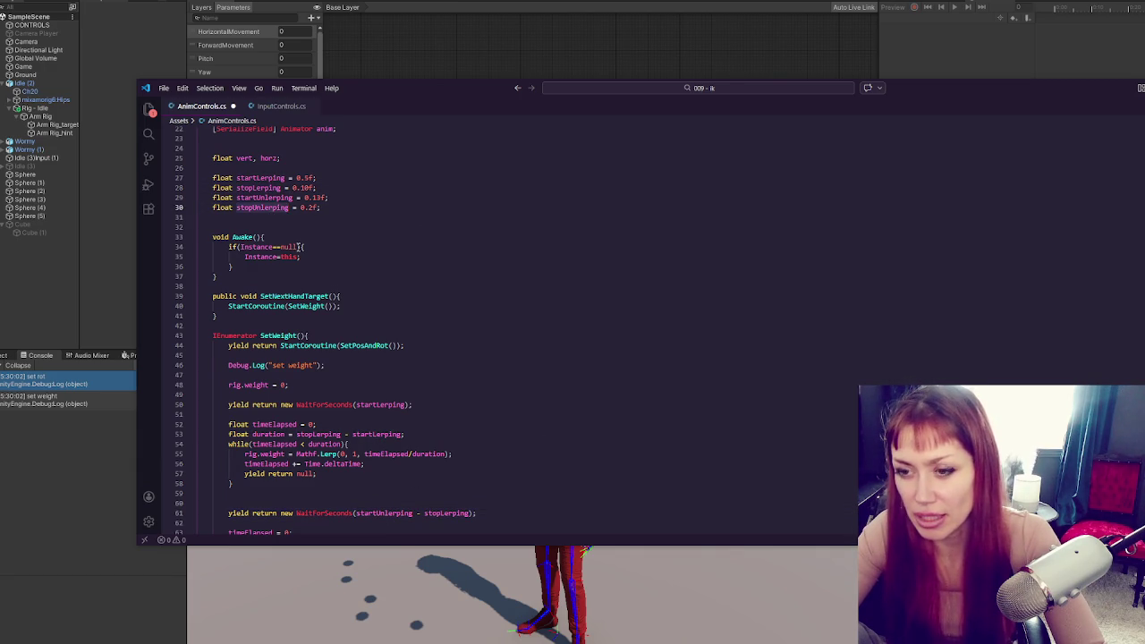
{"action": "scroll", "coordinate": [309, 255], "scroll_direction": "down", "scroll_amount": 3}
{"action": "double_click", "coordinate": [295, 438]}
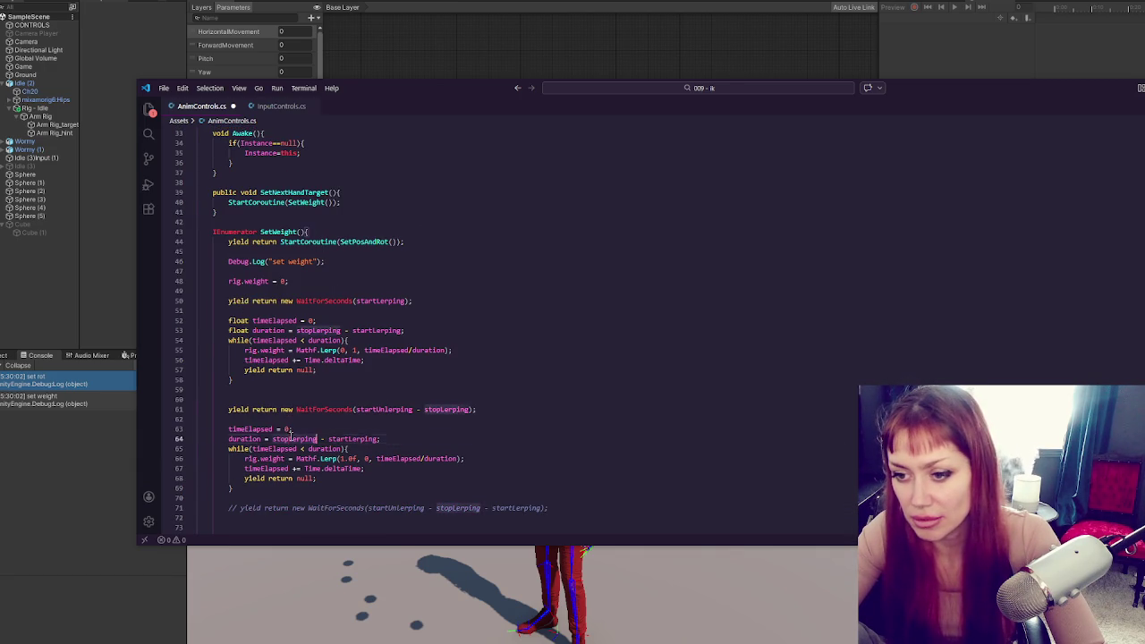
{"action": "key", "text": "ctrl+v"}
{"action": "scroll", "coordinate": [304, 305], "scroll_direction": "up", "scroll_amount": 3}
{"action": "double_click", "coordinate": [286, 224]}
{"action": "scroll", "coordinate": [313, 293], "scroll_direction": "down", "scroll_amount": 3}
{"action": "double_click", "coordinate": [361, 439]}
{"action": "key", "text": "ctrl+v"}
{"action": "left_click", "coordinate": [479, 452]}
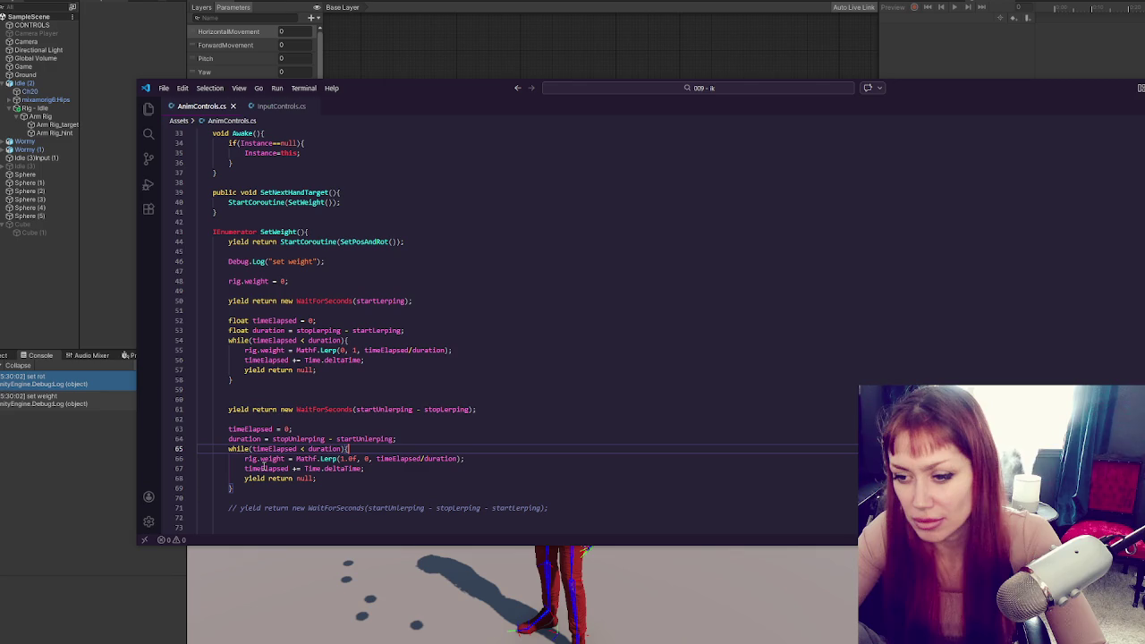
{"action": "left_click", "coordinate": [76, 451]}
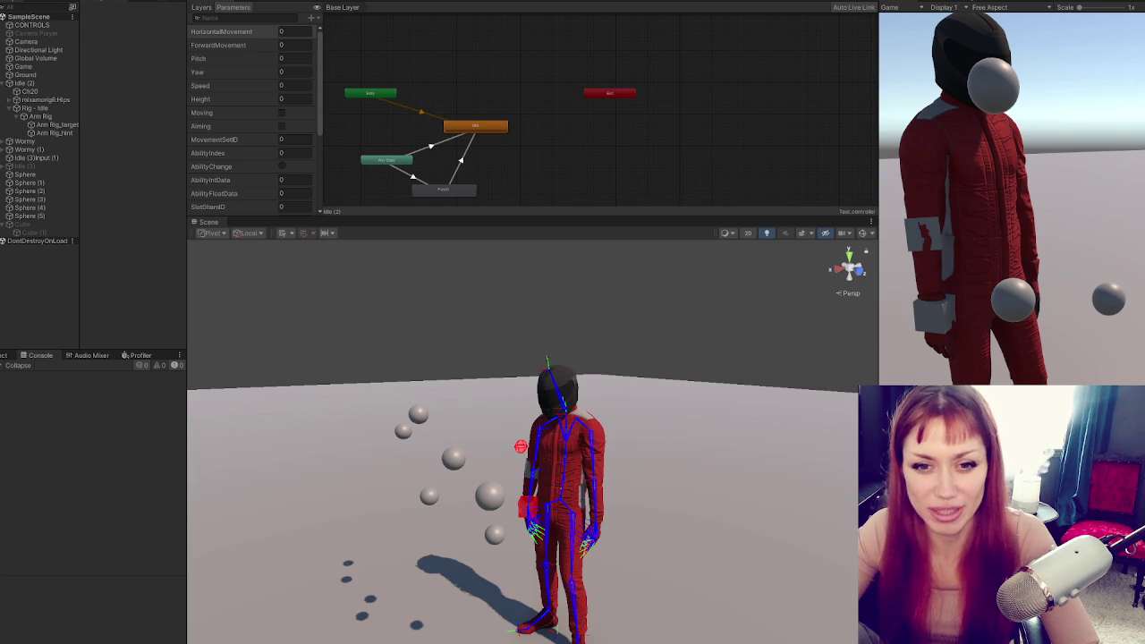
Play the scene, trigger another arm retarget to check the set rot and set weight logs, then stop
{"action": "left_click", "coordinate": [1016, 191]}
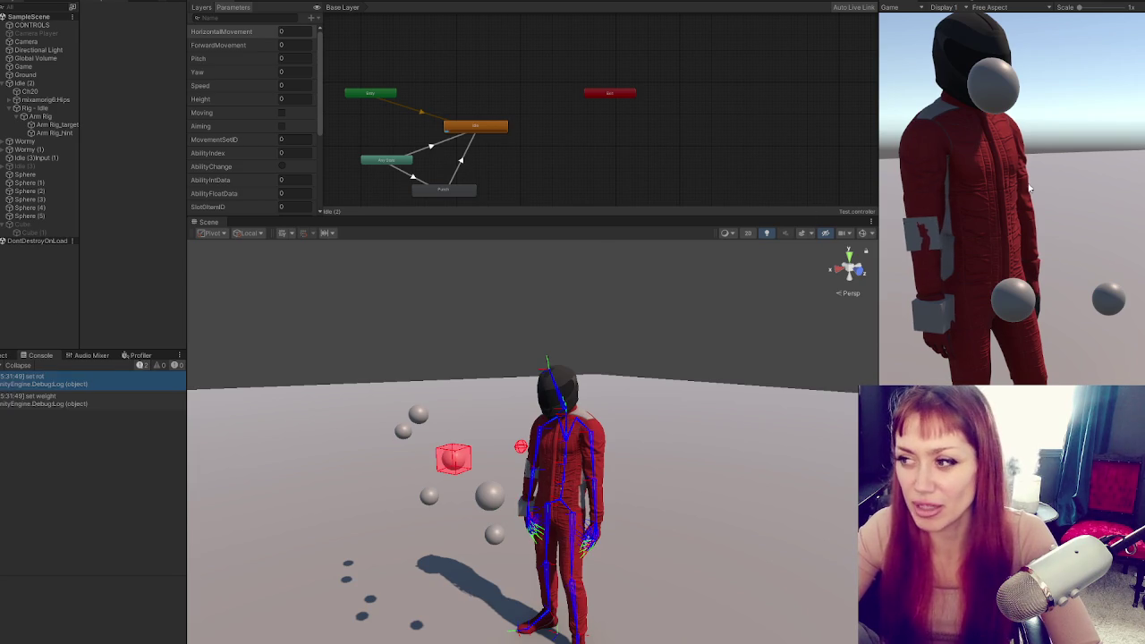
{"action": "left_click", "coordinate": [1099, 127]}
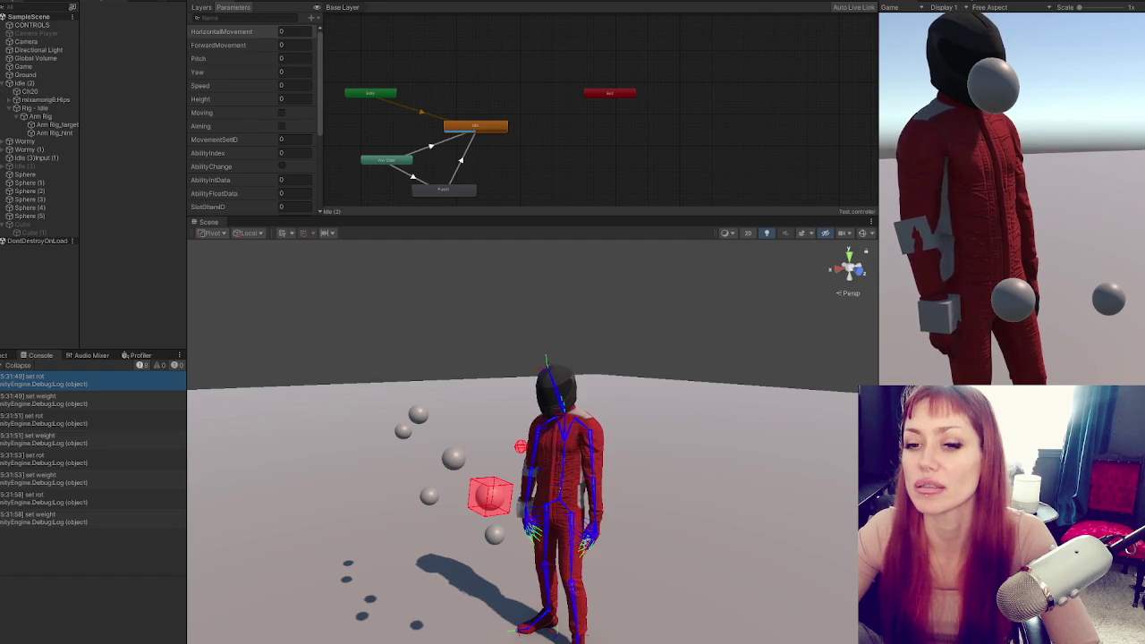
{"action": "key", "text": "ctrl+p"}
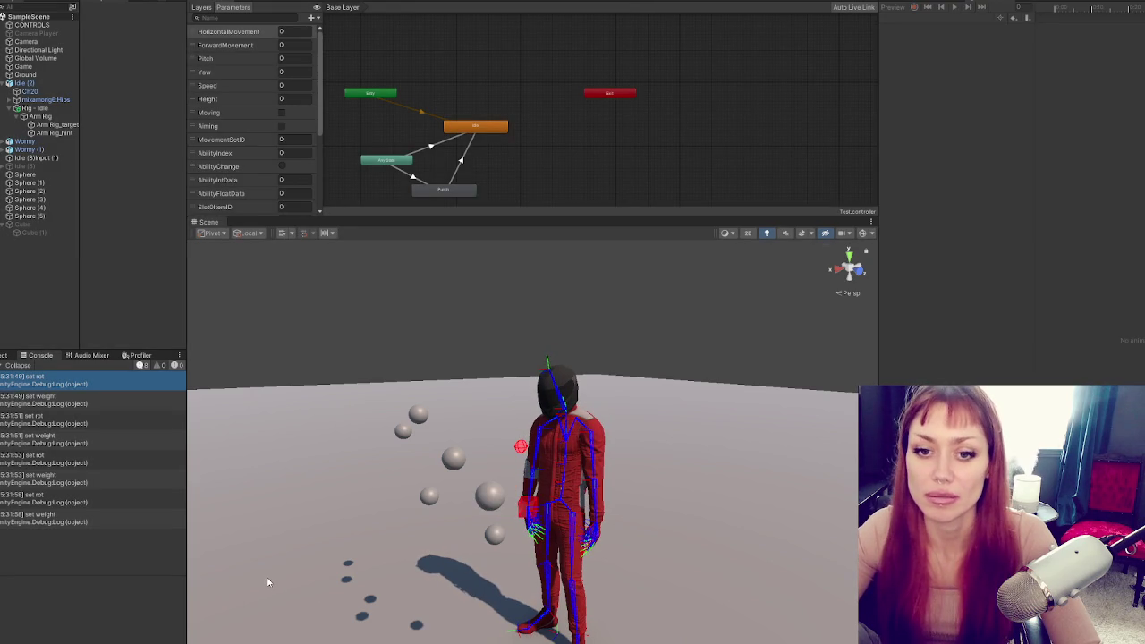
Add an anim.Crossfade call to "Punching" right after StartCoroutine(SetPosAndRot()) in SetWeight
{"action": "key", "text": "alt+Tab"}
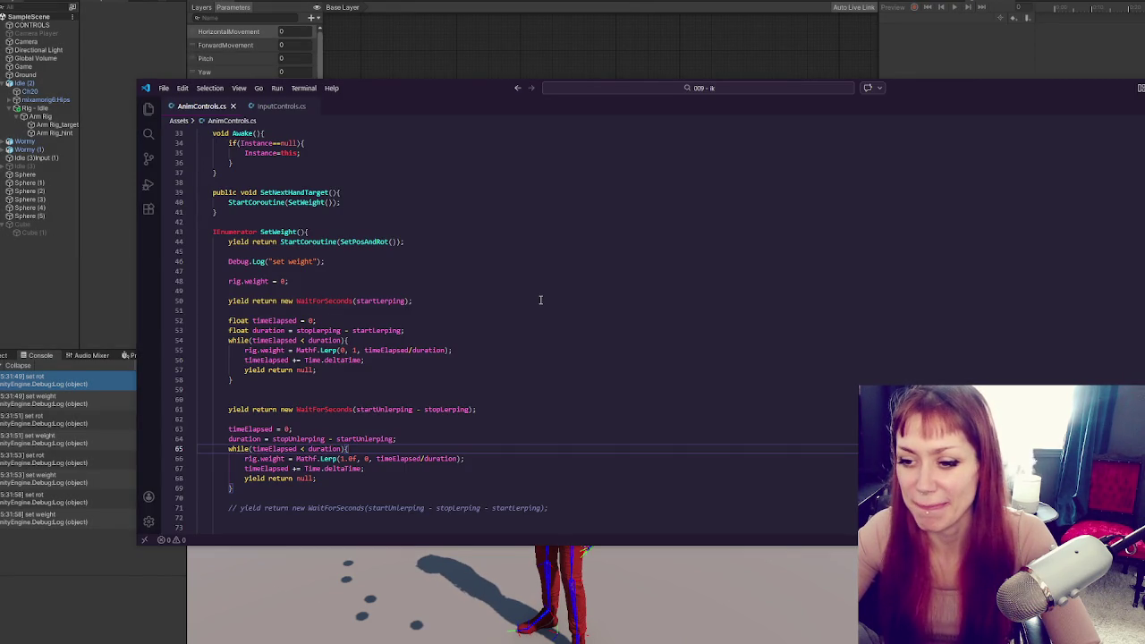
{"action": "left_click", "coordinate": [367, 2]}
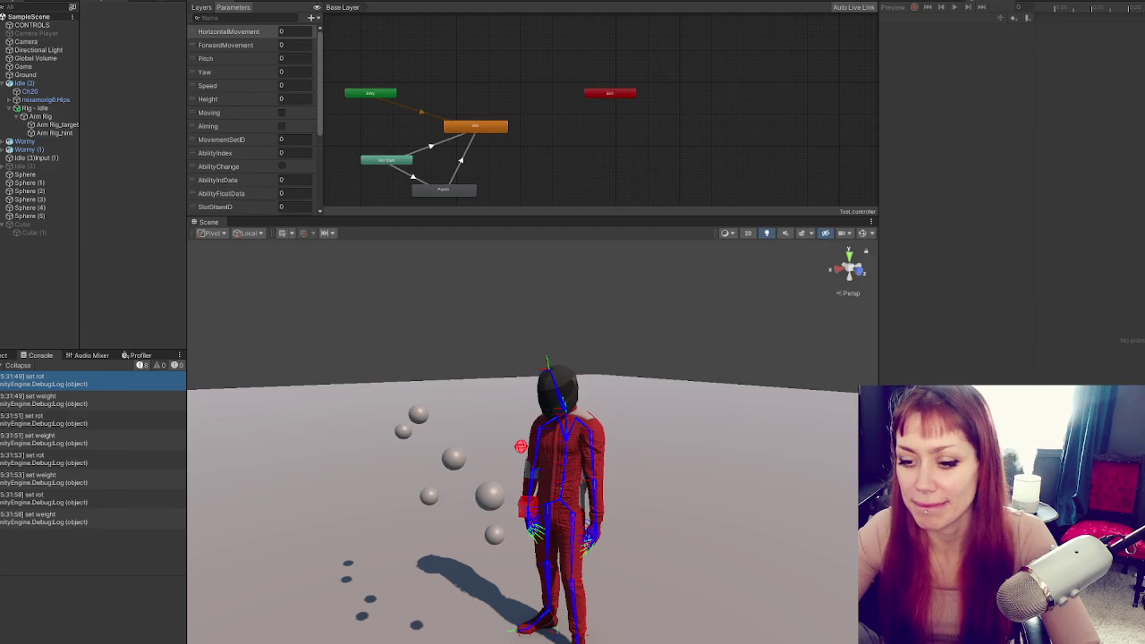
{"action": "key", "text": "alt+Tab"}
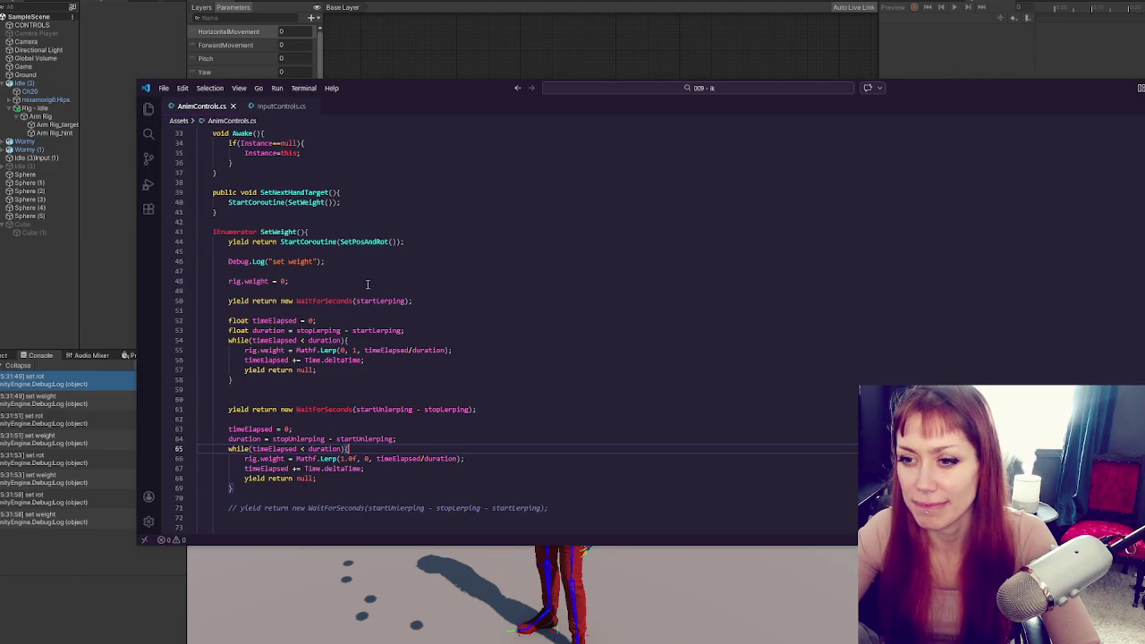
{"action": "scroll", "coordinate": [397, 265], "scroll_direction": "down", "scroll_amount": 4}
{"action": "scroll", "coordinate": [400, 269], "scroll_direction": "down", "scroll_amount": 10}
{"action": "scroll", "coordinate": [514, 300], "scroll_direction": "up", "scroll_amount": 15}
{"action": "scroll", "coordinate": [514, 300], "scroll_direction": "up", "scroll_amount": 5}
{"action": "scroll", "coordinate": [511, 300], "scroll_direction": "down", "scroll_amount": 12}
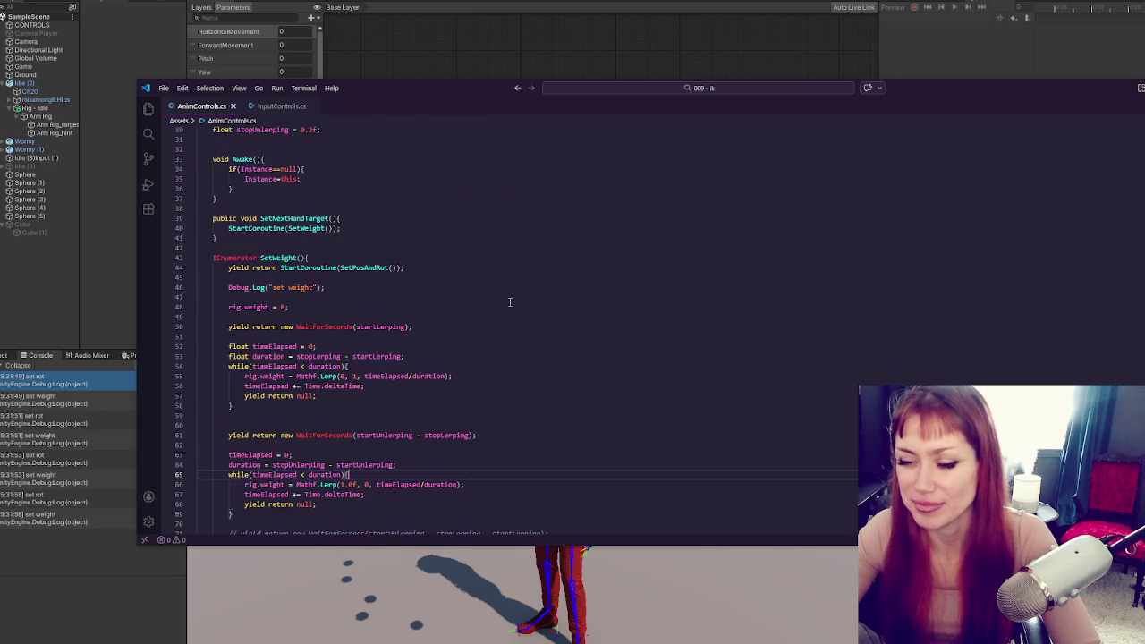
{"action": "scroll", "coordinate": [474, 299], "scroll_direction": "up", "scroll_amount": 6}
{"action": "scroll", "coordinate": [474, 299], "scroll_direction": "down", "scroll_amount": 8}
{"action": "left_click", "coordinate": [449, 316]}
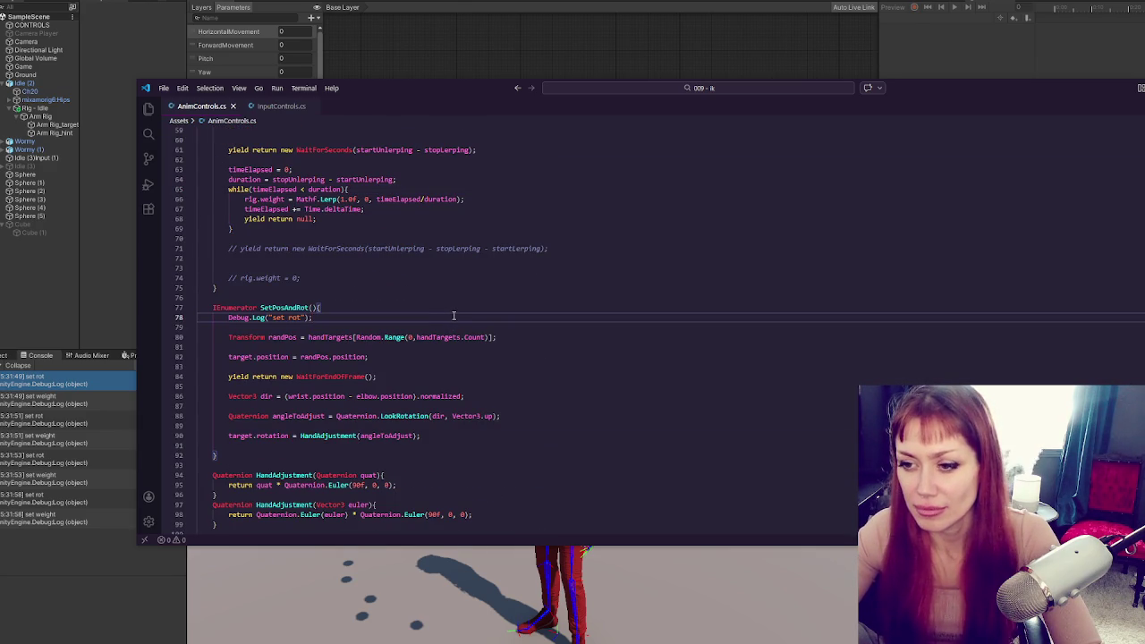
{"action": "scroll", "coordinate": [457, 315], "scroll_direction": "up", "scroll_amount": 8}
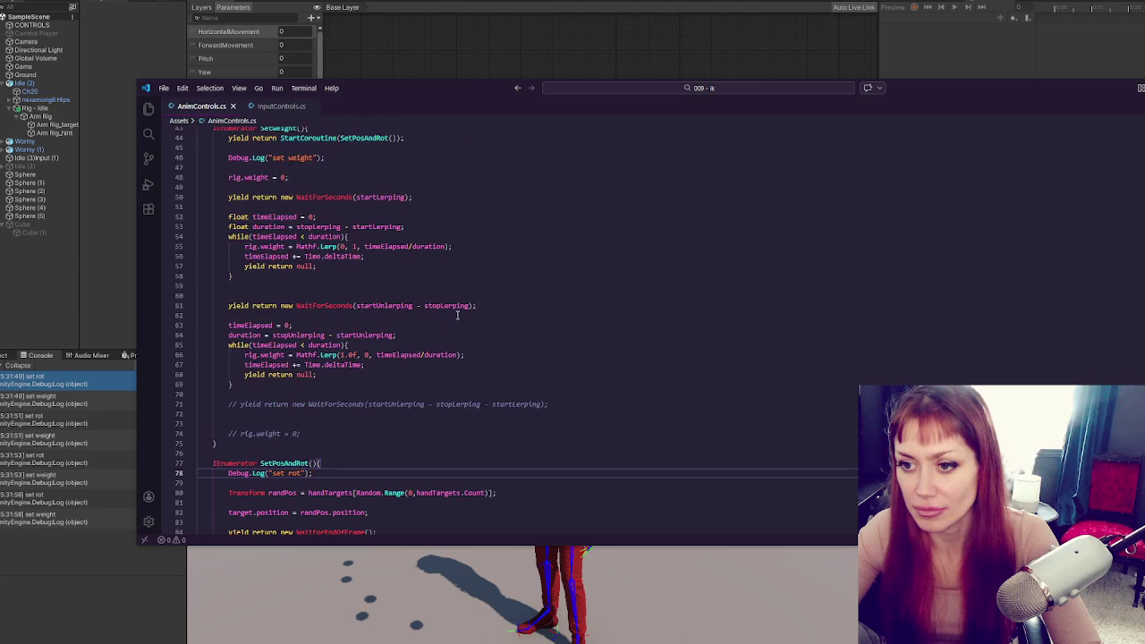
{"action": "left_click", "coordinate": [455, 214]}
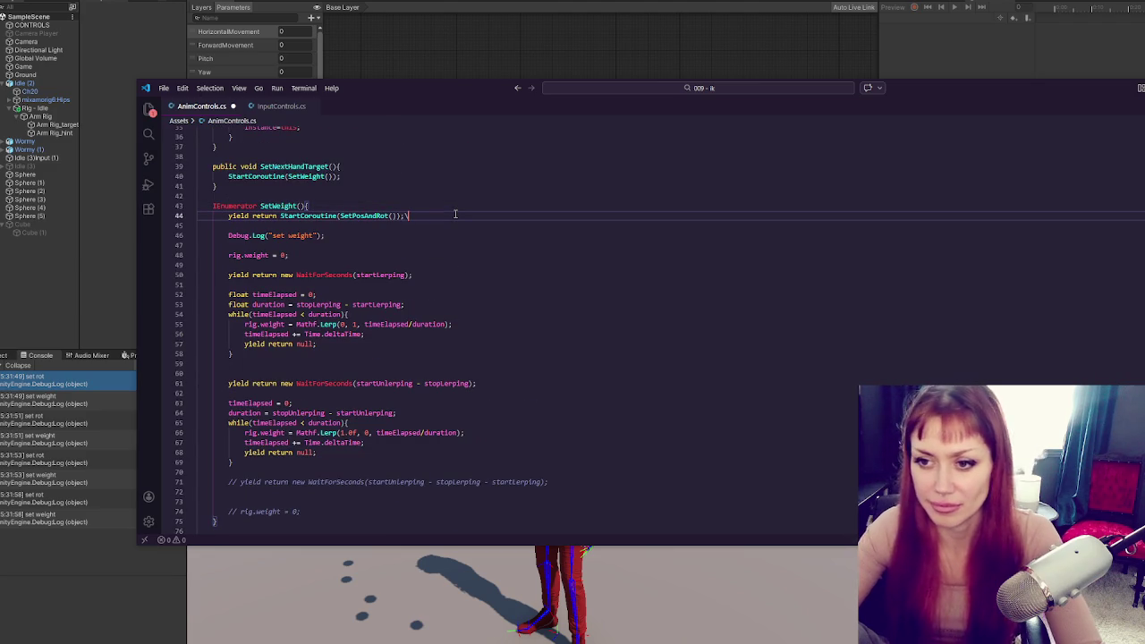
{"action": "key", "text": "Return"}
{"action": "key", "text": "Return"}
{"action": "type", "text": "anim.Crossfad"}
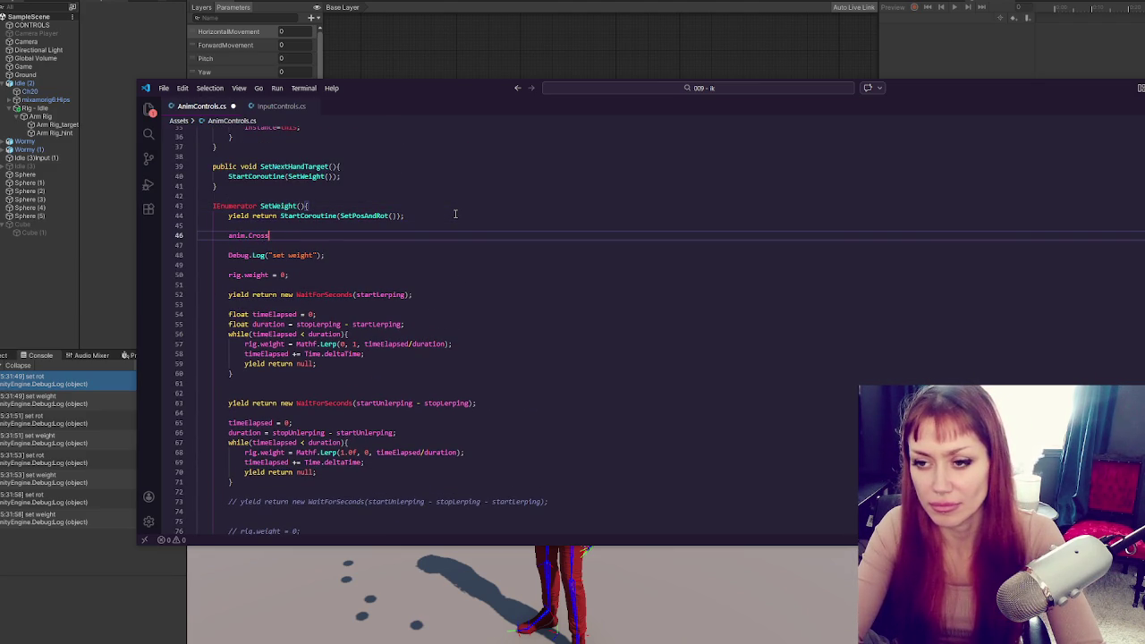
{"action": "type", "text": "e(\""}
{"action": "type", "text": "punching"}
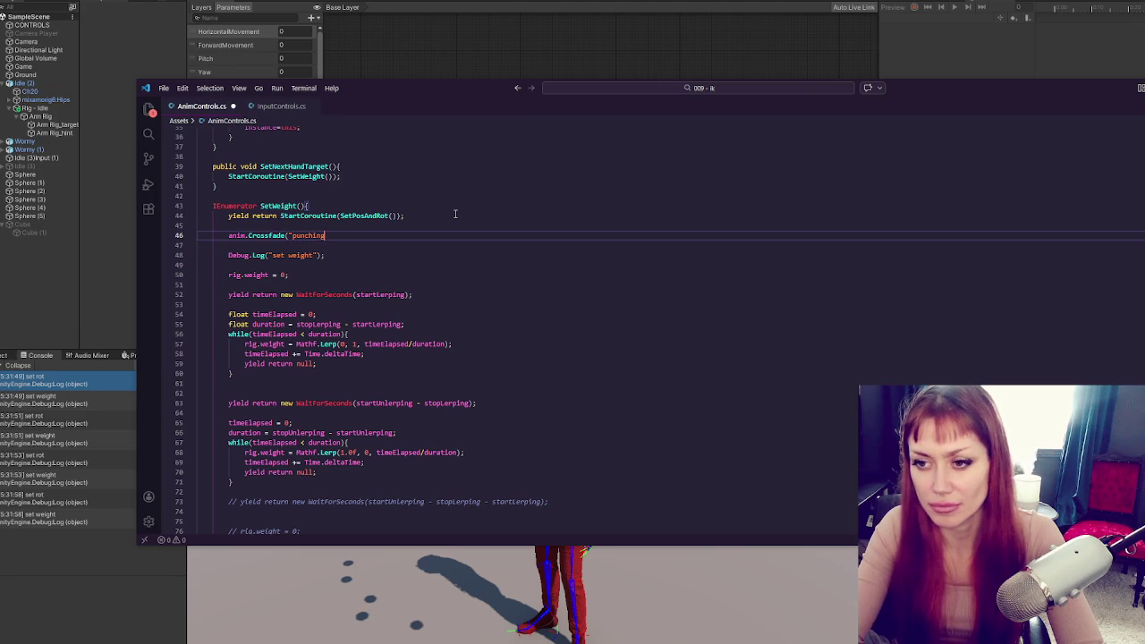
{"action": "key", "text": "BackSpace"}
{"action": "key", "text": "BackSpace"}
{"action": "key", "text": "BackSpace"}
{"action": "type", "text": "Punching 0.1f);"}
Compile in Unity and fix the reported Crossfade typo to CrossFade
{"action": "key", "text": "alt+Tab"}
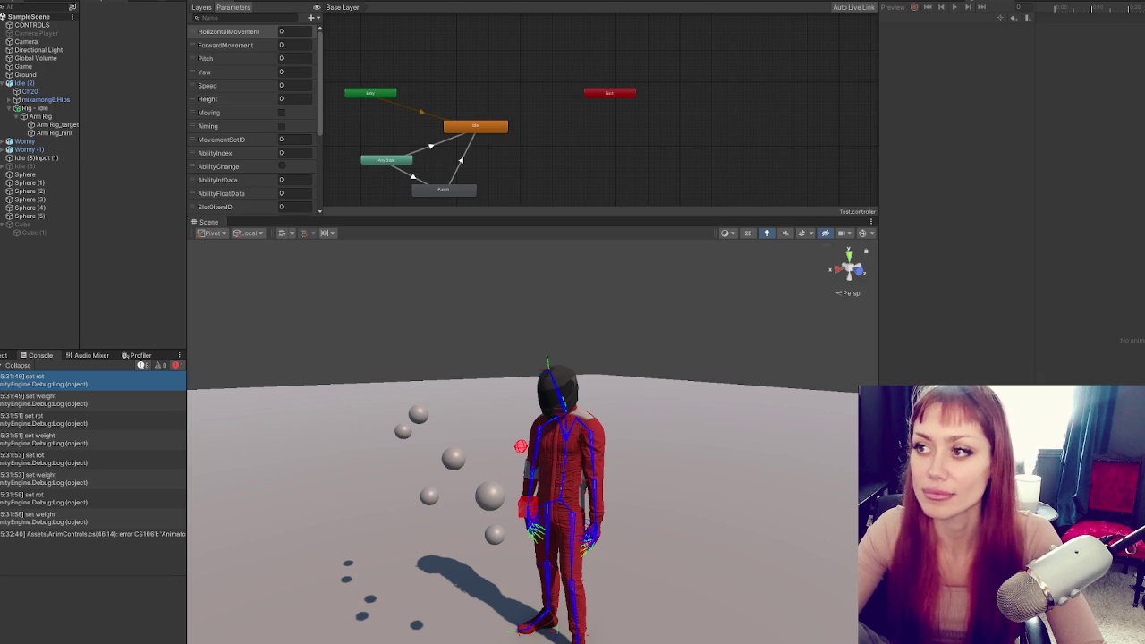
{"action": "key", "text": "ctrl+p"}
{"action": "double_click", "coordinate": [63, 534]}
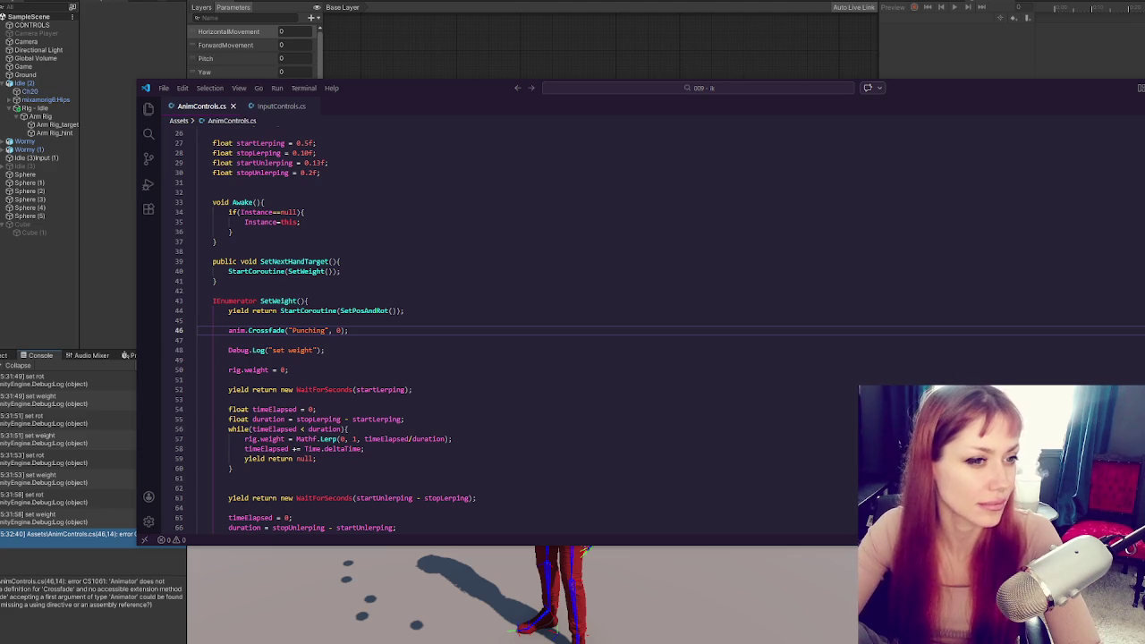
{"action": "left_click", "coordinate": [268, 330]}
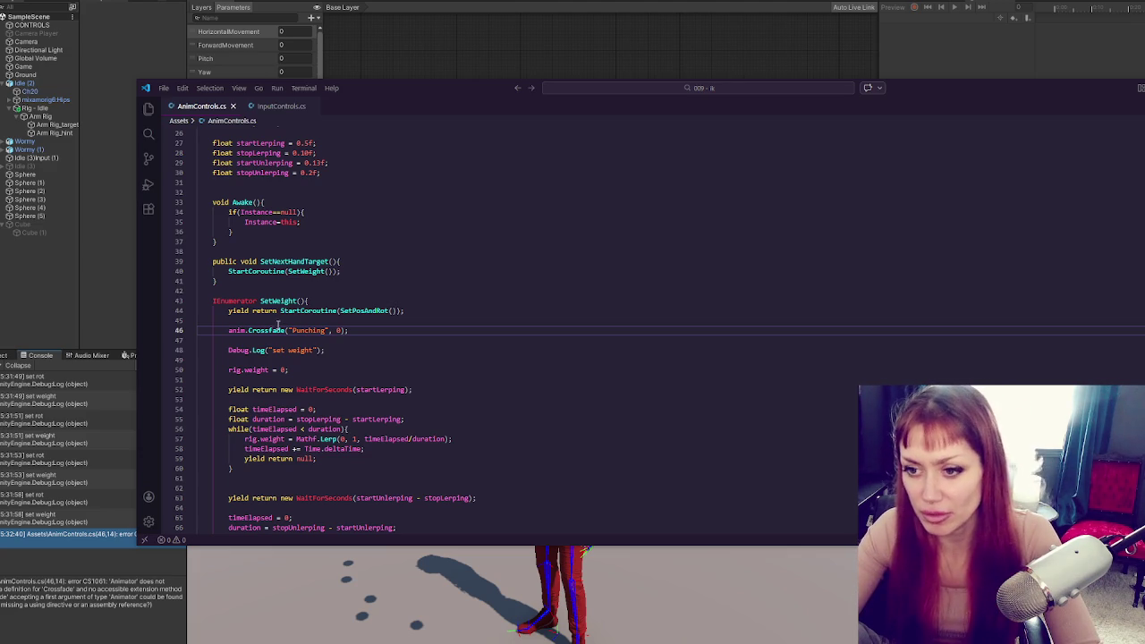
{"action": "key", "text": "BackSpace"}
{"action": "type", "text": "F"}
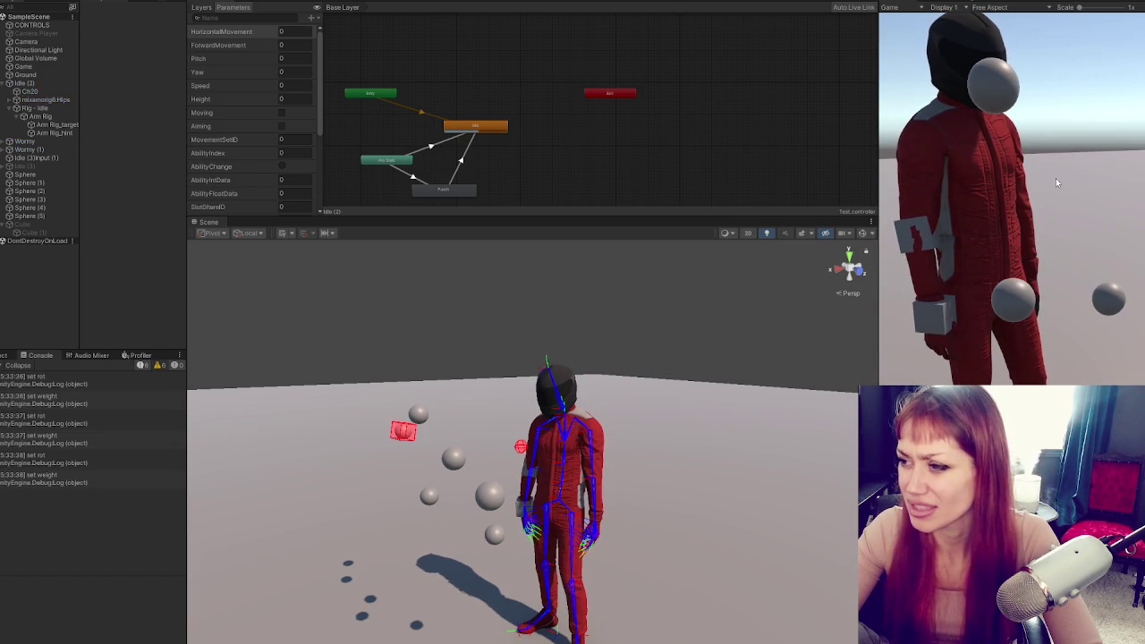
Stop play mode after watching the arm and punch test
{"action": "key", "text": "ctrl+p"}
Comment out SetWeight's weight-lerping lines 50–71 and save the script
{"action": "key", "text": "alt+Tab"}
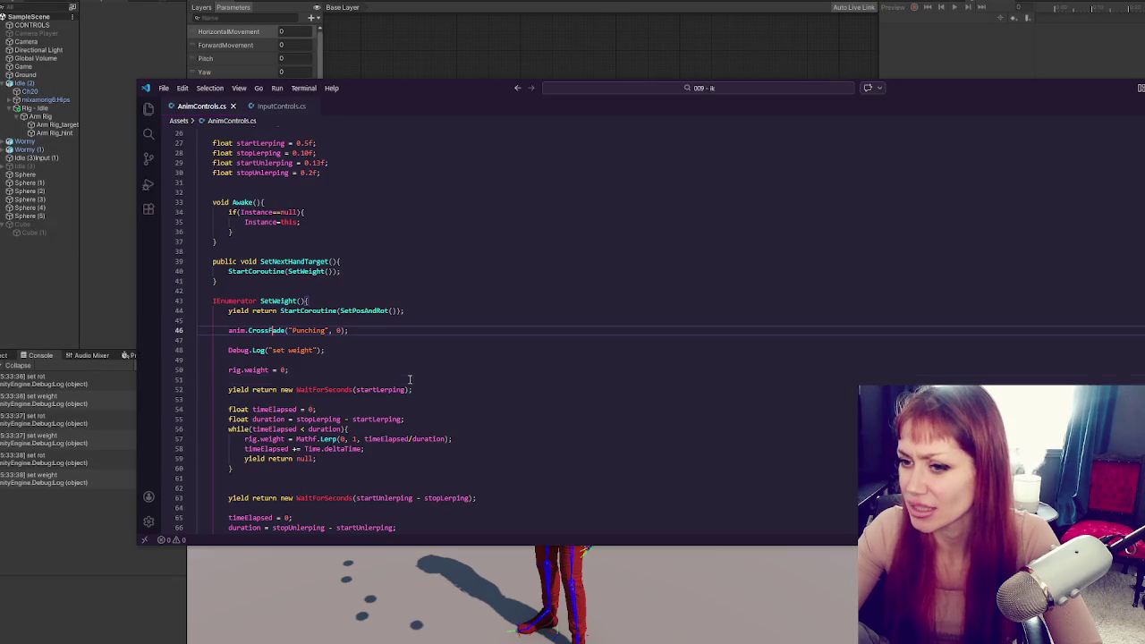
{"action": "left_click_drag", "start_coordinate": [199, 370], "coordinate": [394, 408]}
{"action": "scroll", "coordinate": [395, 408], "scroll_direction": "down", "scroll_amount": 2}
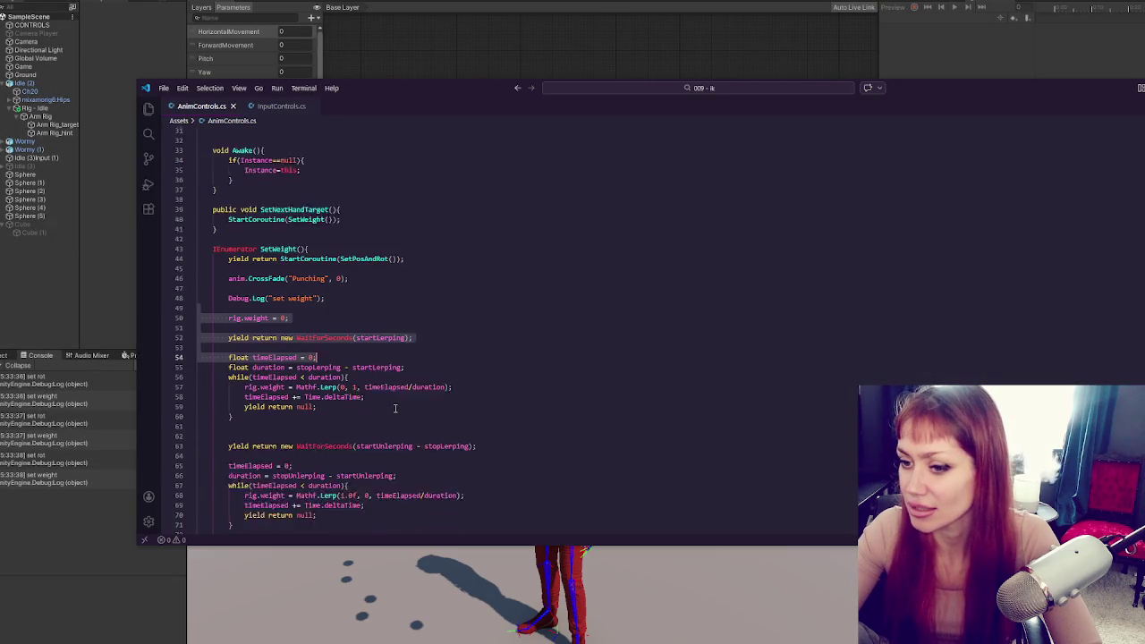
{"action": "scroll", "coordinate": [394, 408], "scroll_direction": "down", "scroll_amount": 1}
{"action": "left_click", "coordinate": [232, 500], "text": "shift"}
{"action": "scroll", "coordinate": [423, 470], "scroll_direction": "down", "scroll_amount": 3}
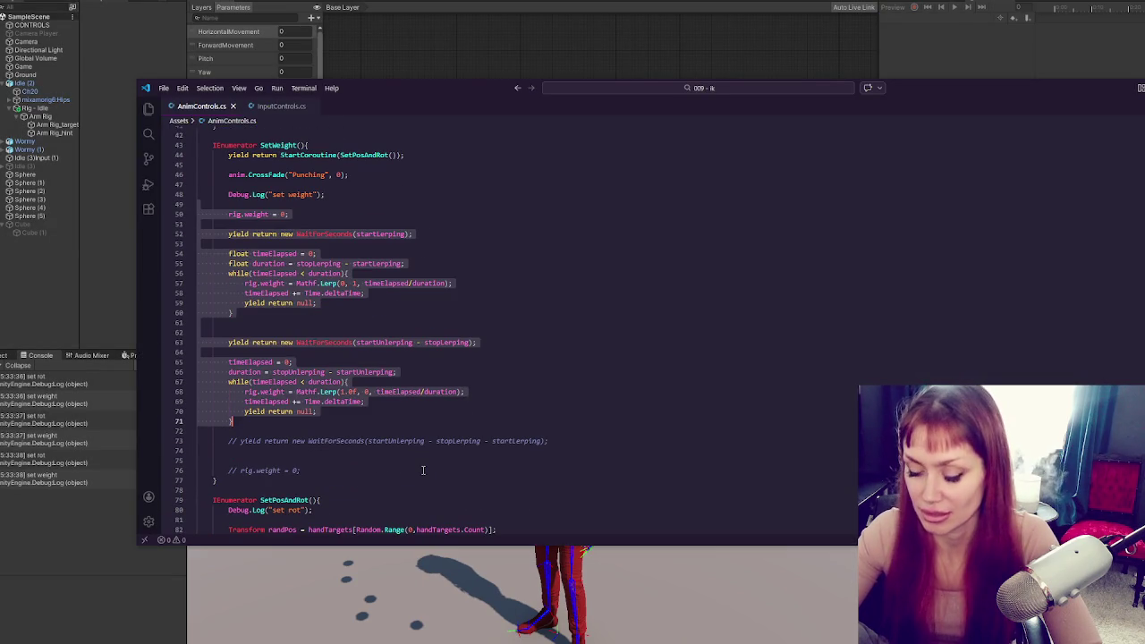
{"action": "key", "text": "ctrl+slash"}
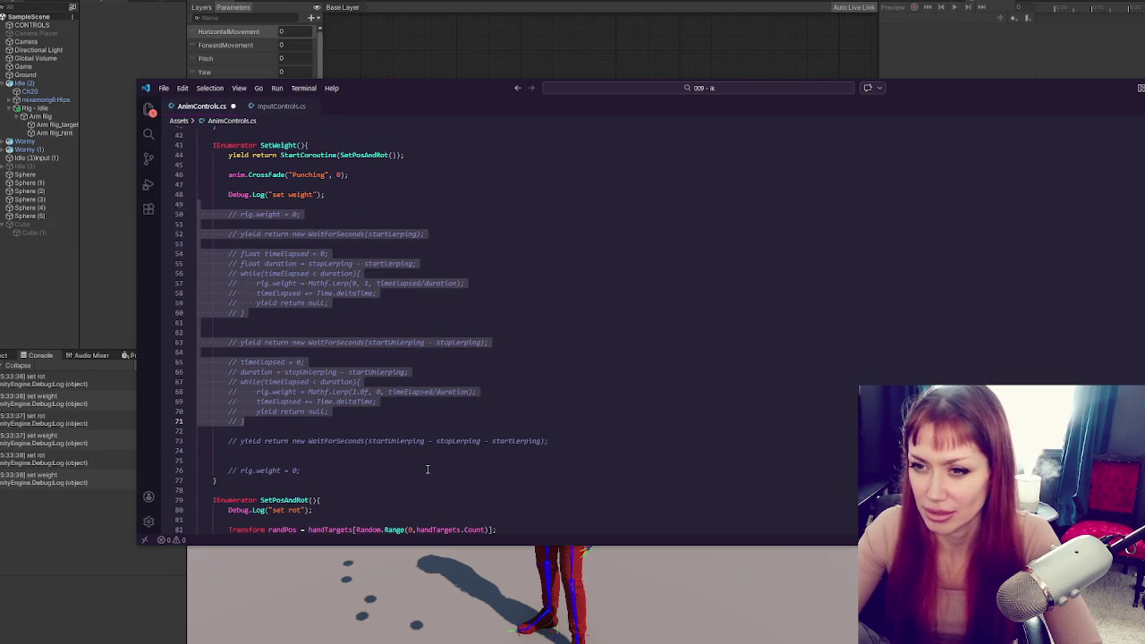
{"action": "key", "text": "ctrl+s"}
Uncomment rig.weight = 0, move it to the top of SetWeight, and save
{"action": "left_click", "coordinate": [389, 216]}
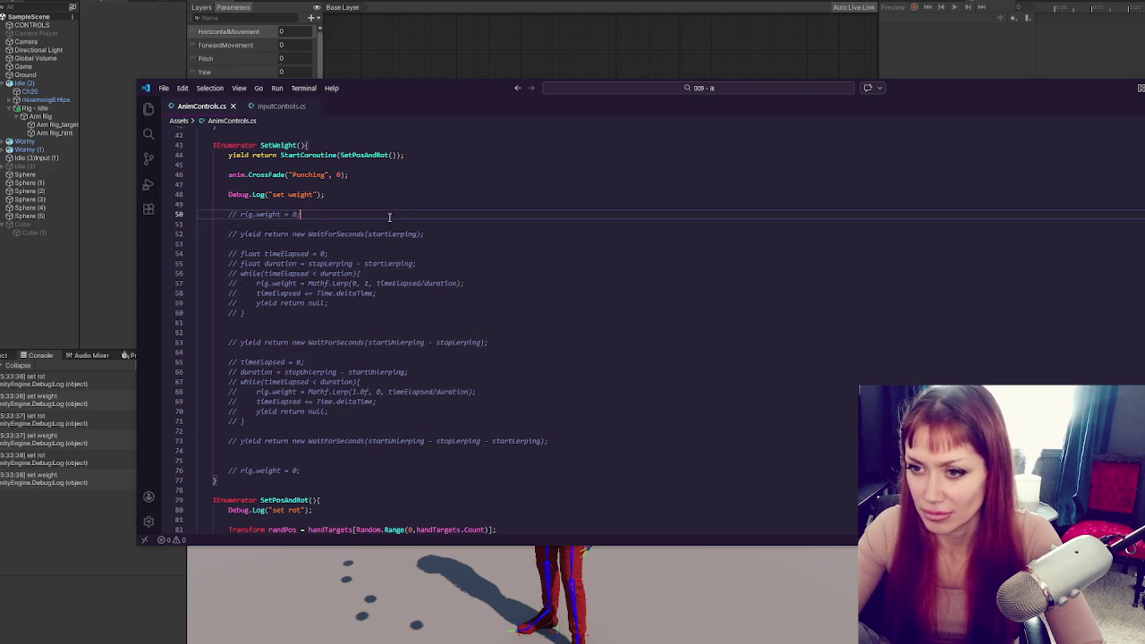
{"action": "key", "text": "ctrl+slash"}
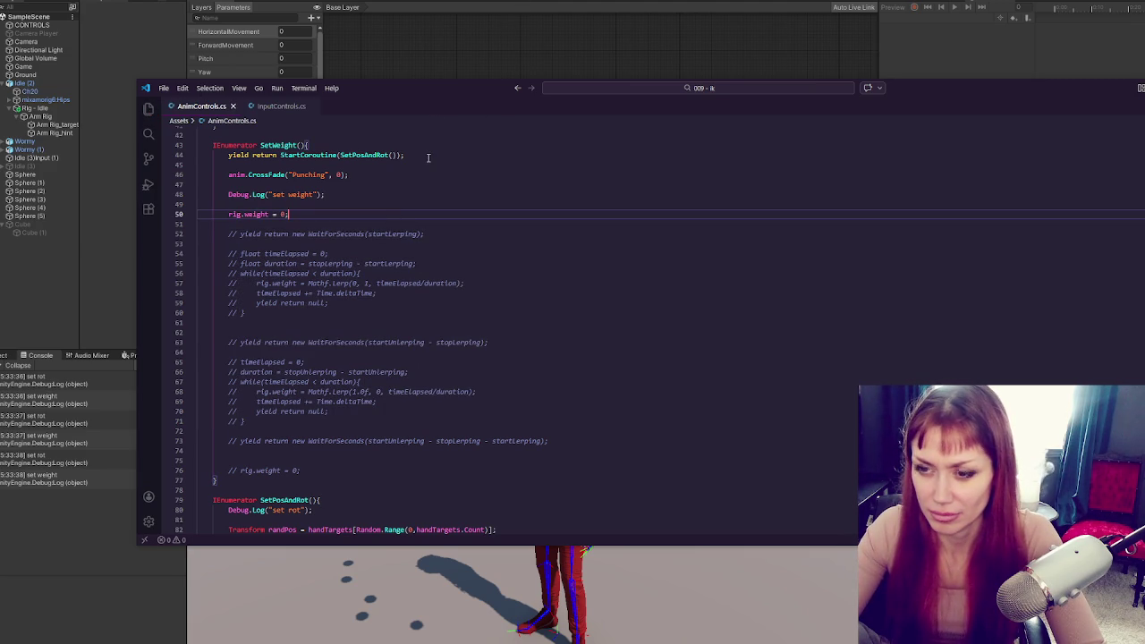
{"action": "left_click", "coordinate": [136, 555]}
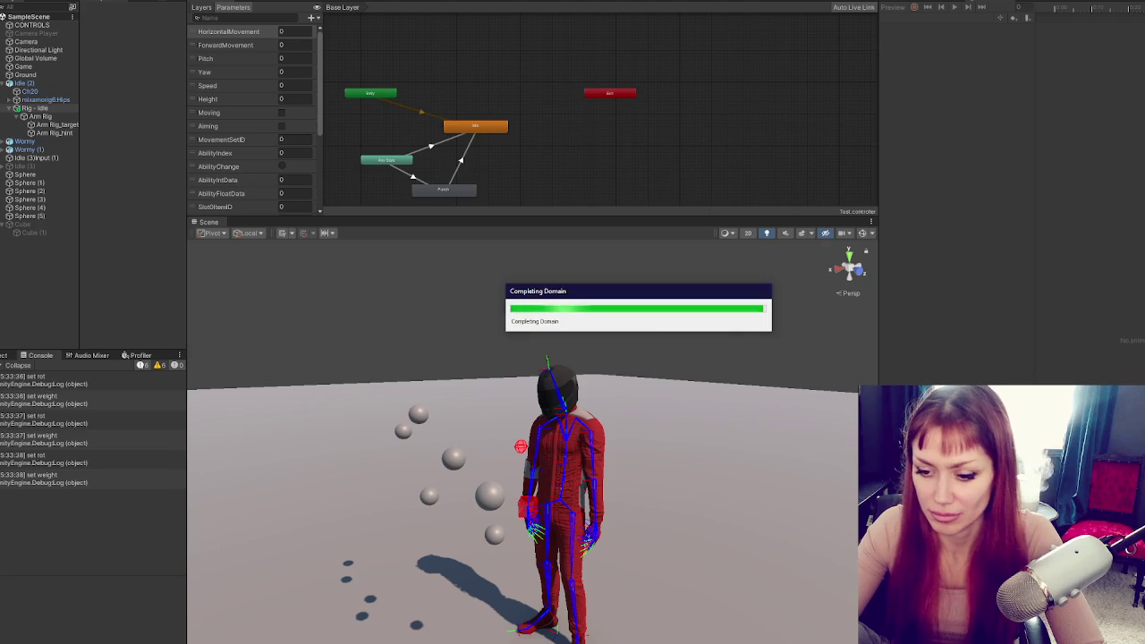
{"action": "key", "text": "alt+Tab"}
{"action": "key", "text": "ctrl+x"}
{"action": "left_click", "coordinate": [378, 146]}
{"action": "key", "text": "Return"}
{"action": "key", "text": "ctrl+v"}
{"action": "key", "text": "ctrl+s"}
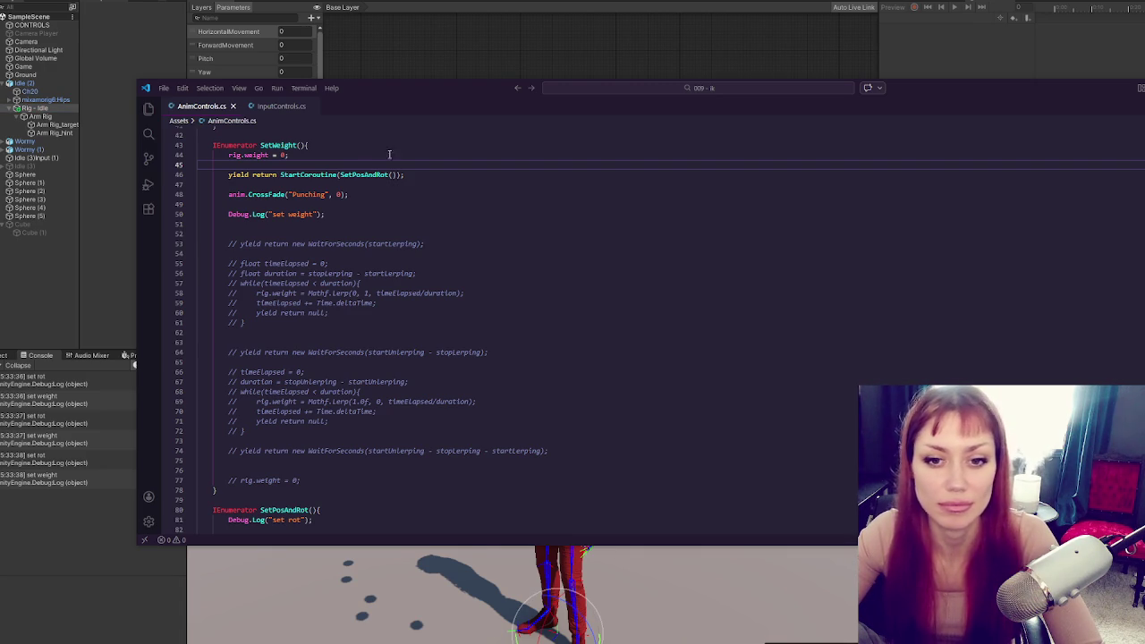
{"action": "left_click", "coordinate": [508, 45]}
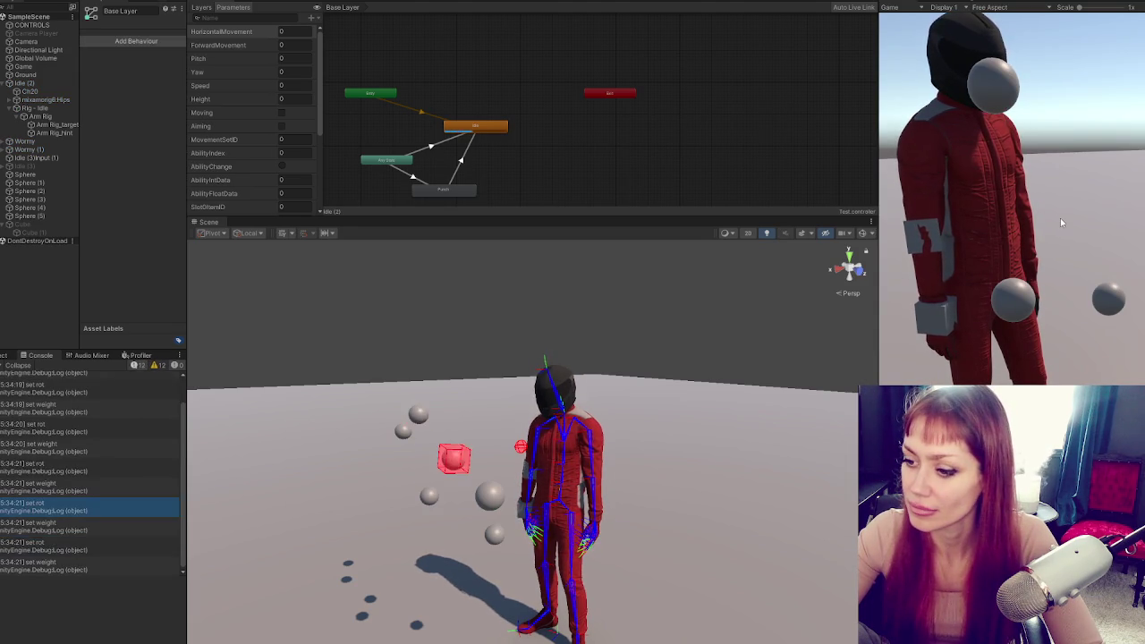
Stop play, then rename the Animator parameter Punch to Punching
{"action": "key", "text": "ctrl+p"}
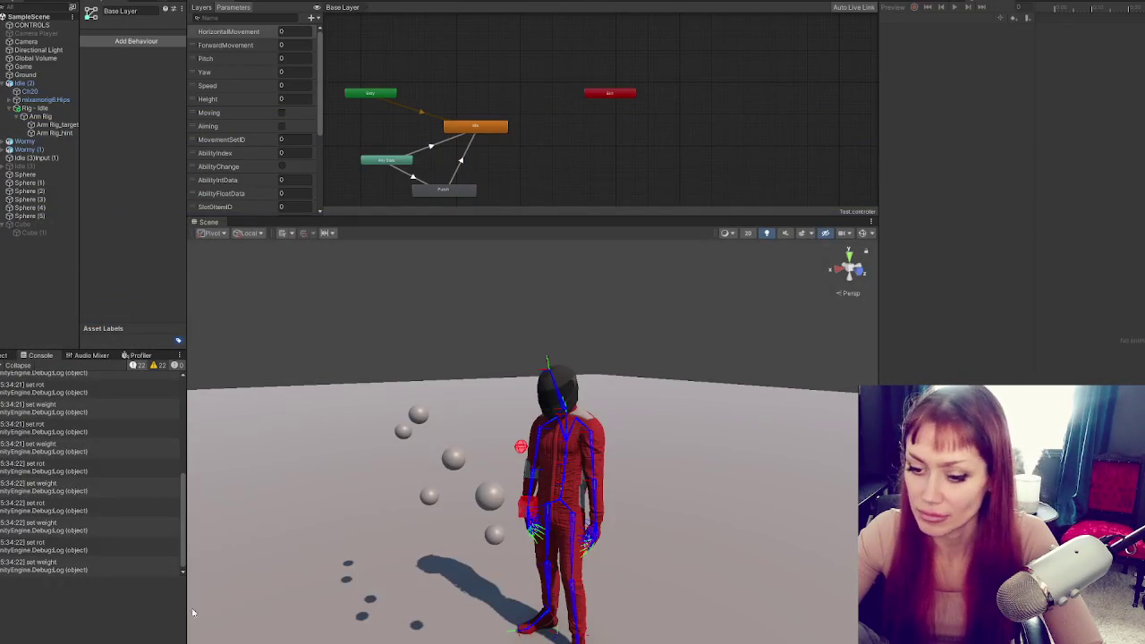
{"action": "left_click", "coordinate": [385, 322]}
{"action": "scroll", "coordinate": [385, 237], "scroll_direction": "down", "scroll_amount": 4}
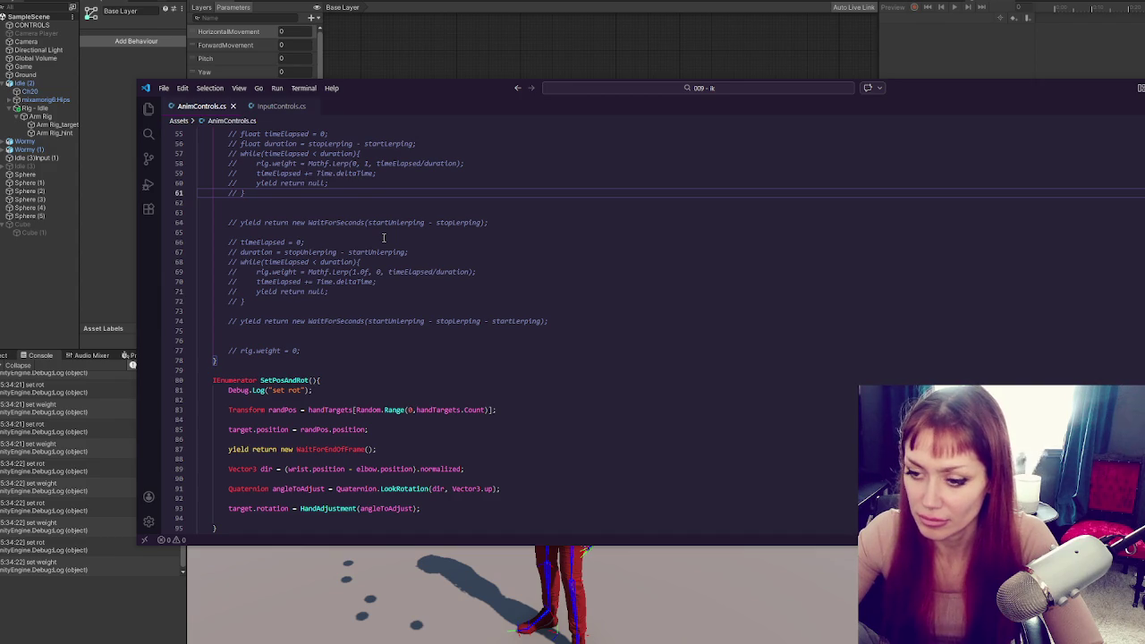
{"action": "scroll", "coordinate": [384, 237], "scroll_direction": "up", "scroll_amount": 4}
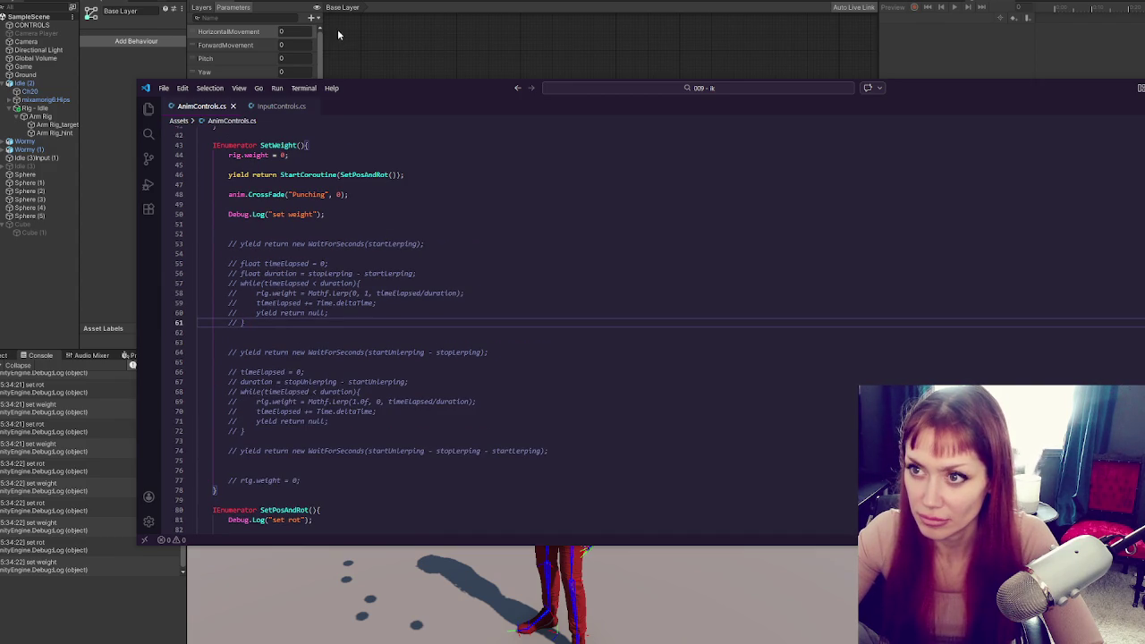
{"action": "key", "text": "alt+Tab"}
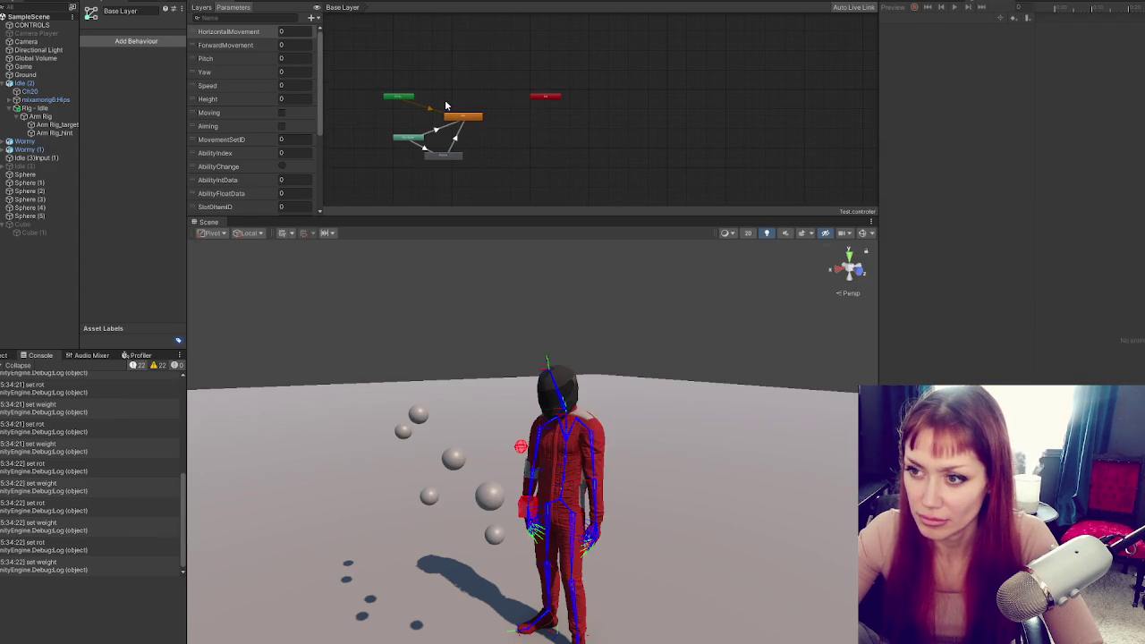
{"action": "scroll", "coordinate": [250, 191], "scroll_direction": "down", "scroll_amount": 5}
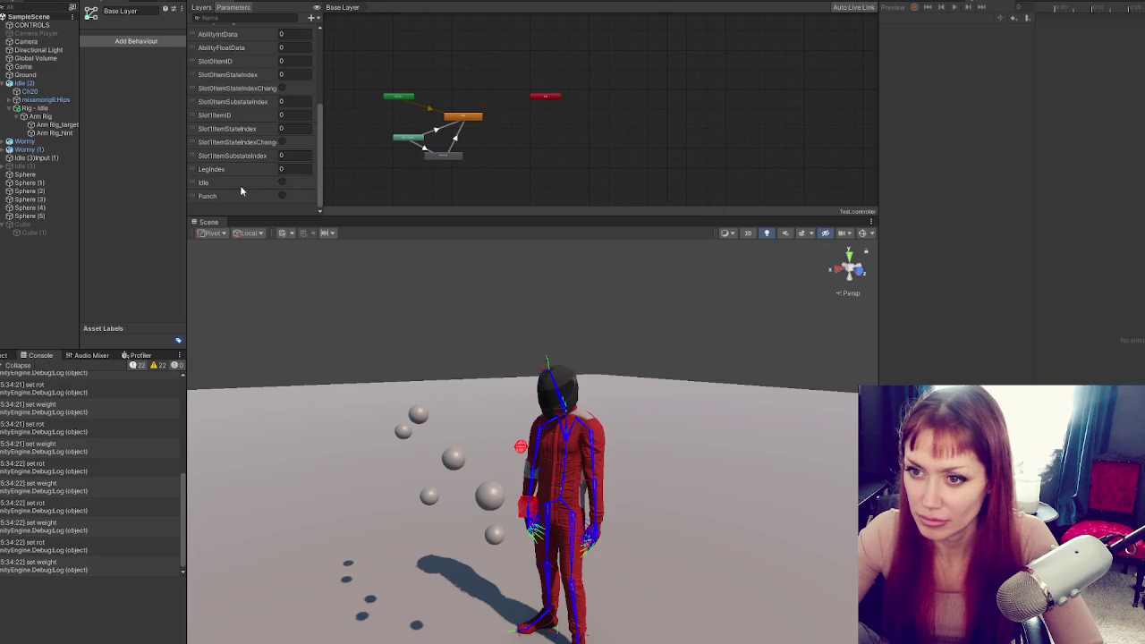
{"action": "left_click", "coordinate": [228, 197]}
{"action": "double_click", "coordinate": [215, 197]}
{"action": "type", "text": "Punching"}
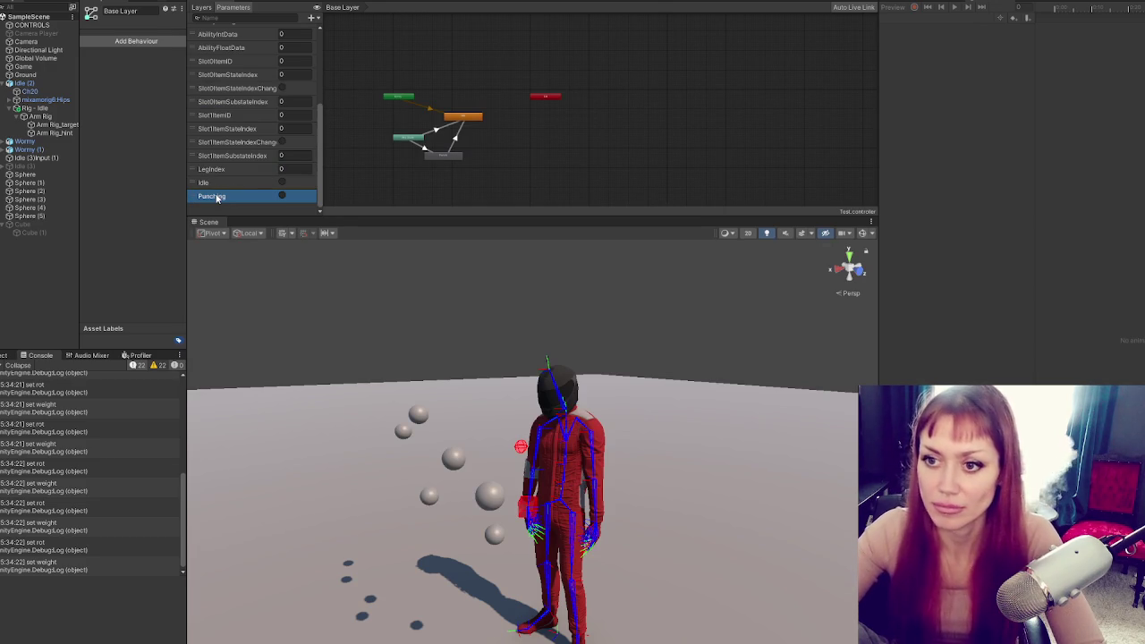
{"action": "key", "text": "Return"}
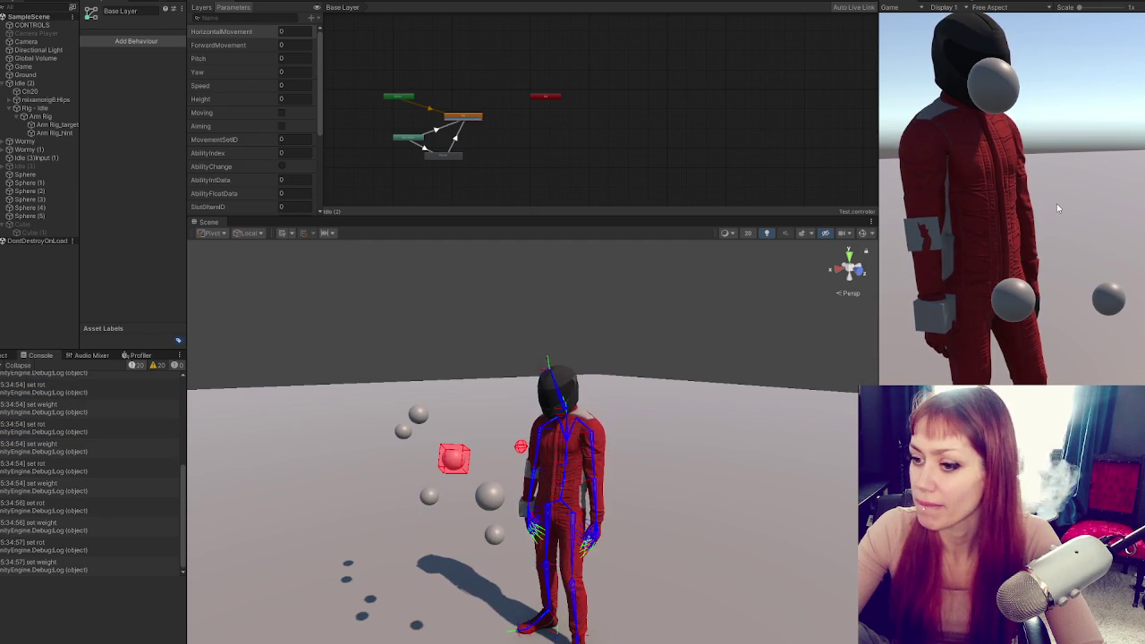
Copy the CrossFade to Punching line into SetNextHandTarget
{"action": "key", "text": "ctrl+p"}
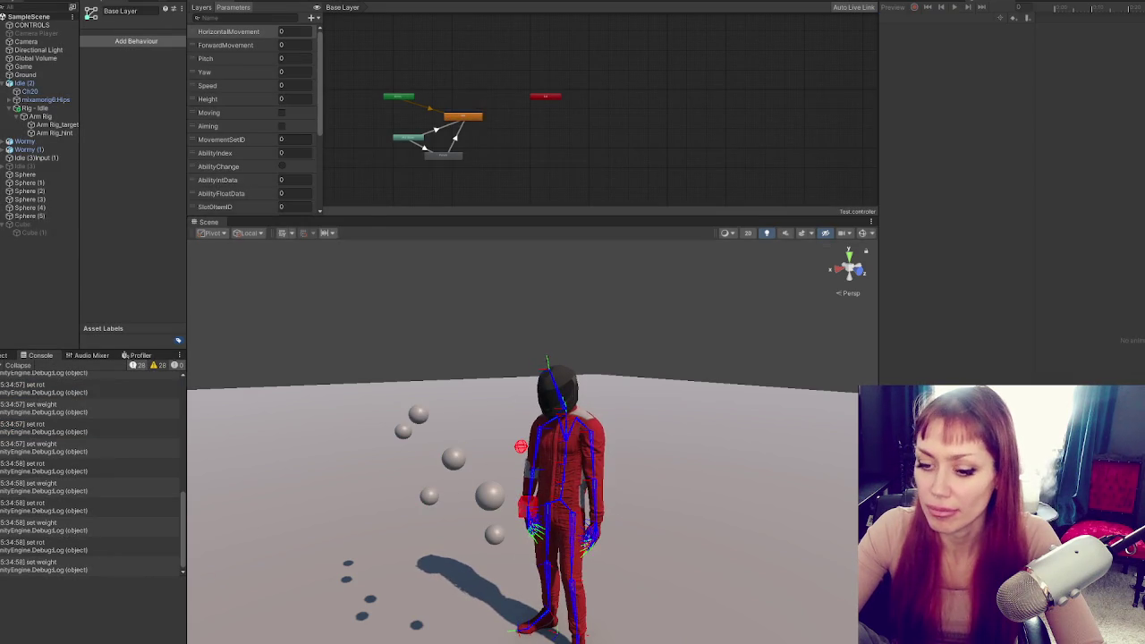
{"action": "key", "text": "alt+Tab"}
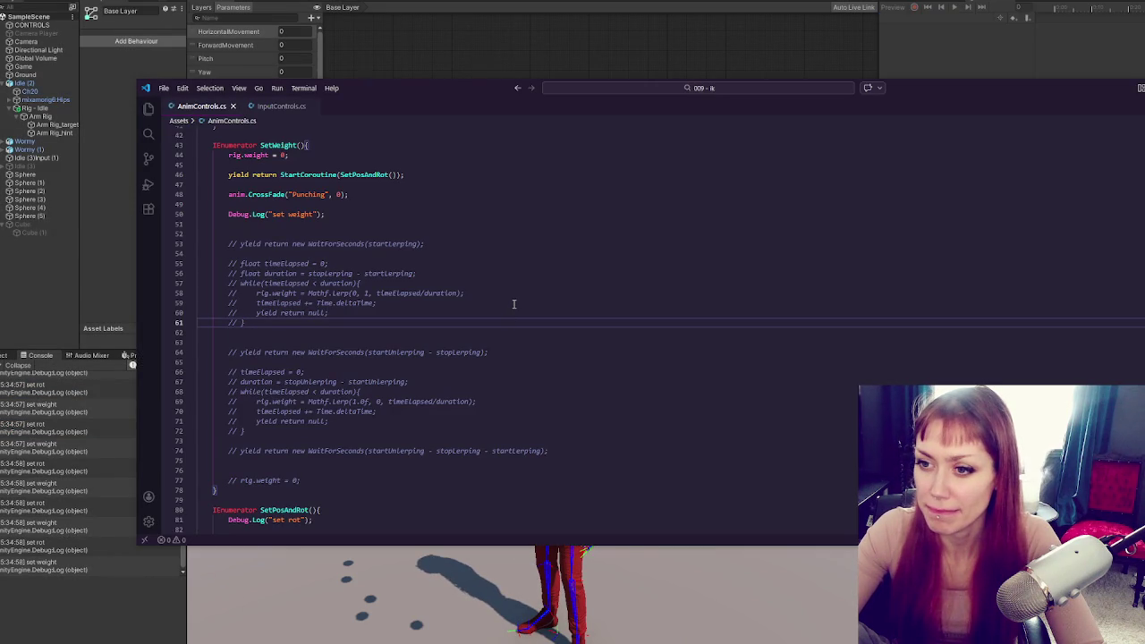
{"action": "scroll", "coordinate": [514, 304], "scroll_direction": "up", "scroll_amount": 5}
{"action": "triple_click", "coordinate": [408, 322]}
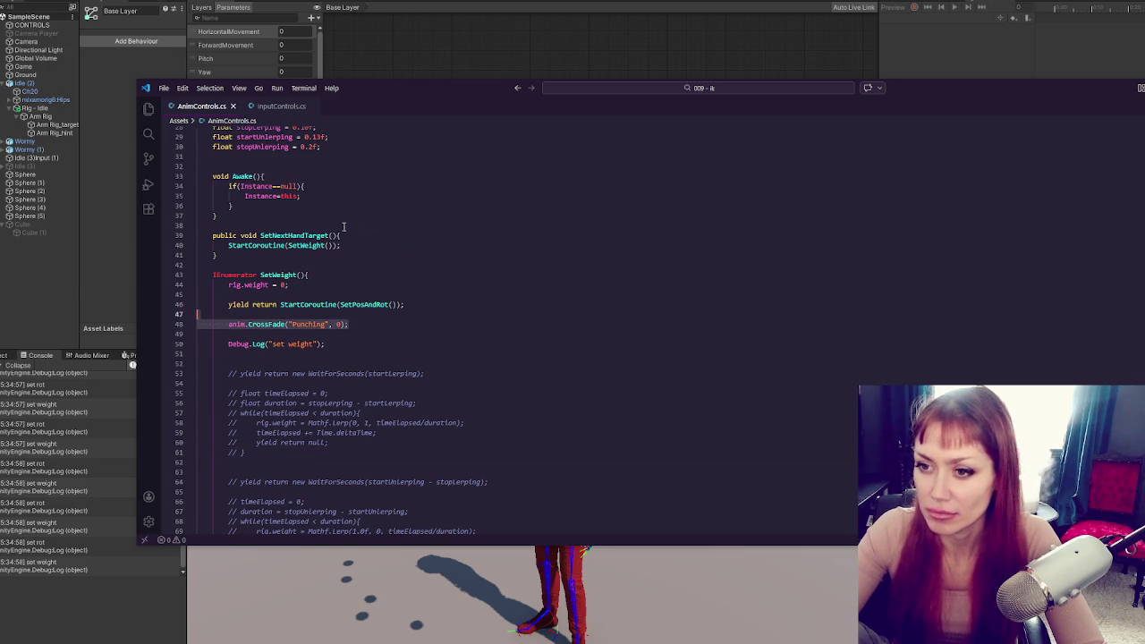
{"action": "left_click", "coordinate": [348, 236]}
{"action": "key", "text": "Return"}
{"action": "key", "text": "ctrl+v"}
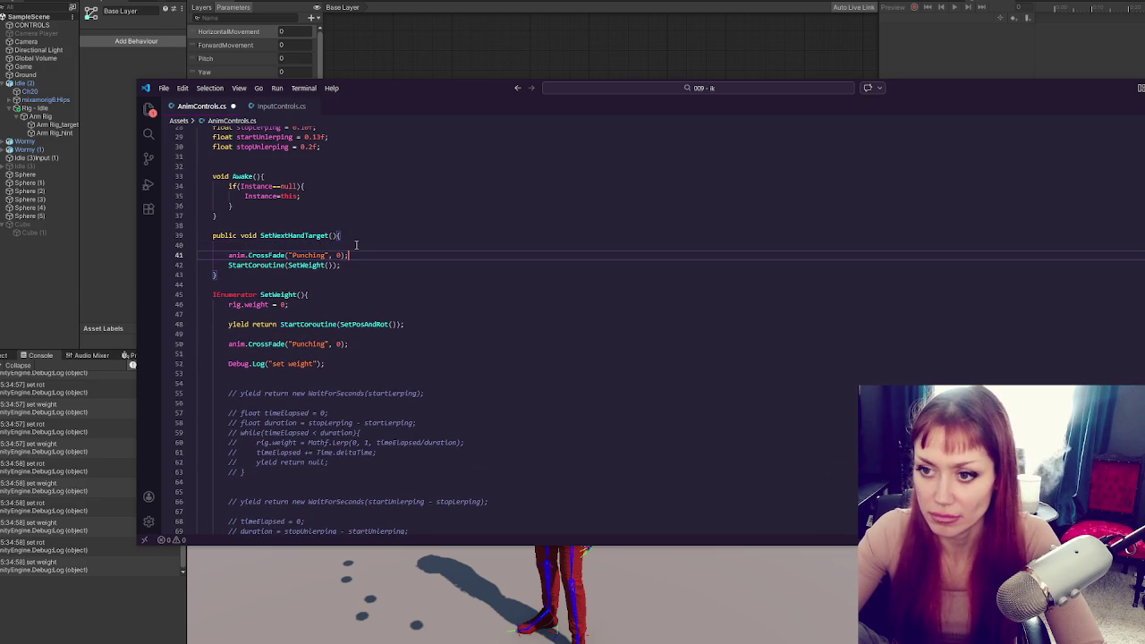
Comment out the SetWeight coroutine call, save, and test-run the scene in Unity
{"action": "key", "text": "Down"}
{"action": "key", "text": "ctrl+slash"}
{"action": "key", "text": "ctrl+s"}
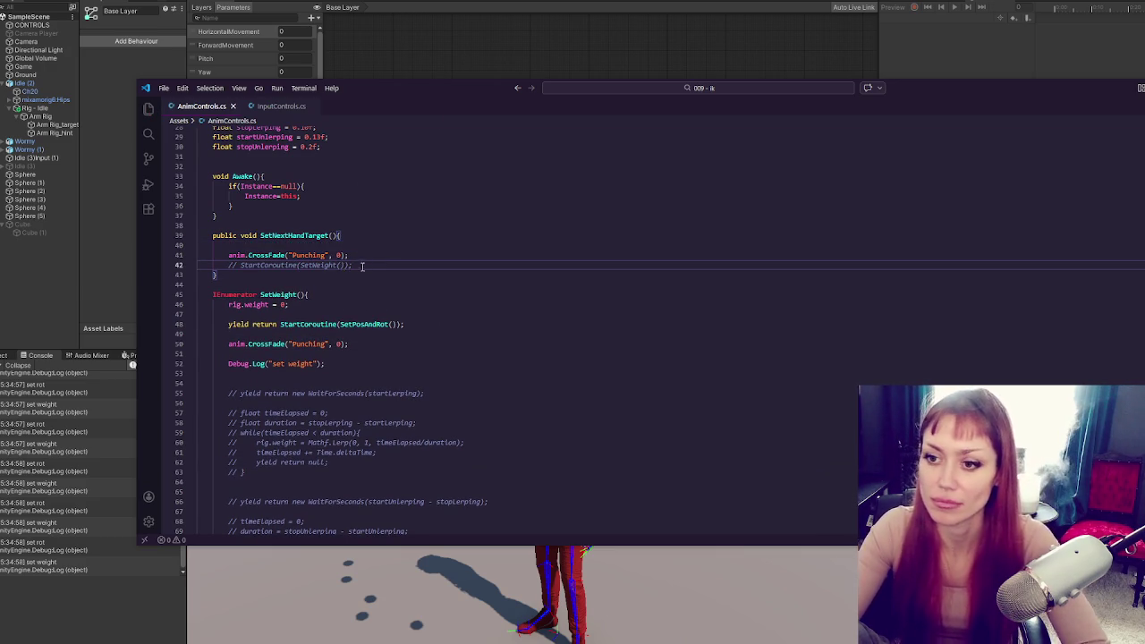
{"action": "key", "text": "alt+Tab"}
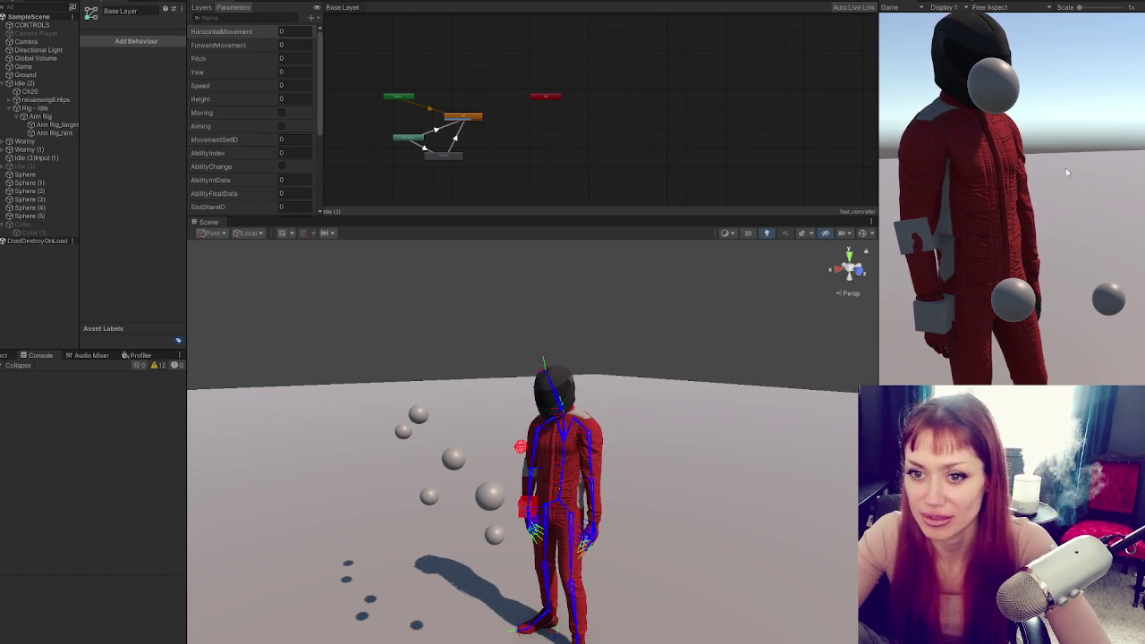
{"action": "key", "text": "ctrl+p"}
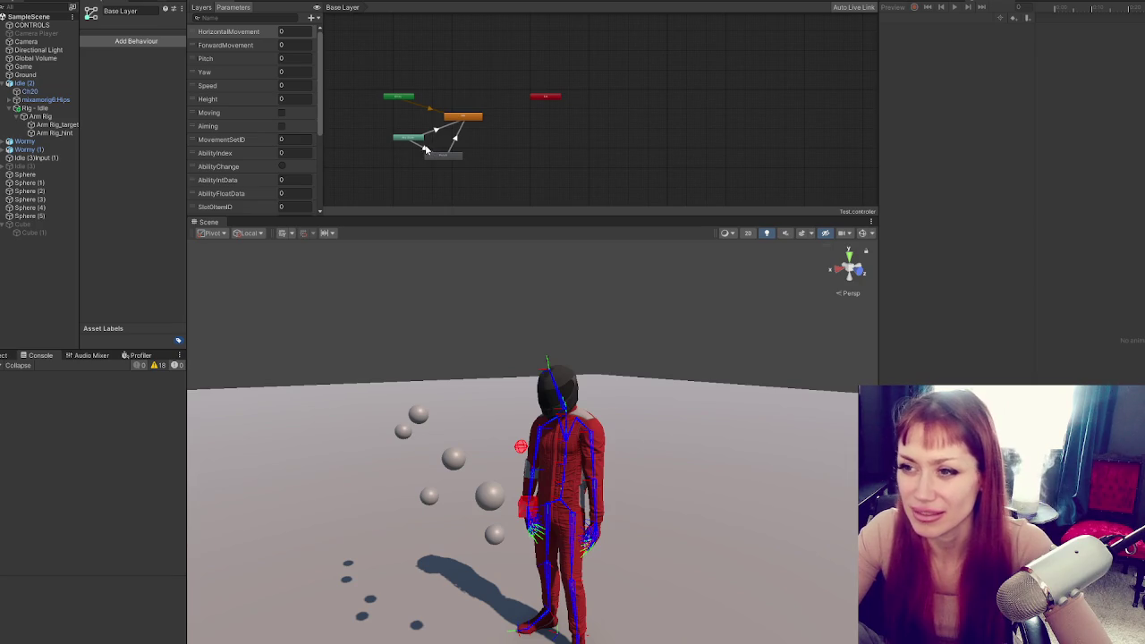
Inspect the Any State to Punch transition's conditions and timing settings
{"action": "left_click", "coordinate": [422, 148]}
{"action": "scroll", "coordinate": [228, 134], "scroll_direction": "down", "scroll_amount": 5}
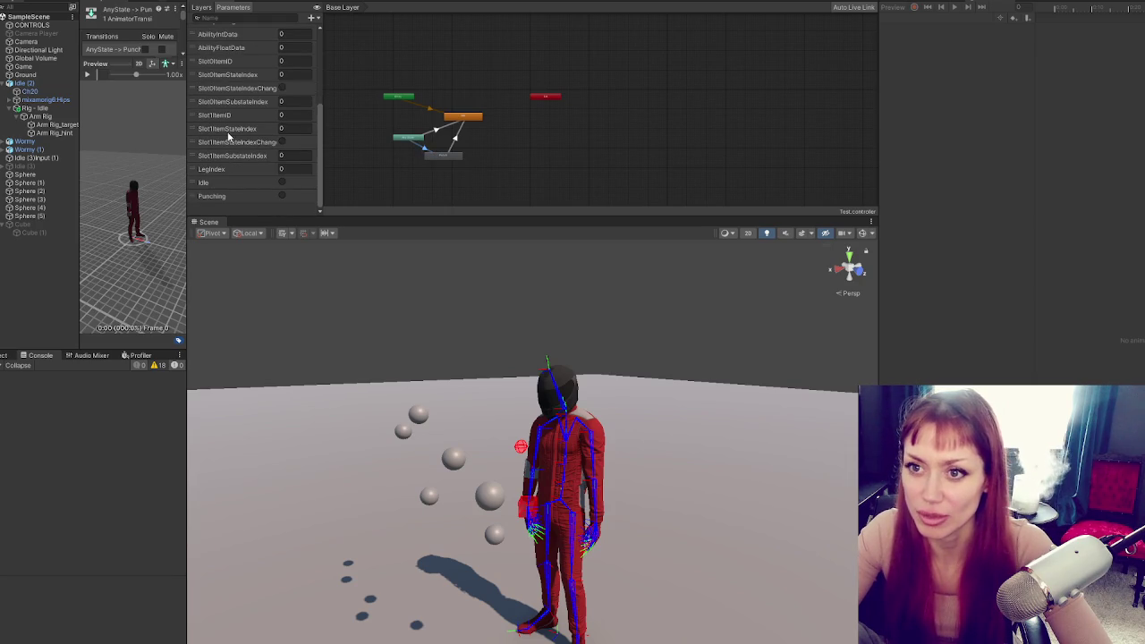
{"action": "left_click_drag", "start_coordinate": [277, 215], "coordinate": [286, 405]}
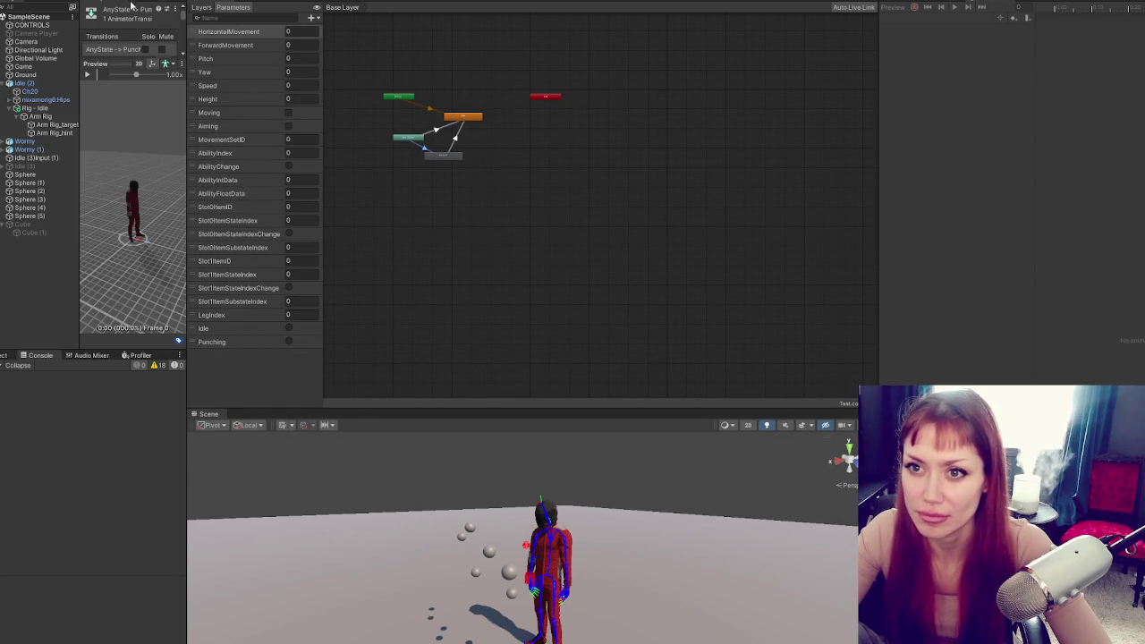
{"action": "left_click_drag", "start_coordinate": [113, 75], "coordinate": [114, 303]}
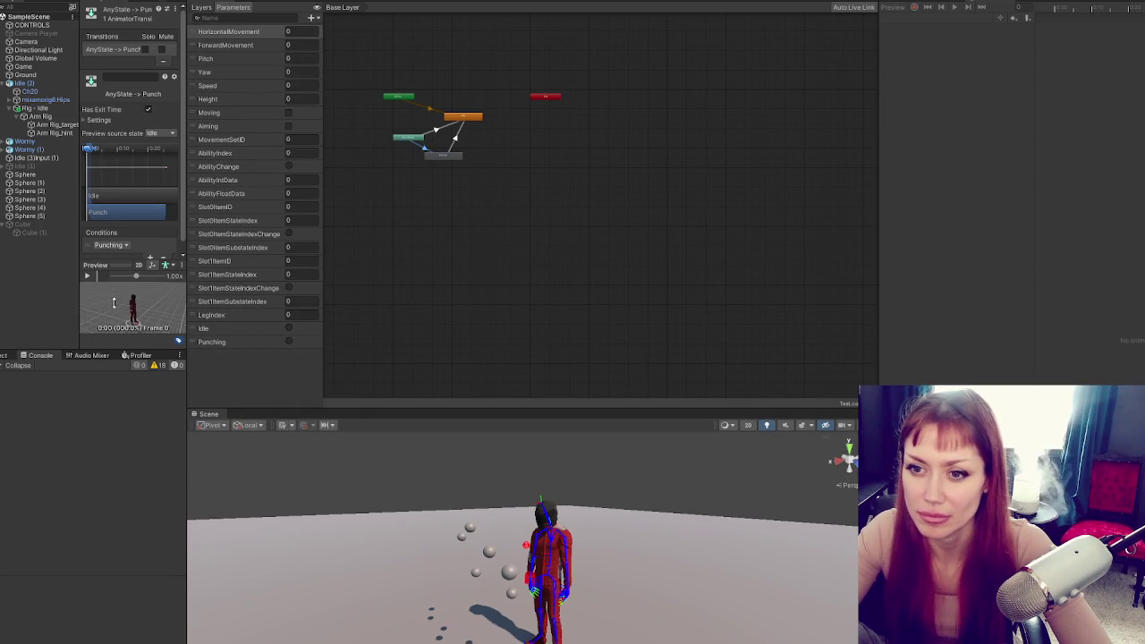
{"action": "scroll", "coordinate": [472, 153], "scroll_direction": "up", "scroll_amount": 4}
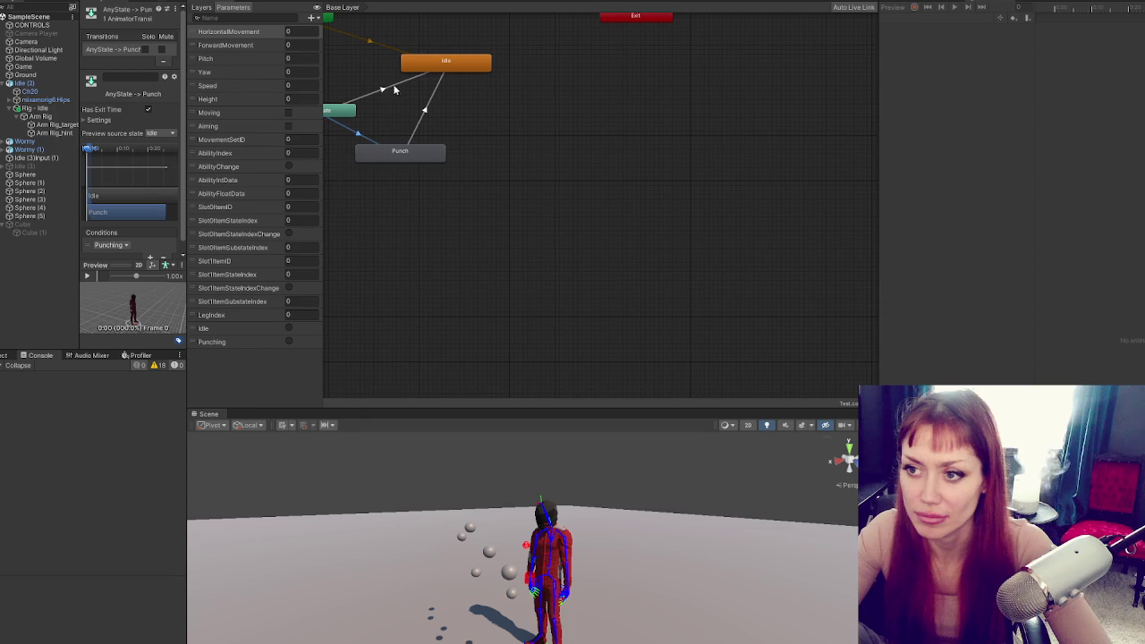
{"action": "left_click", "coordinate": [105, 119]}
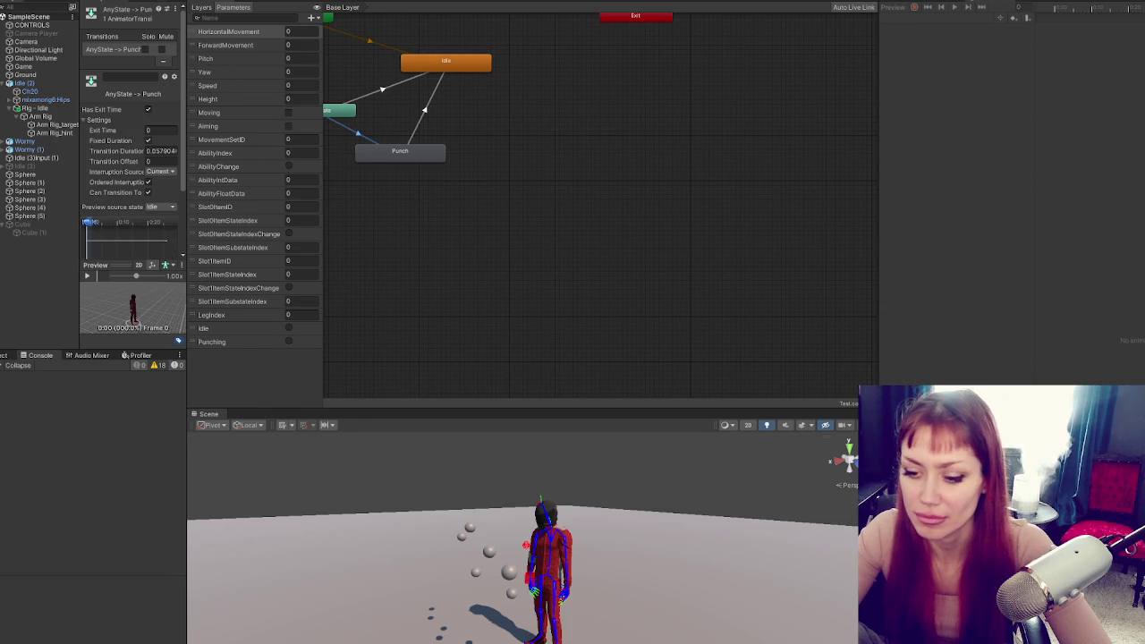
Select CONTROLS in the Hierarchy and widen its Anim Controls properties
{"action": "key", "text": "alt+Tab"}
{"action": "key", "text": "alt+Tab"}
{"action": "left_click", "coordinate": [32, 24]}
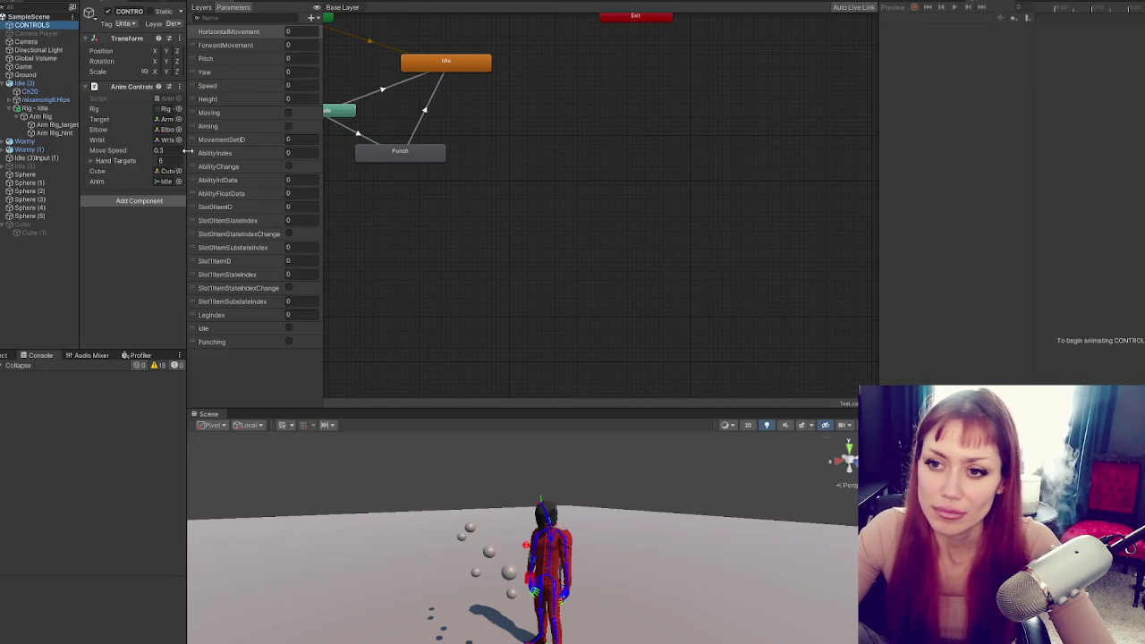
{"action": "left_click_drag", "start_coordinate": [188, 151], "coordinate": [270, 152]}
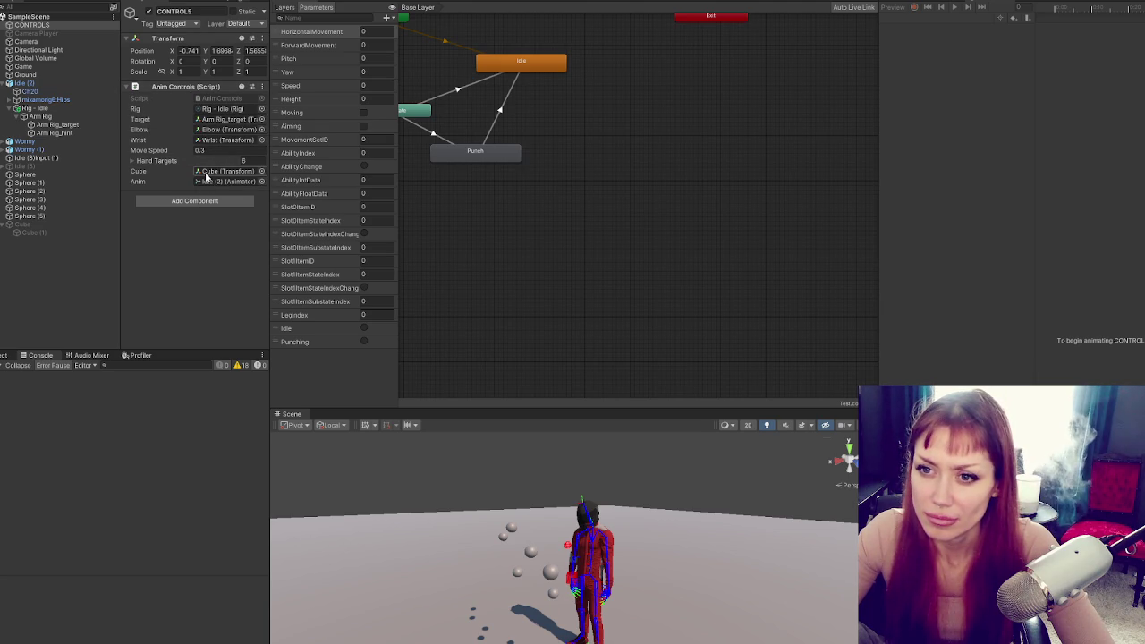
Check the anim variable's uses and confirm the Anim field references Idle (2)
{"action": "key", "text": "alt+Tab"}
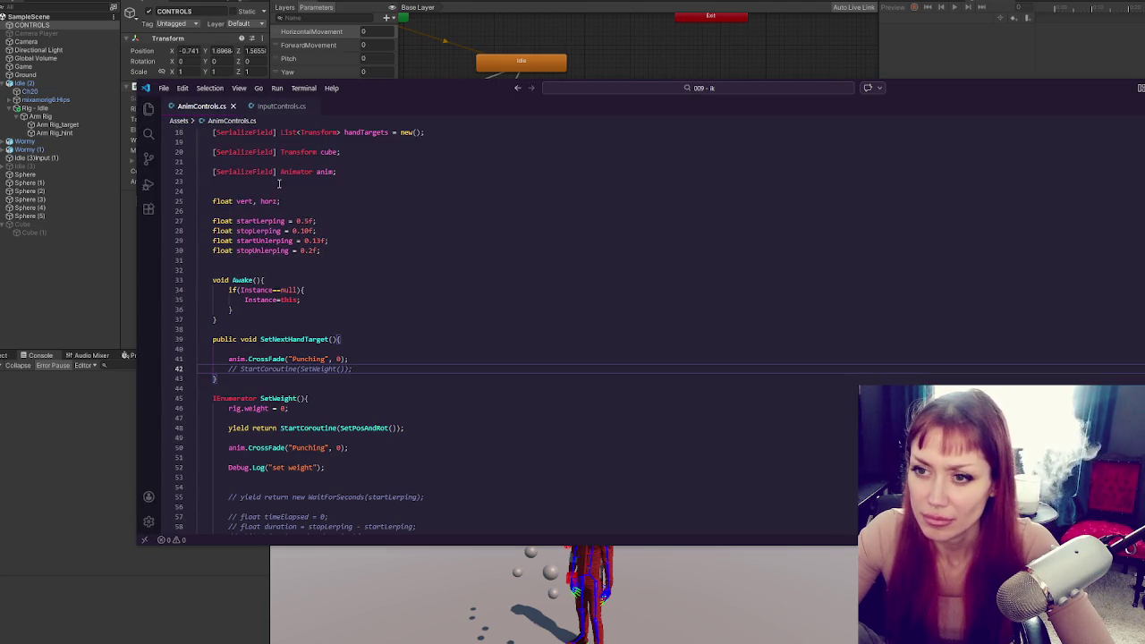
{"action": "double_click", "coordinate": [325, 172]}
{"action": "left_click", "coordinate": [309, 58]}
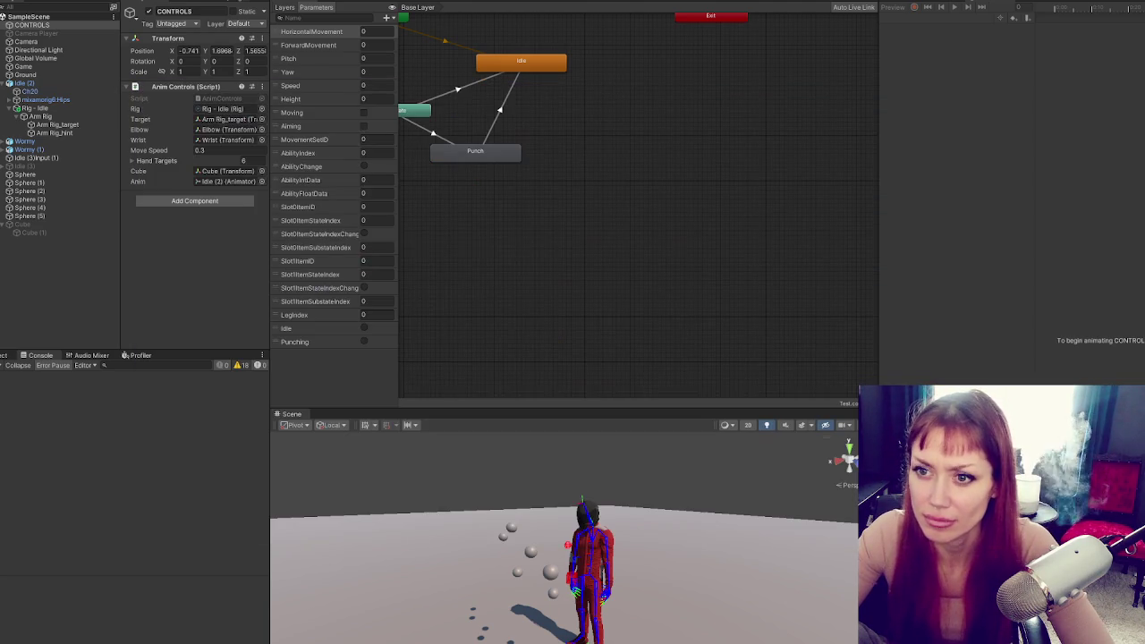
{"action": "left_click", "coordinate": [228, 181]}
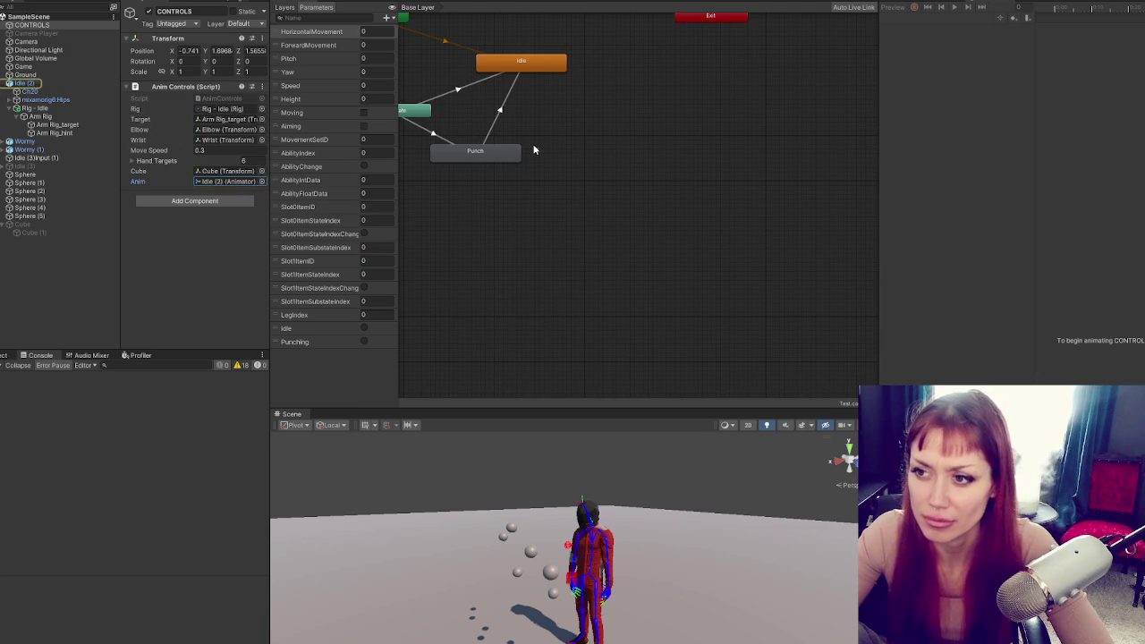
{"action": "key", "text": "alt+Tab"}
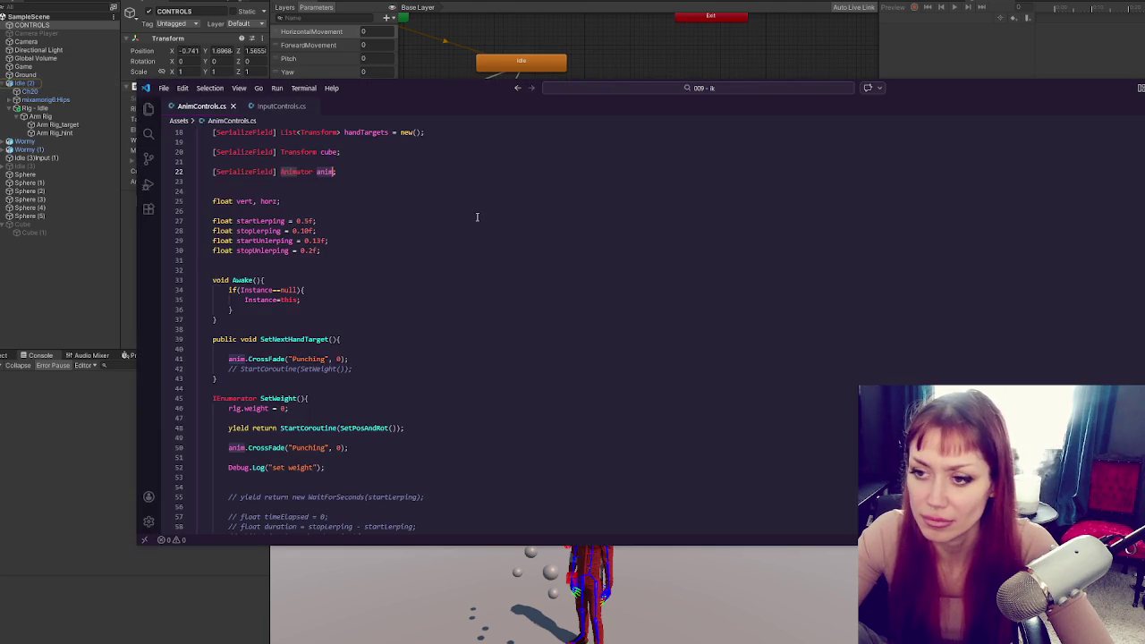
{"action": "left_click", "coordinate": [366, 357]}
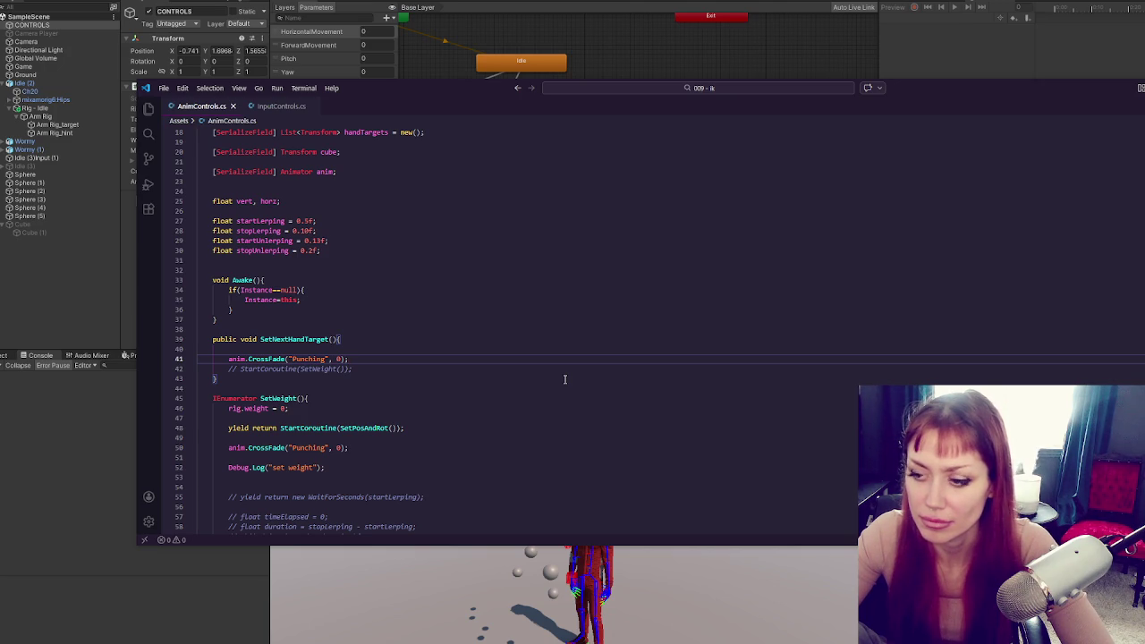
Enlarge the Scene view and widen the Game view
{"action": "left_click", "coordinate": [81, 386]}
{"action": "left_click_drag", "start_coordinate": [594, 408], "coordinate": [619, 153]}
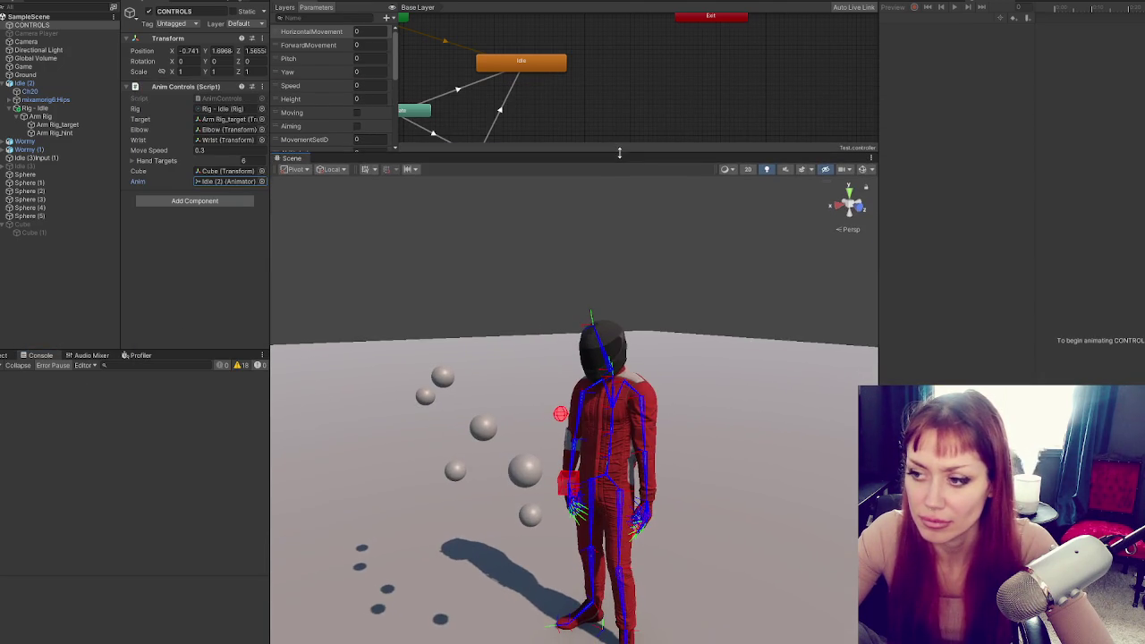
{"action": "left_click", "coordinate": [898, 3]}
{"action": "left_click_drag", "start_coordinate": [877, 70], "coordinate": [634, 70]}
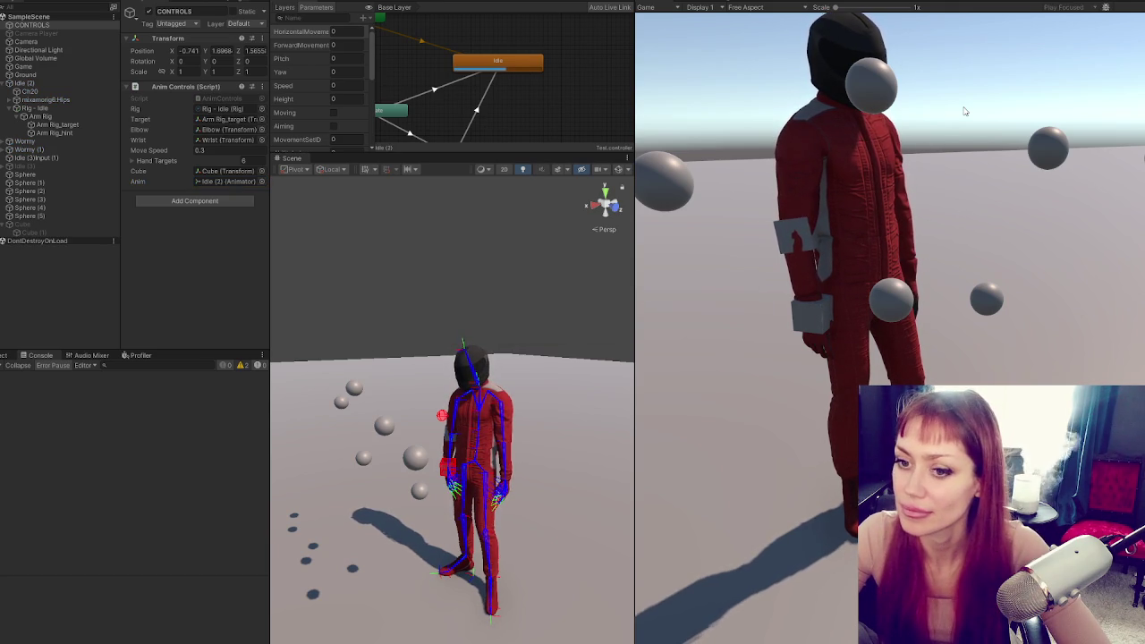
Scroll the Animator parameters to Punching, stop the game, and return to AnimControls
{"action": "scroll", "coordinate": [516, 111], "scroll_direction": "down", "scroll_amount": 1}
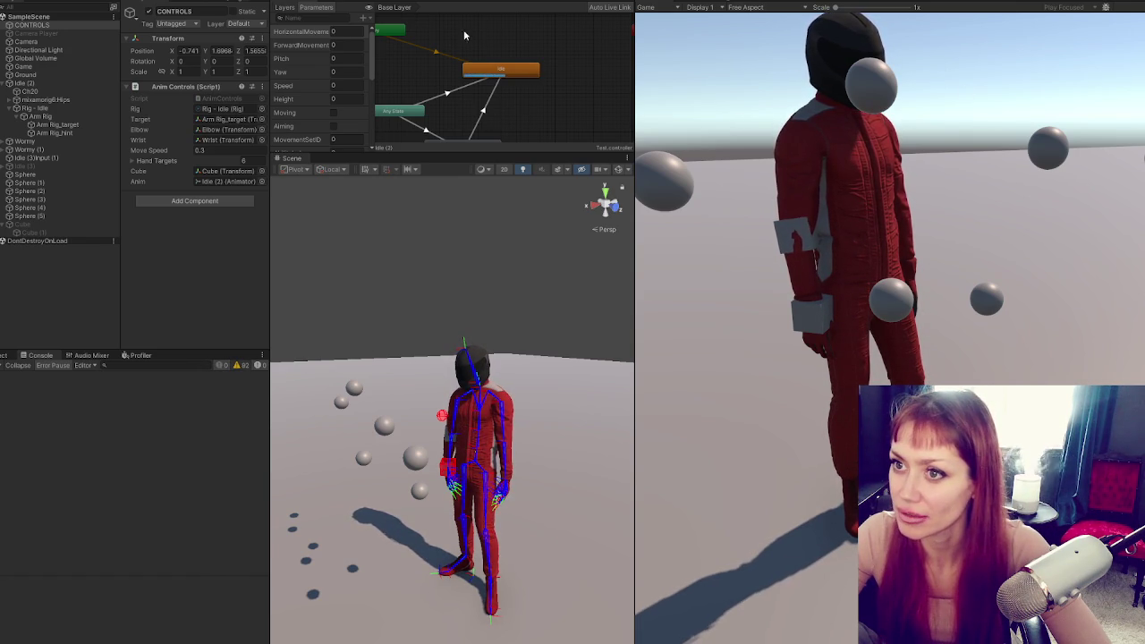
{"action": "scroll", "coordinate": [537, 50], "scroll_direction": "down", "scroll_amount": 2}
{"action": "scroll", "coordinate": [342, 96], "scroll_direction": "down", "scroll_amount": 5}
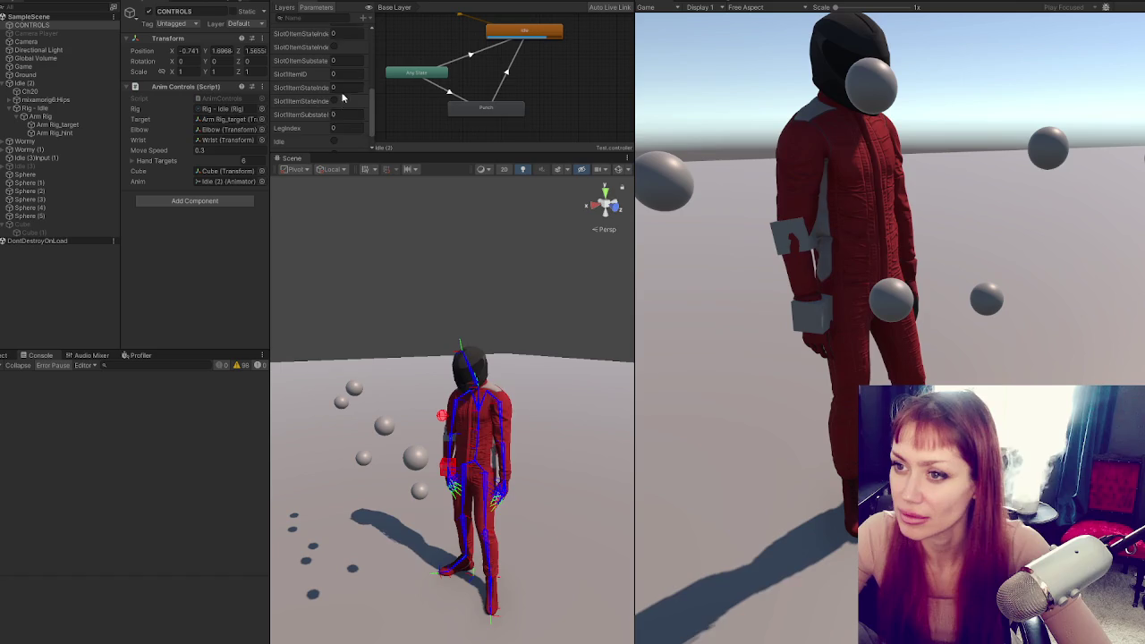
{"action": "scroll", "coordinate": [341, 97], "scroll_direction": "down", "scroll_amount": 2}
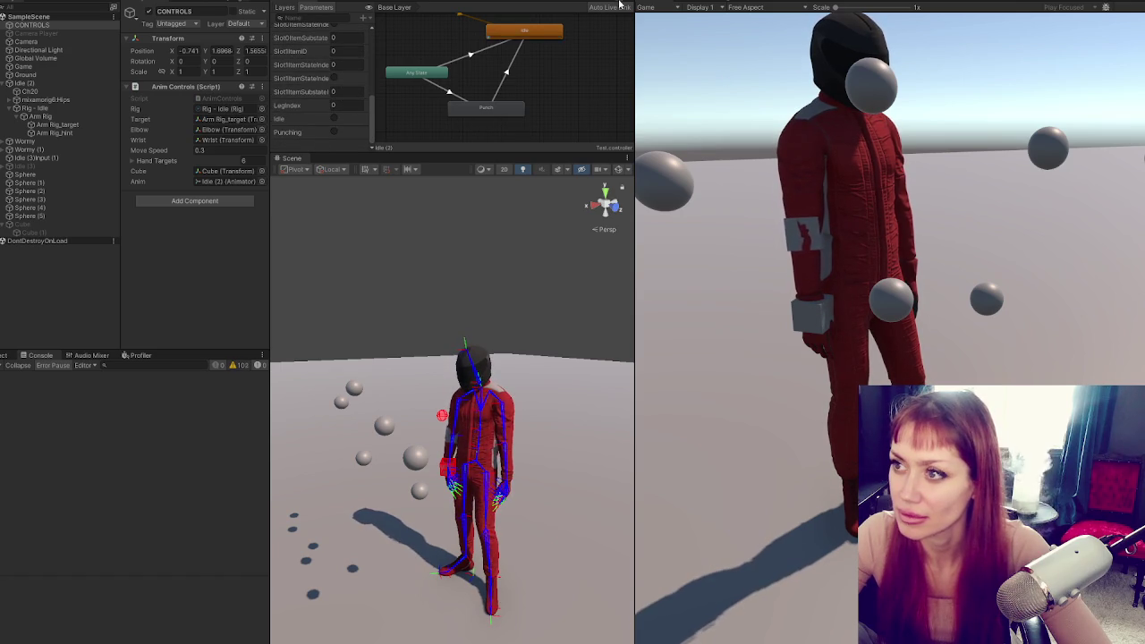
{"action": "key", "text": "ctrl+p"}
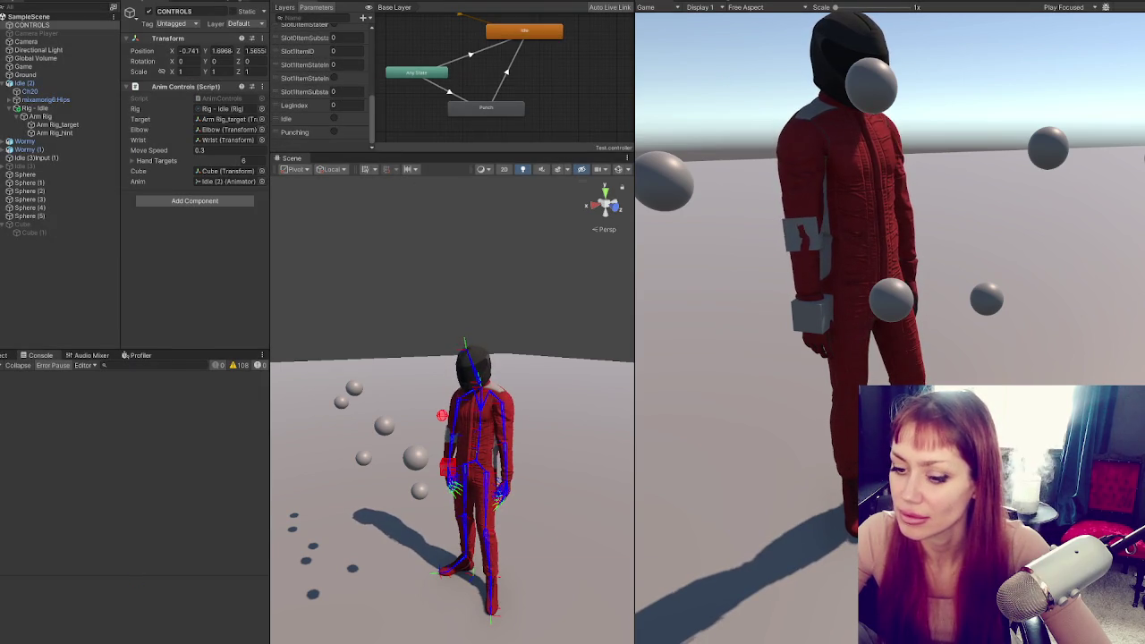
{"action": "key", "text": "alt+Tab"}
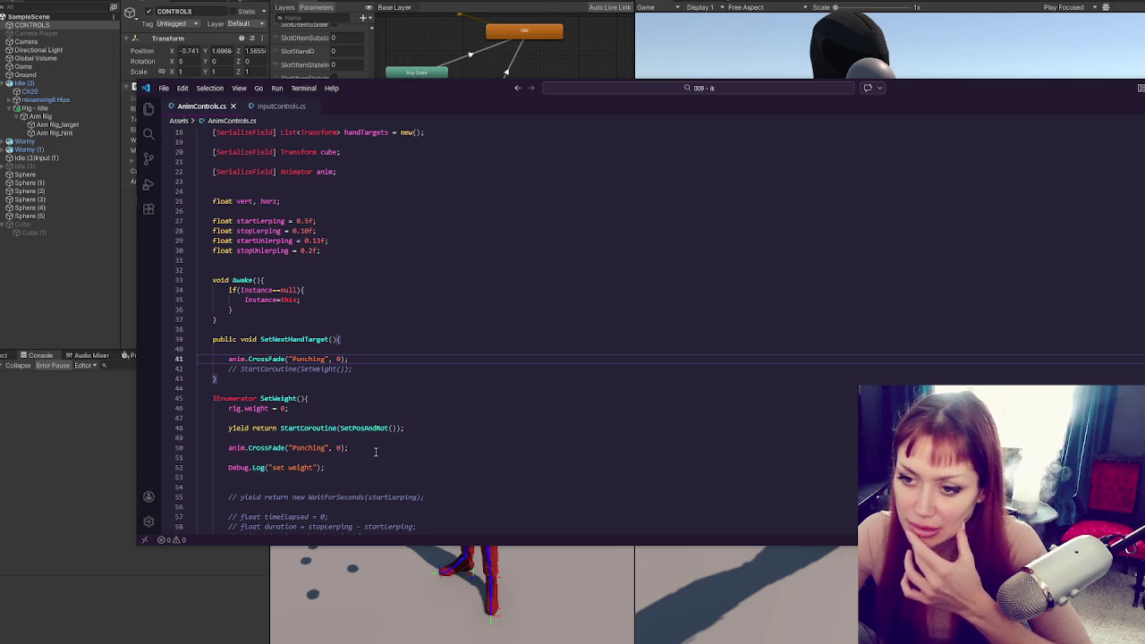
Replace CrossFade with SetTrigger on line 41, save, and open the resulting CS1501 error
{"action": "double_click", "coordinate": [269, 359]}
{"action": "type", "text": "SetTr"}
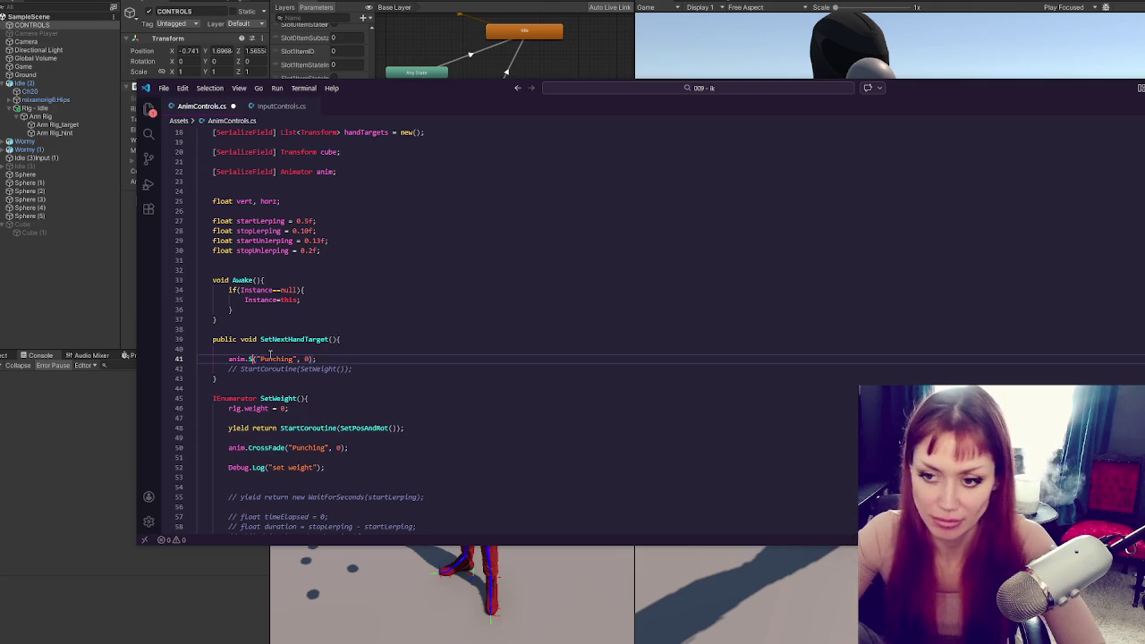
{"action": "type", "text": "igger"}
{"action": "key", "text": "ctrl+s"}
{"action": "left_click", "coordinate": [371, 280]}
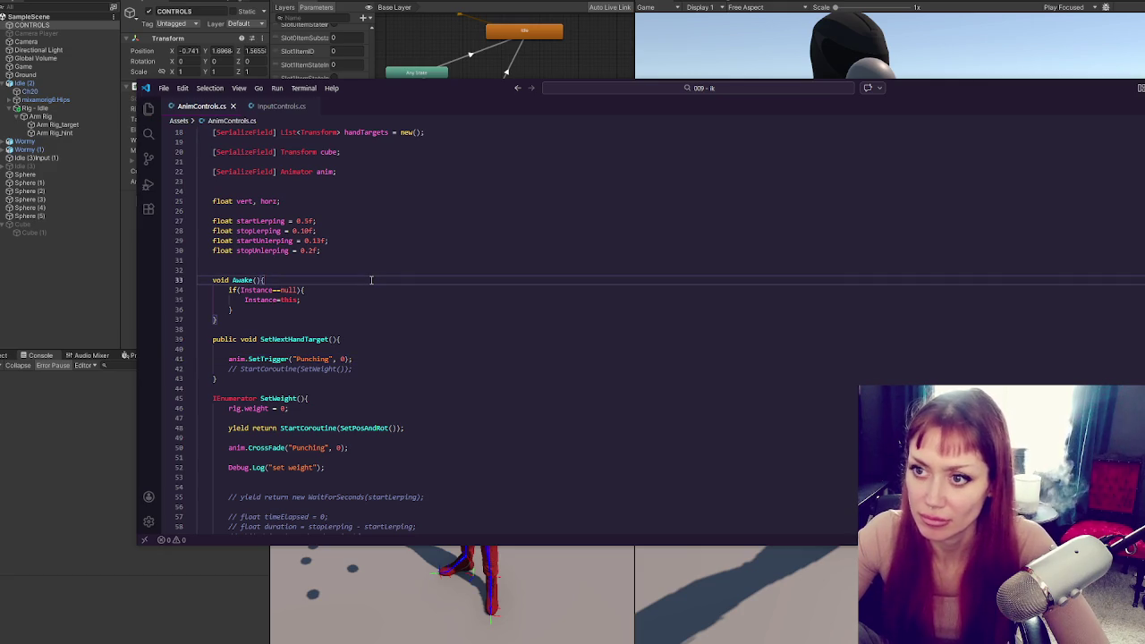
{"action": "left_click", "coordinate": [592, 3]}
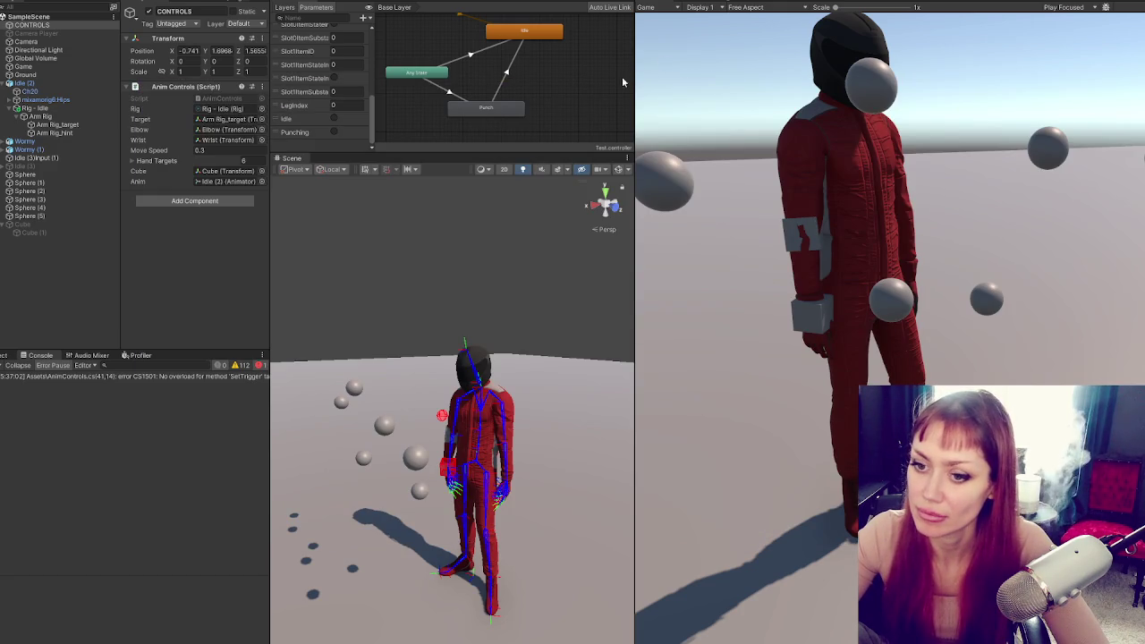
{"action": "double_click", "coordinate": [115, 377]}
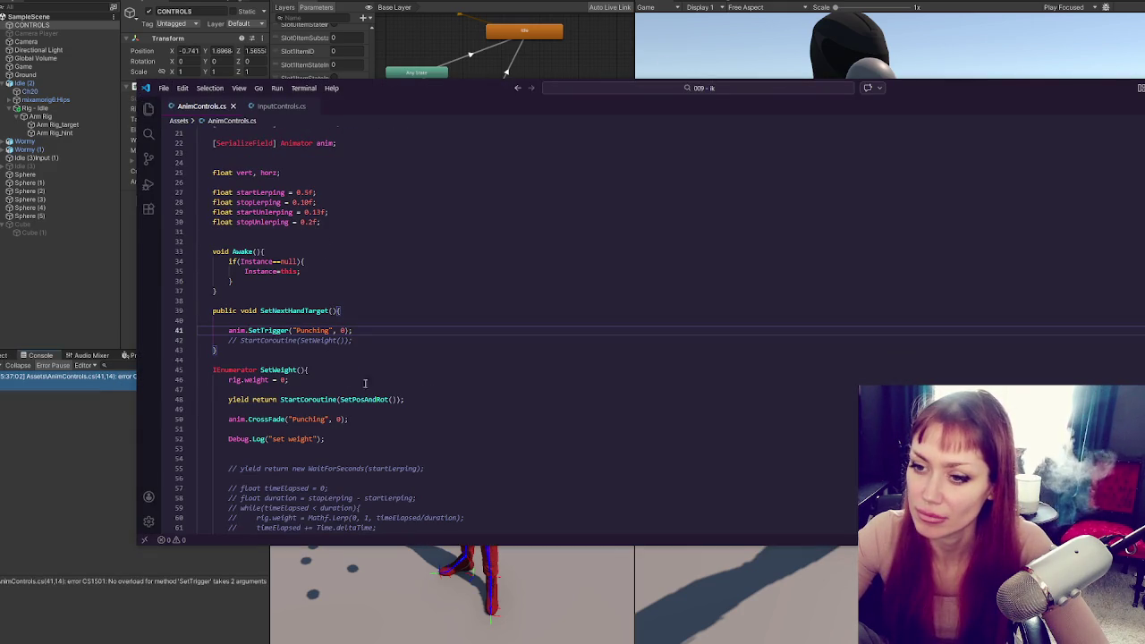